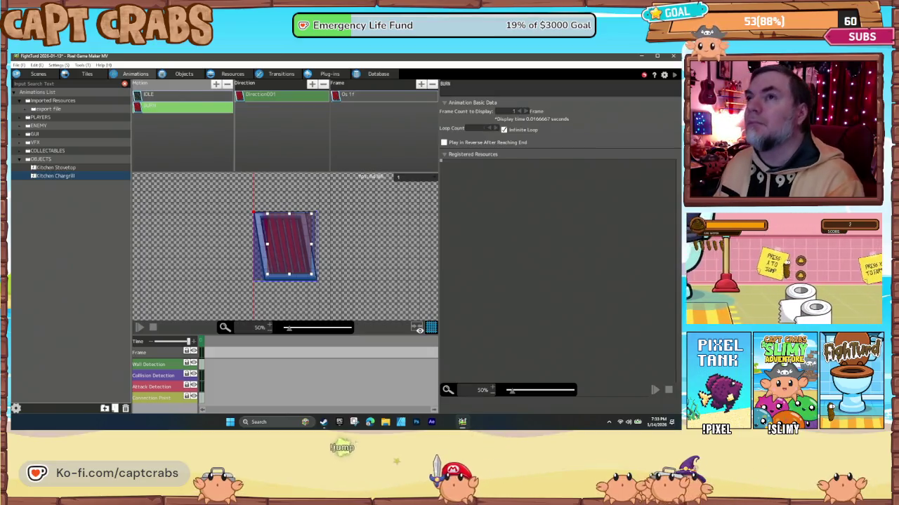
# Review the Kitchen Chargrill's image resources and IDLE and BURN motions, then start a playtest.
pyautogui.click(185, 75)
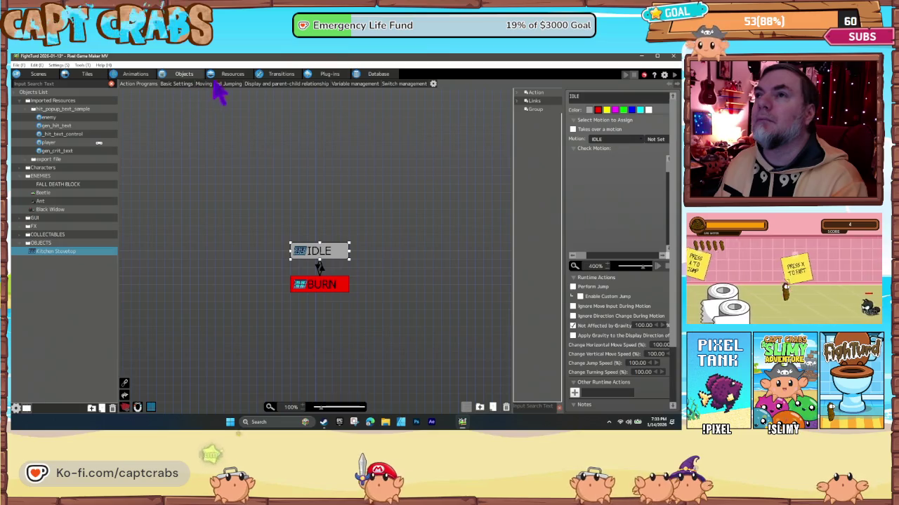
pyautogui.click(233, 74)
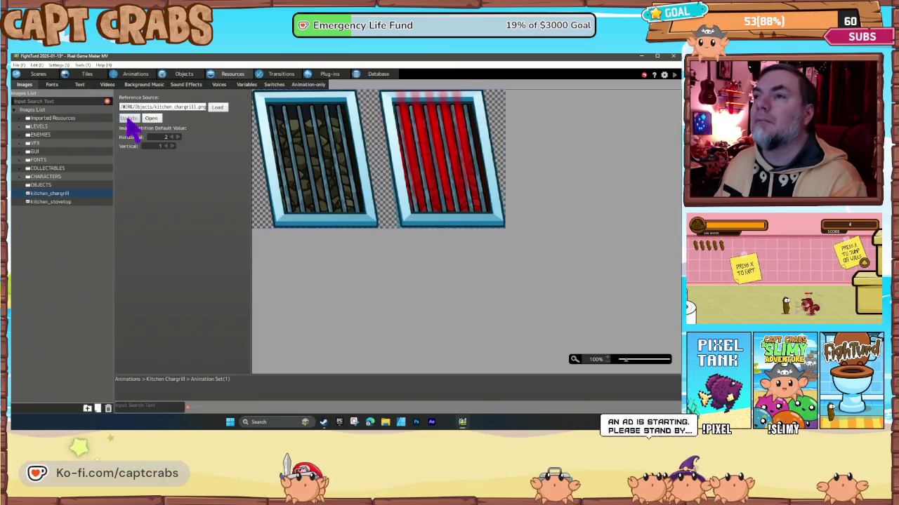
pyautogui.click(135, 73)
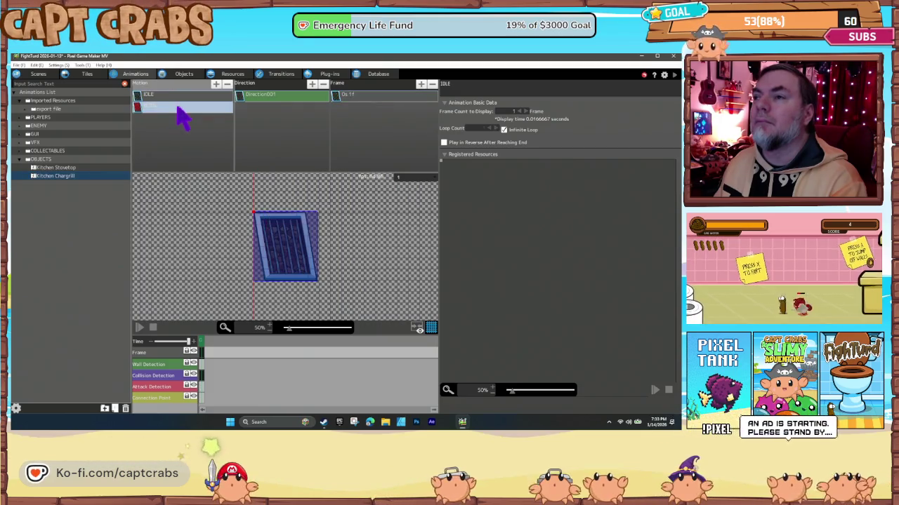
pyautogui.click(177, 107)
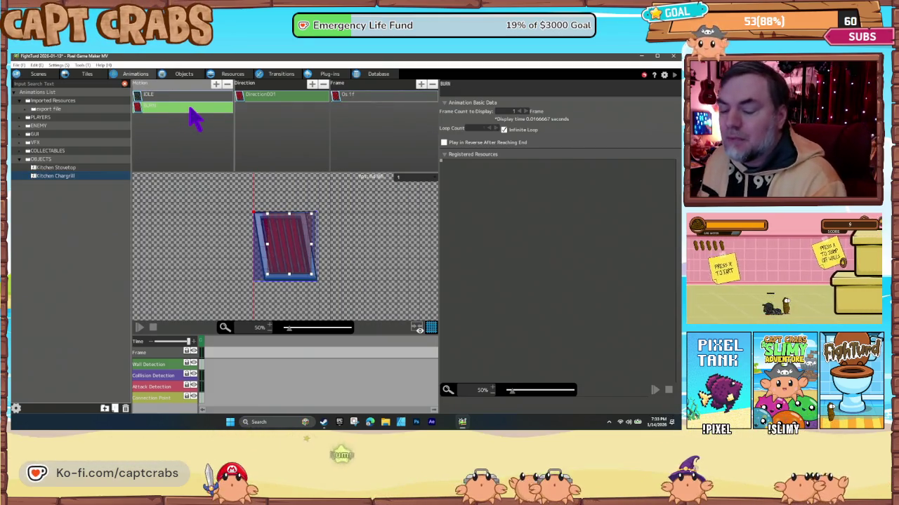
pyautogui.click(187, 77)
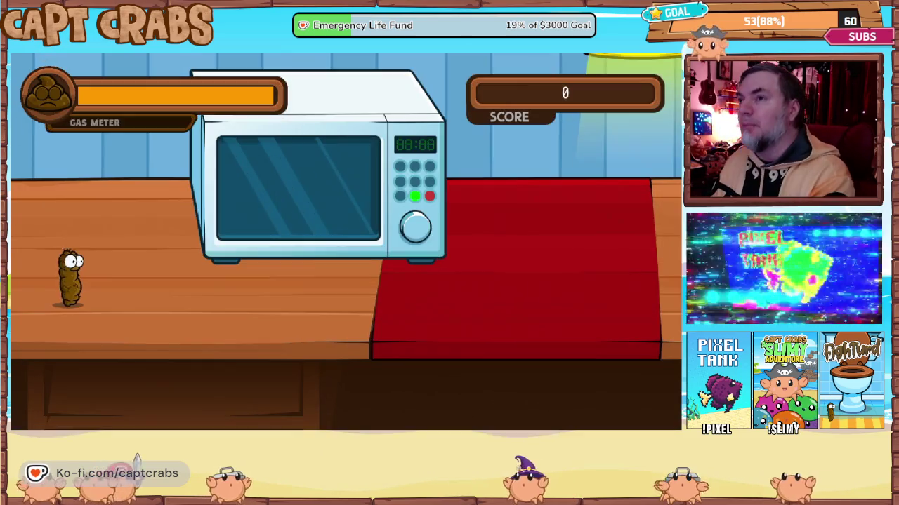
# Walk the character right across the red mat, bowl, plate and cutting board, dropping off the table edge.
pyautogui.press('Right')
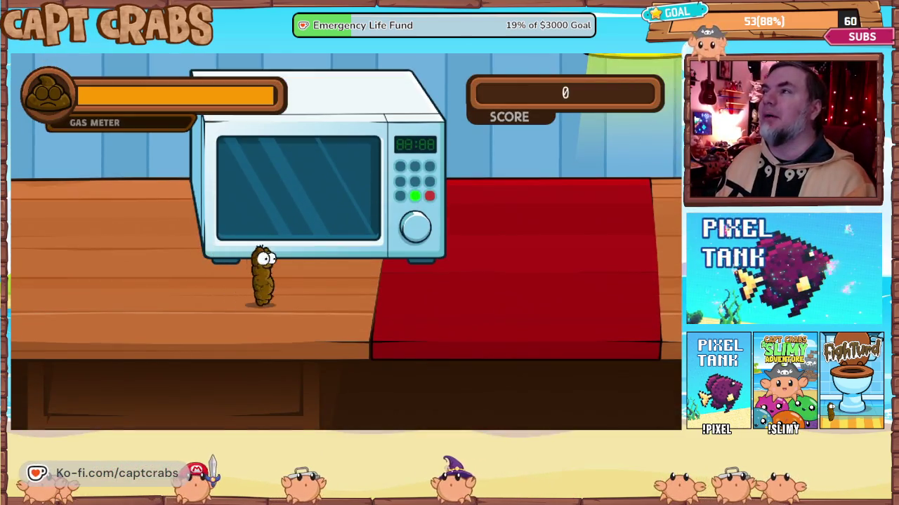
pyautogui.press('Right')
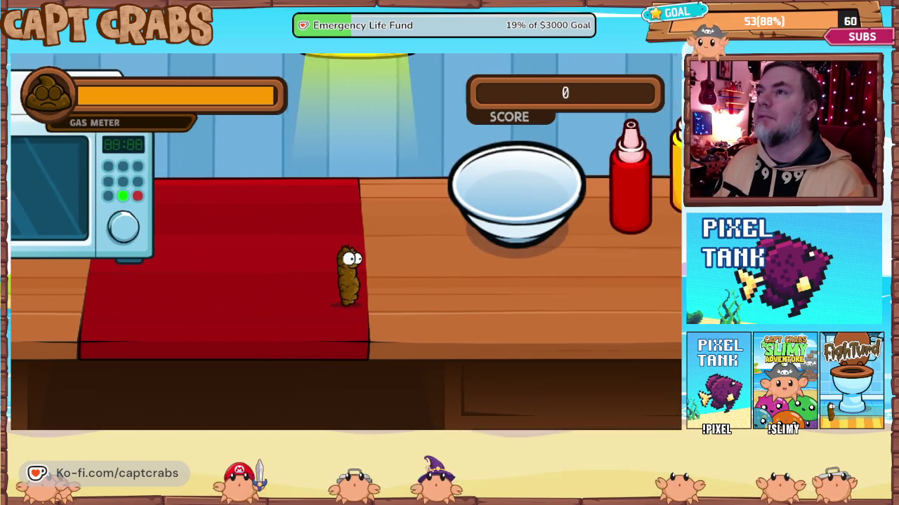
pyautogui.press('Right')
pyautogui.press('space')
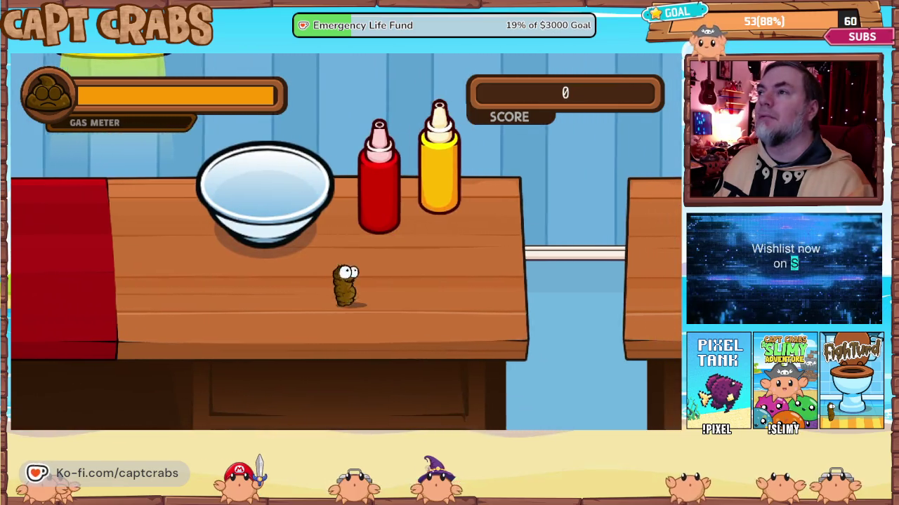
pyautogui.press('Right')
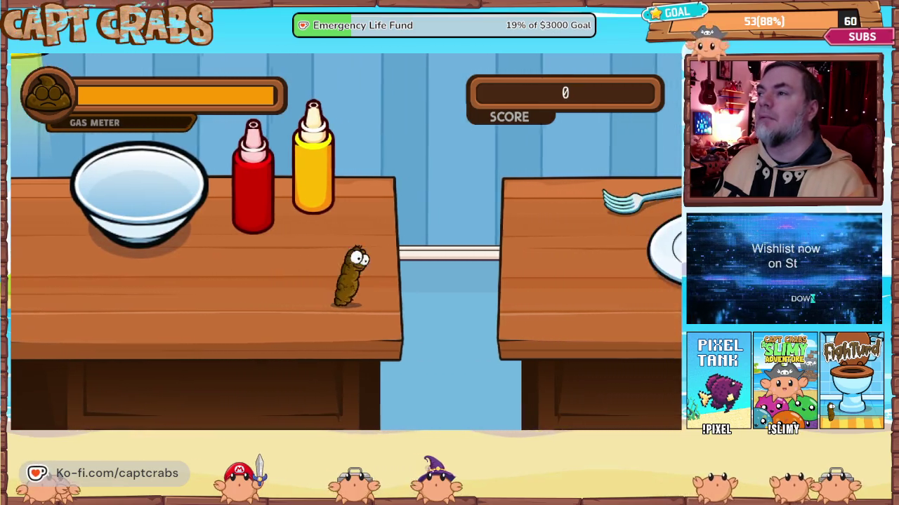
pyautogui.press('space')
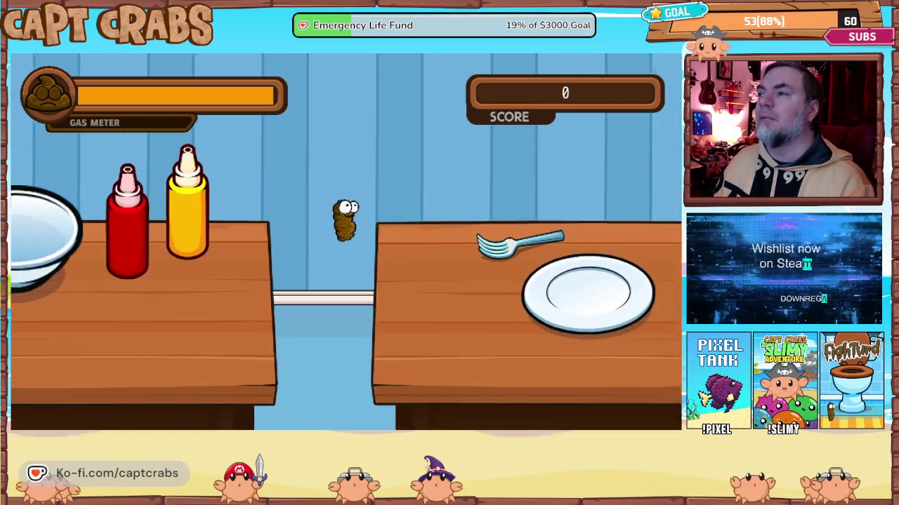
pyautogui.press('Right')
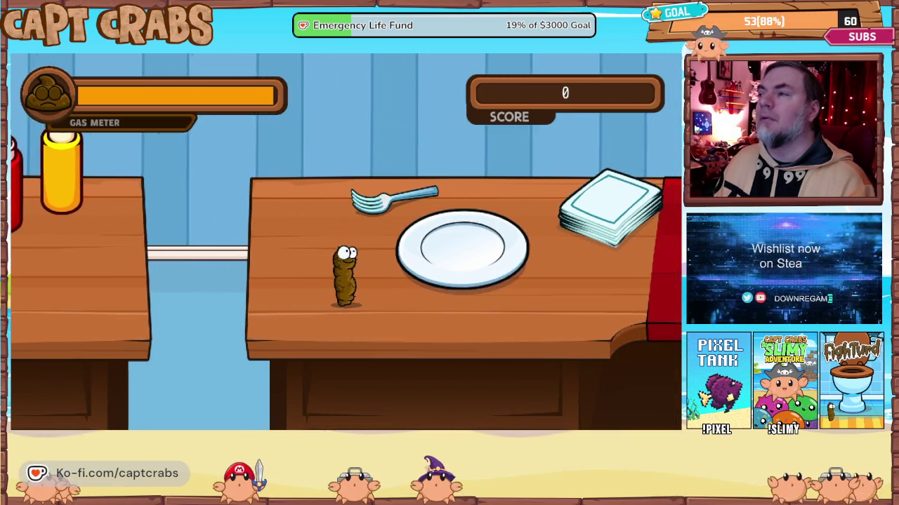
pyautogui.press('Right')
pyautogui.press('space')
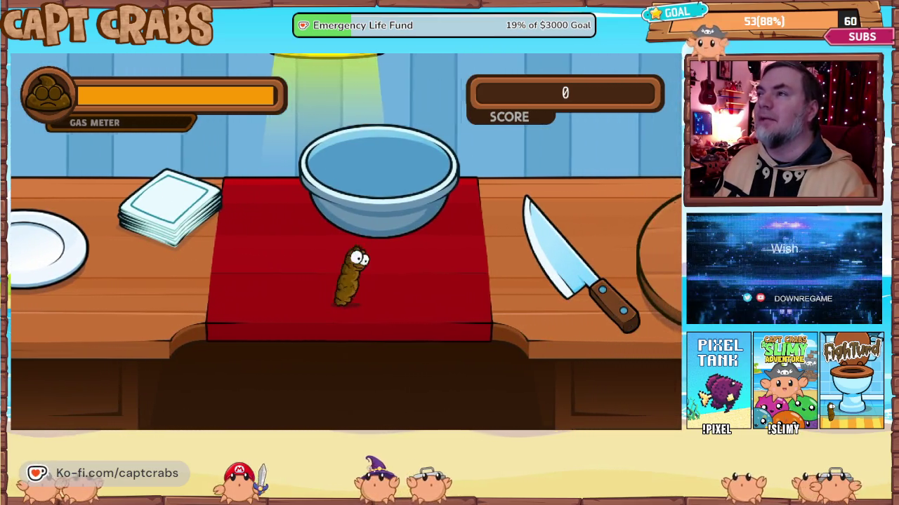
pyautogui.press('Right')
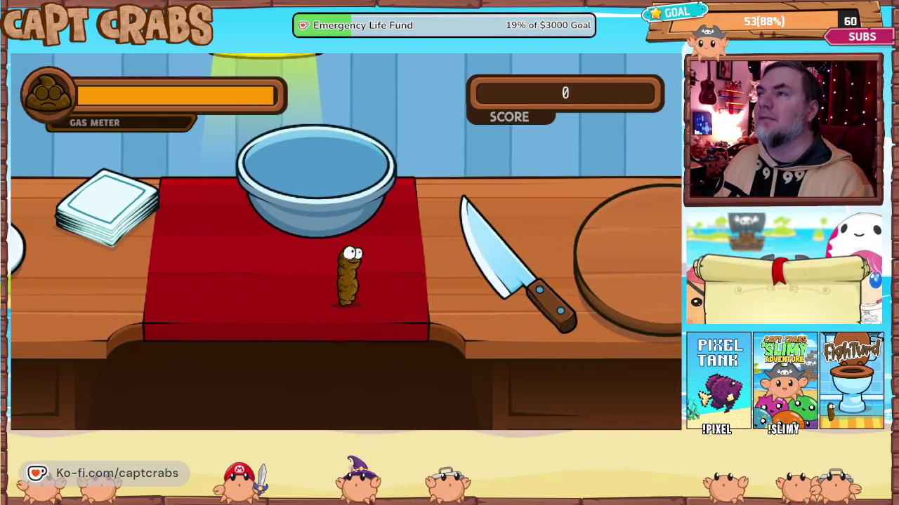
pyautogui.press('space')
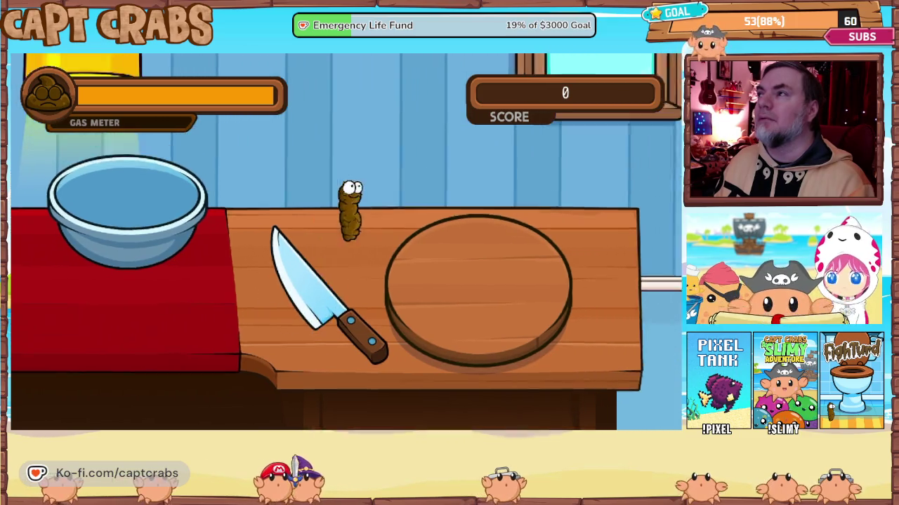
pyautogui.press('Right')
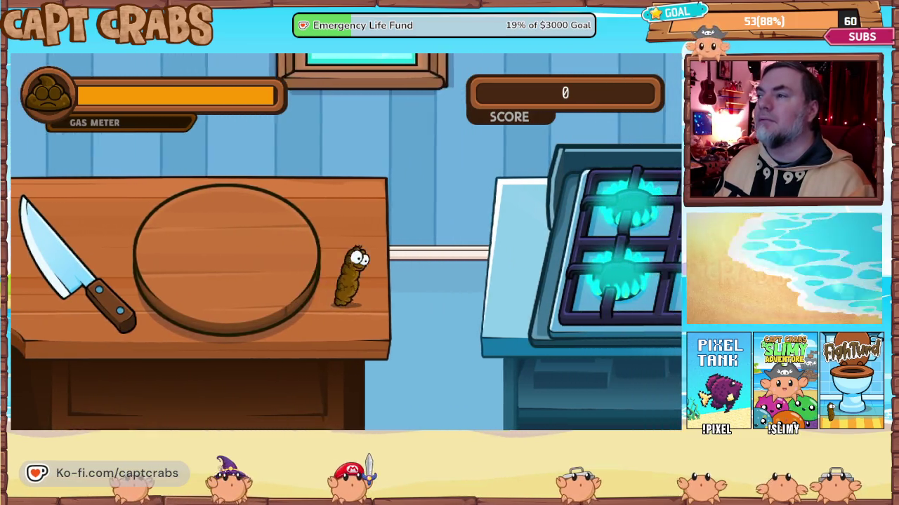
pyautogui.press('Right')
pyautogui.press('space')
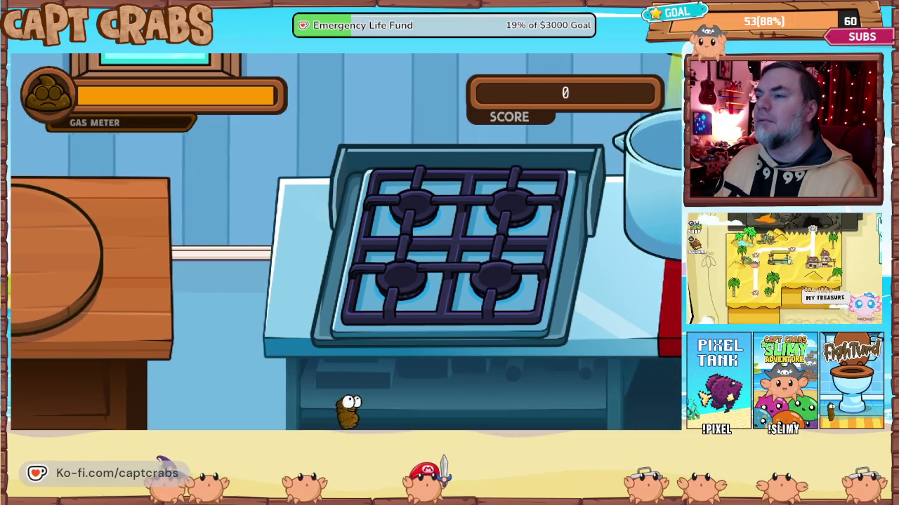
# Climb onto the stove counter and cross the grills and stove tops with jumps.
pyautogui.press('Left')
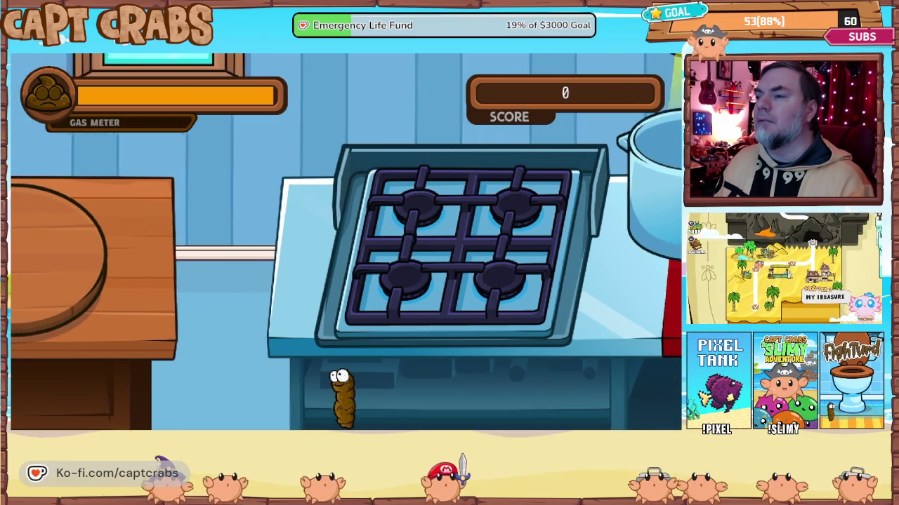
pyautogui.press('space')
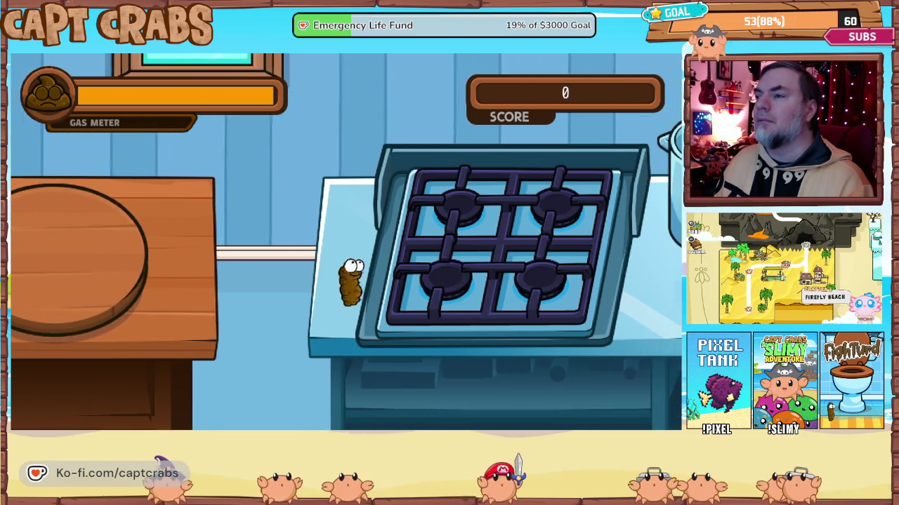
pyautogui.press('Right')
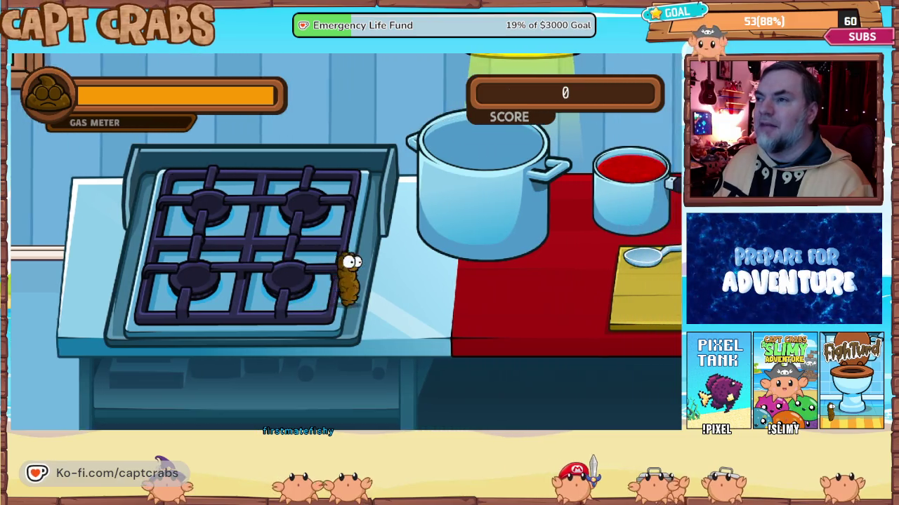
pyautogui.press('Right')
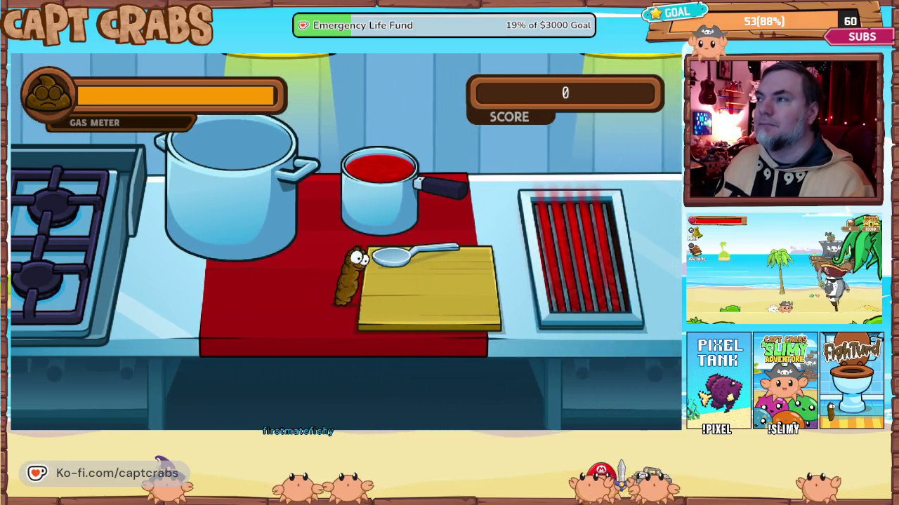
pyautogui.press('Right')
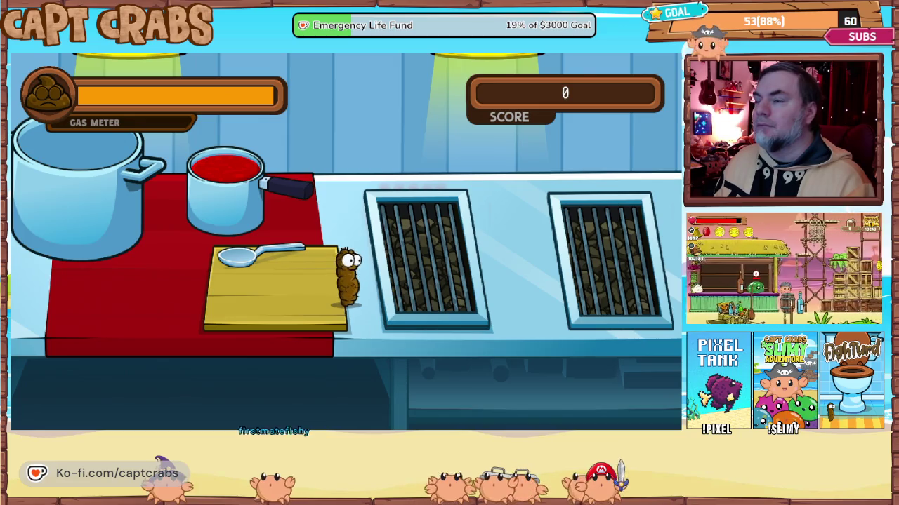
pyautogui.press('Right')
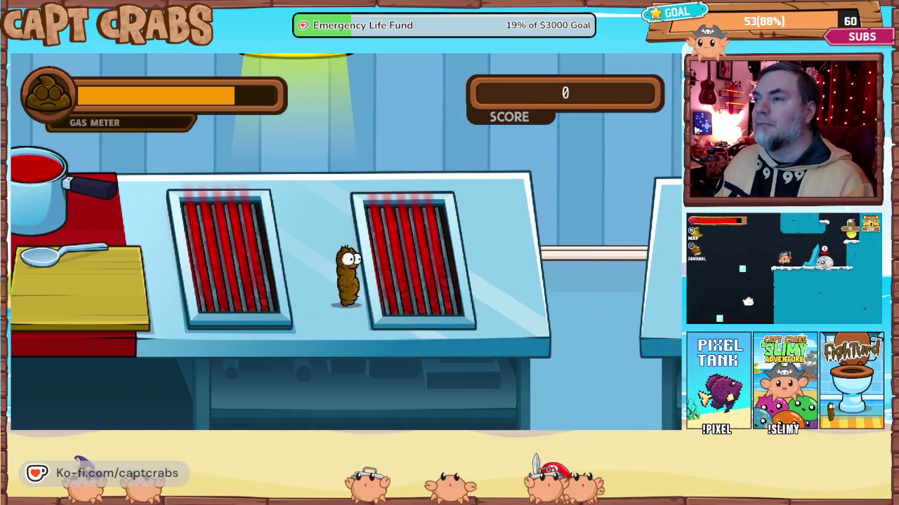
pyautogui.press('Right')
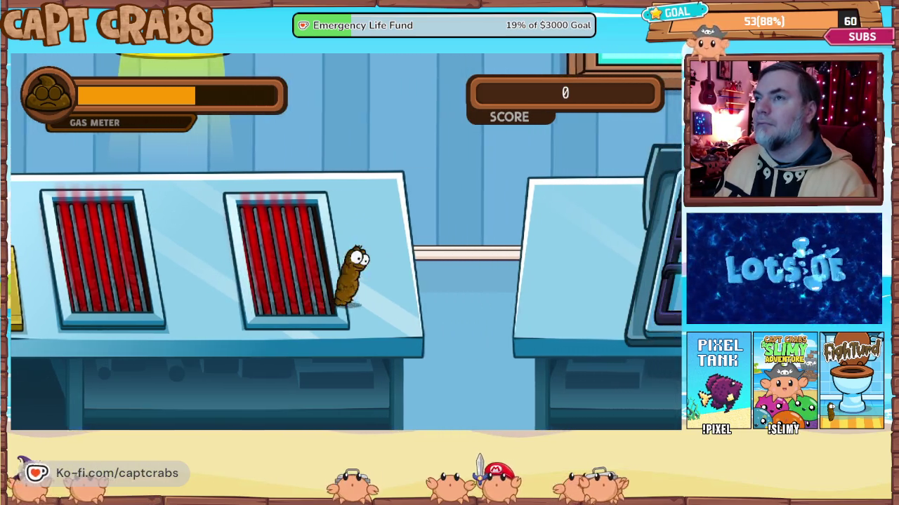
pyautogui.press('Right')
pyautogui.press('Up')
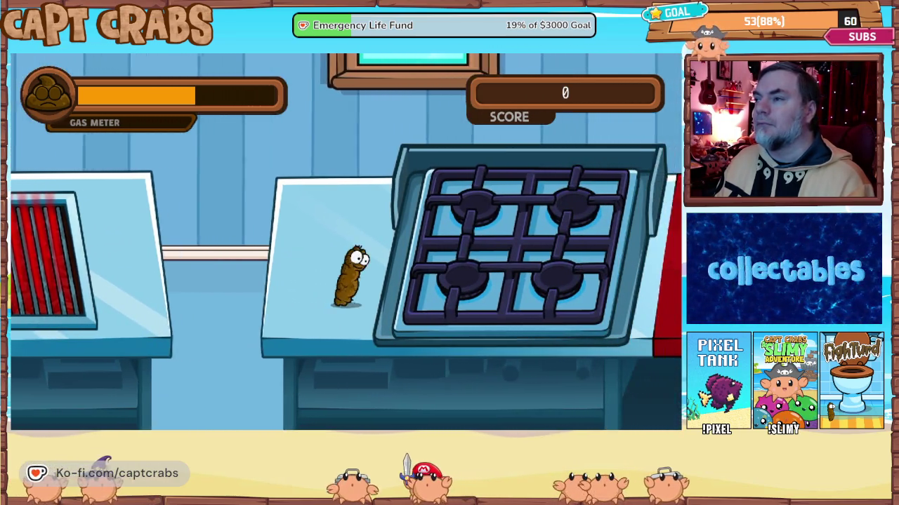
pyautogui.press('Right')
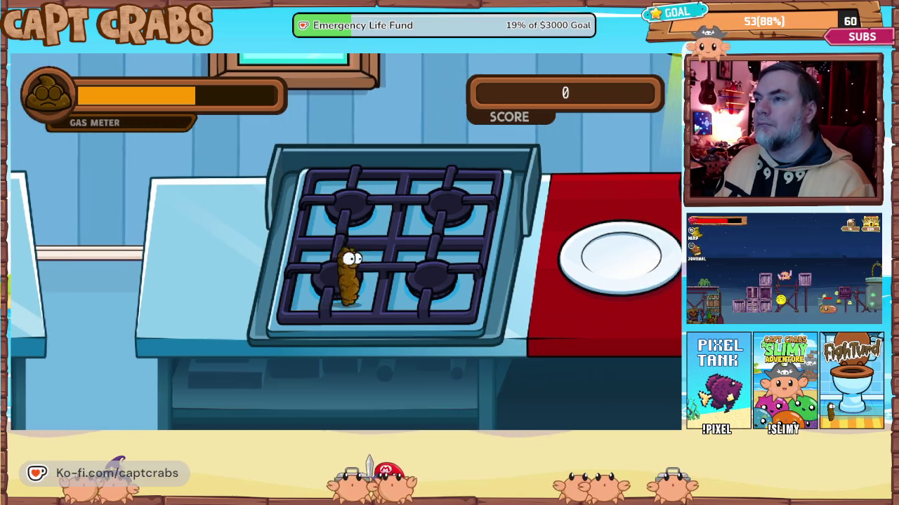
pyautogui.press('Right')
pyautogui.press('Up')
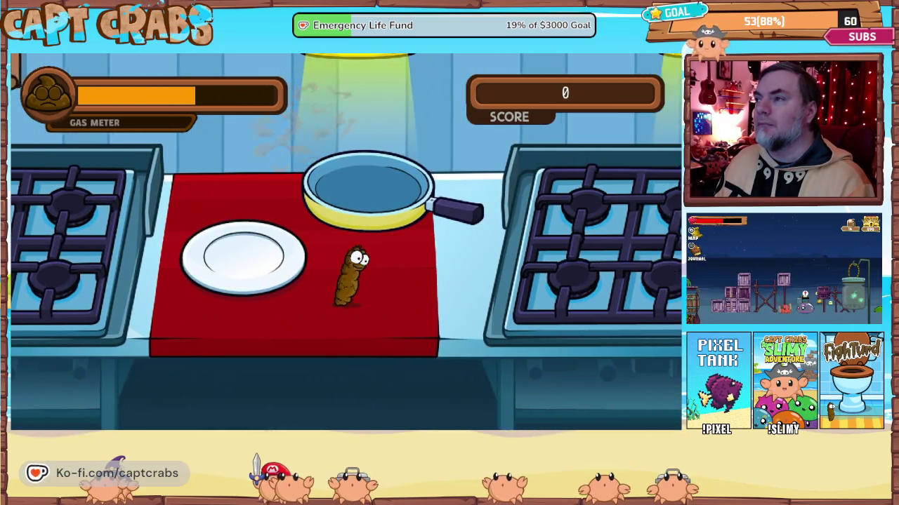
pyautogui.press('Right')
pyautogui.press('Up')
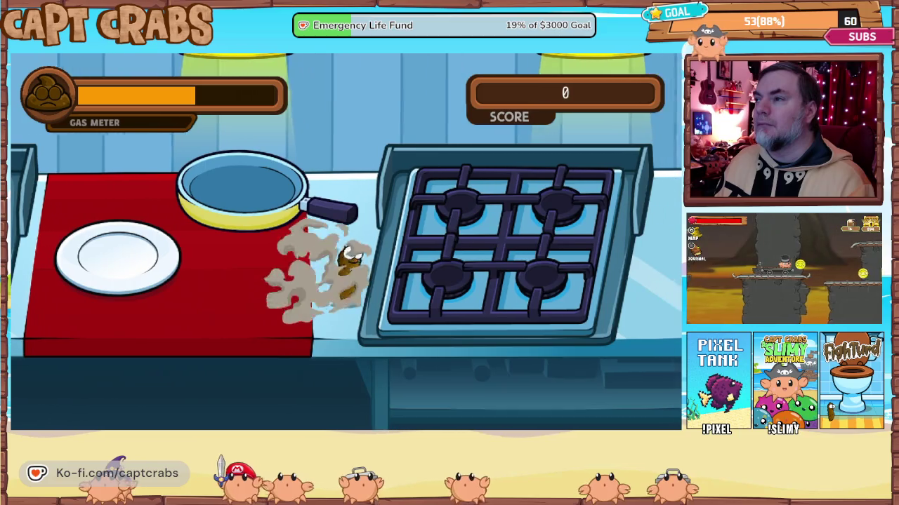
pyautogui.press('Right')
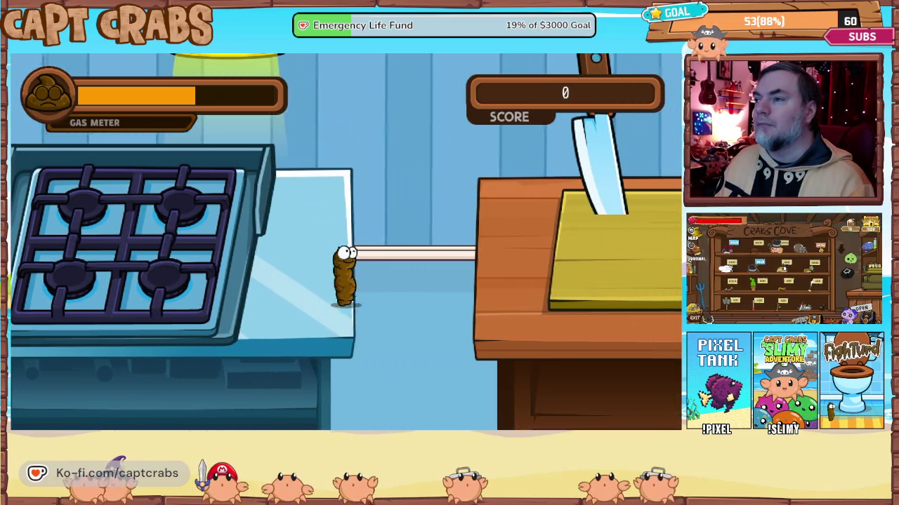
# Cross the towel bar, tablecloth and blender counter to the red tray, then exit the game.
pyautogui.press('Right')
pyautogui.press('Up')
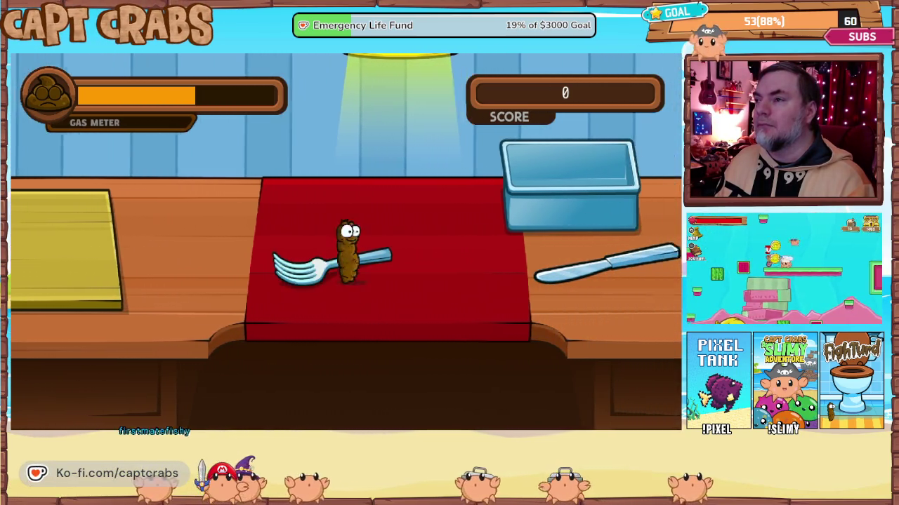
pyautogui.press('Right')
pyautogui.press('Up')
pyautogui.press('Up')
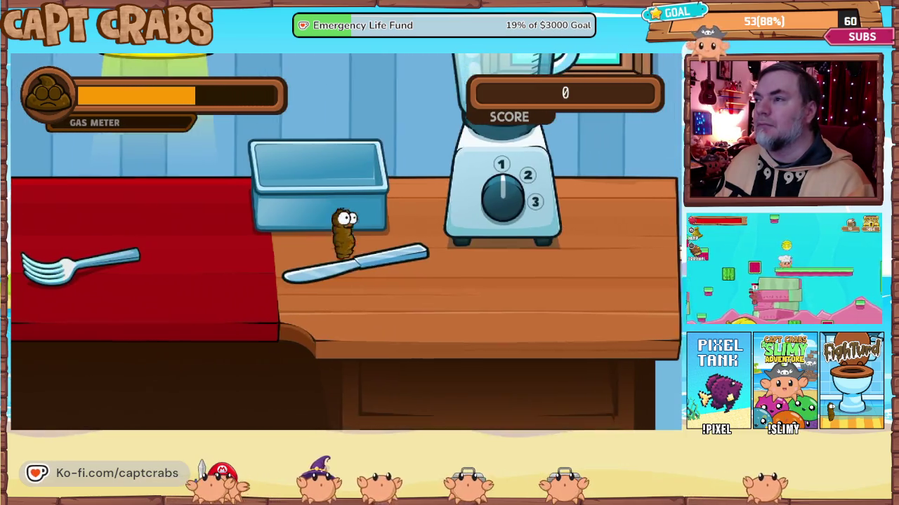
pyautogui.press('Right')
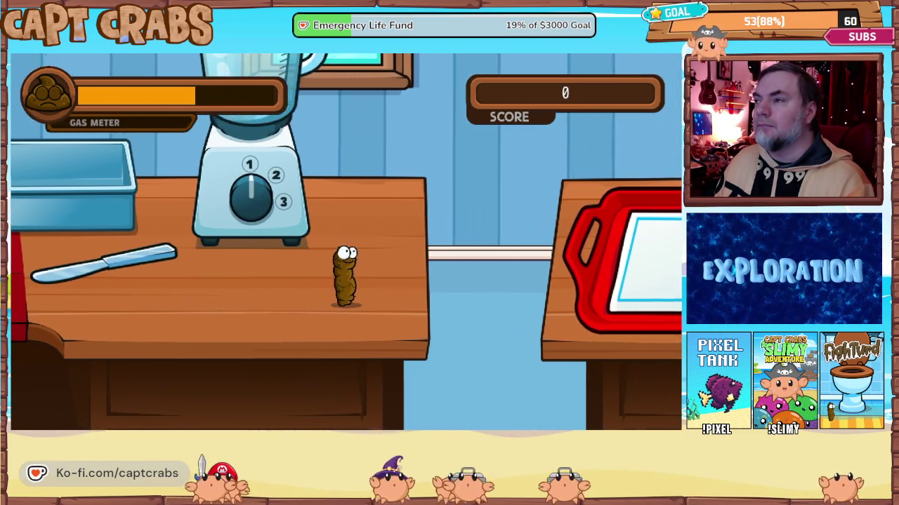
pyautogui.press('Right')
pyautogui.press('Up')
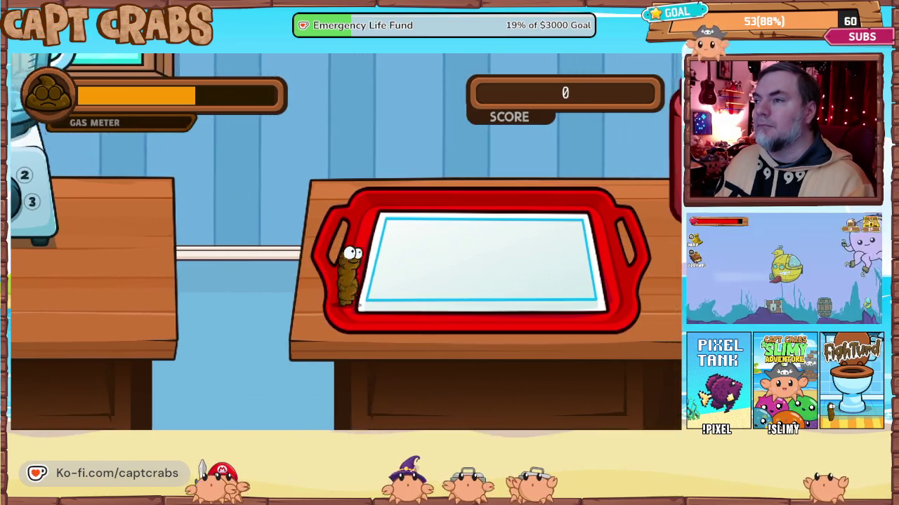
pyautogui.press('Right')
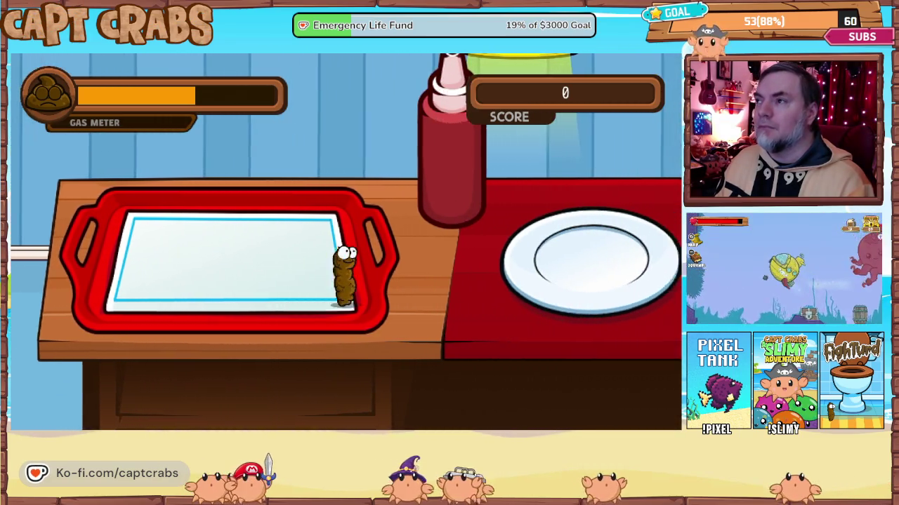
pyautogui.press('Right')
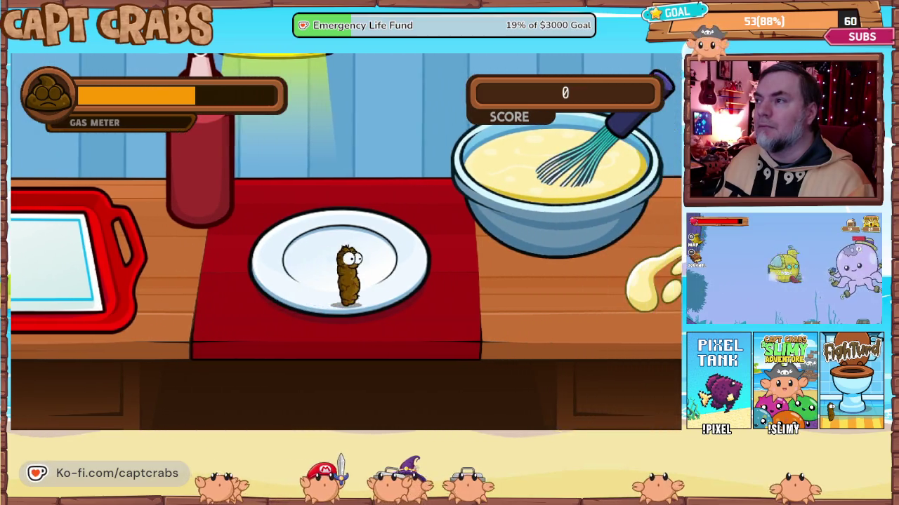
pyautogui.press('Right')
pyautogui.press('Escape')
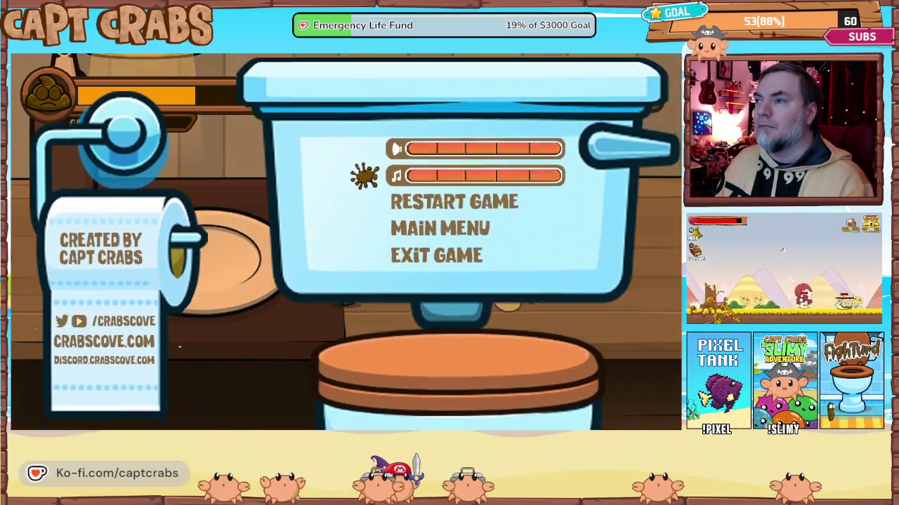
pyautogui.press('Down')
pyautogui.press('Down')
pyautogui.press('Down')
pyautogui.press('Return')
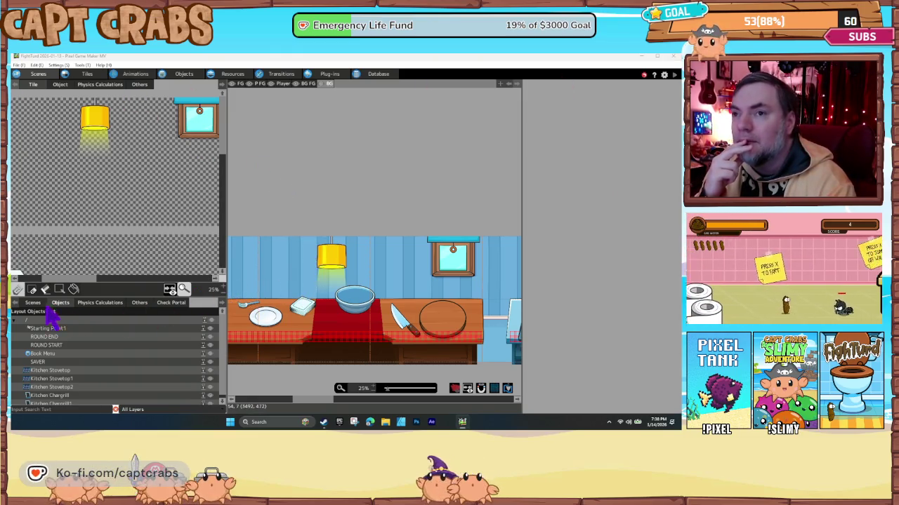
# Pan the kitchen scene right to the ketchup and mustard bottles and list the Player layer's objects.
pyautogui.scroll(-1, 83, 356)
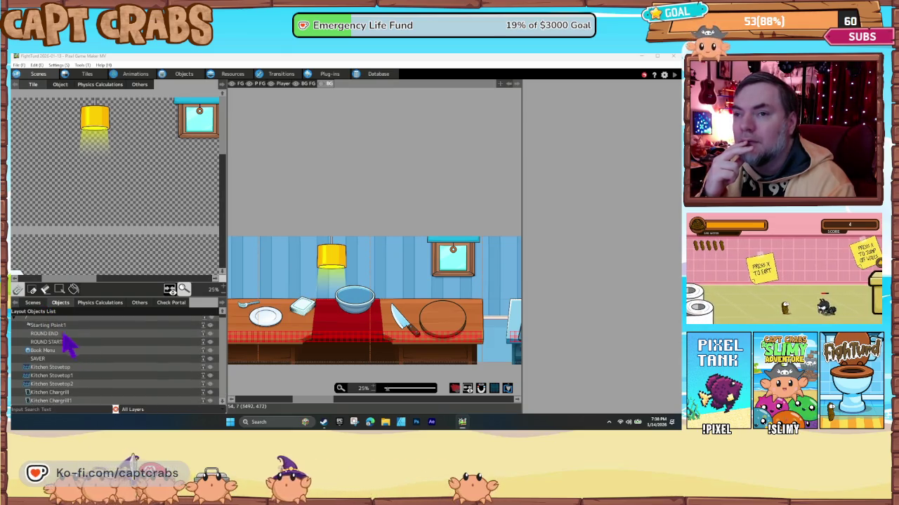
pyautogui.click(35, 305)
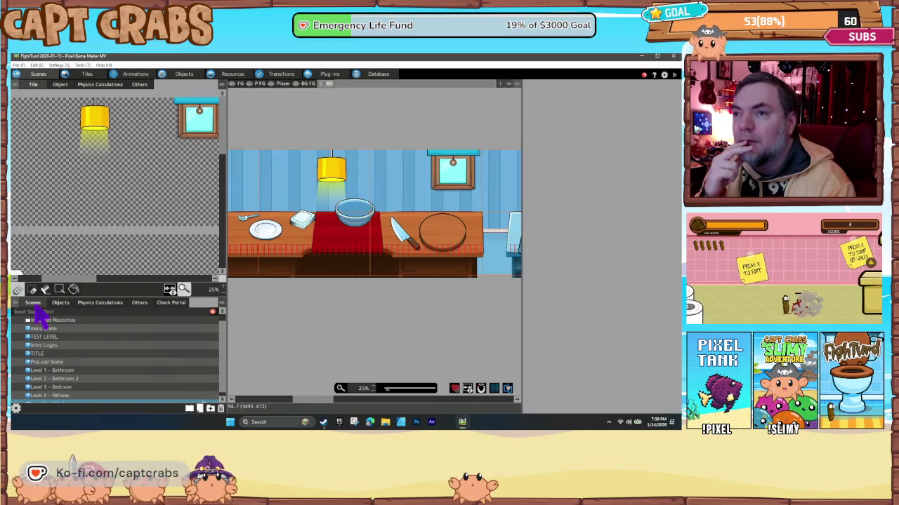
pyautogui.moveTo(256, 291)
pyautogui.mouseDown()
pyautogui.moveTo(290, 281)
pyautogui.moveTo(369, 309)
pyautogui.mouseUp()
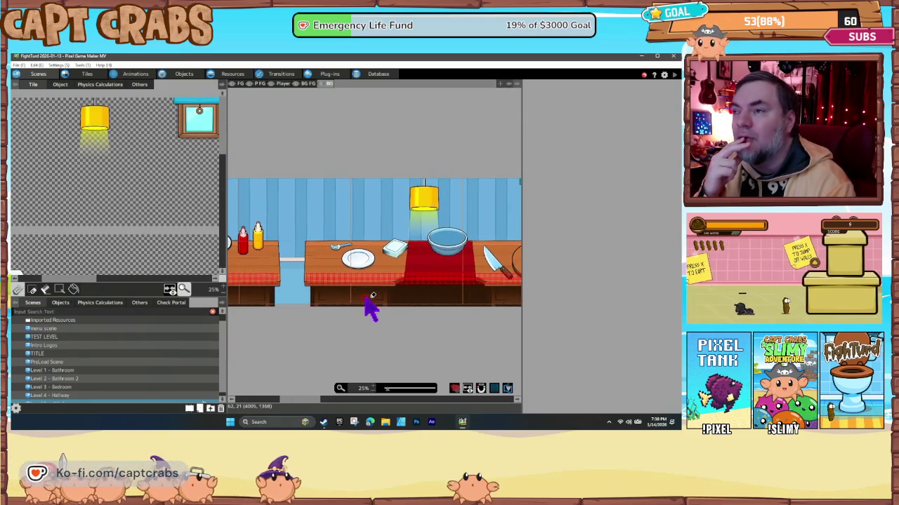
pyautogui.moveTo(271, 303); pyautogui.dragTo(344, 303)
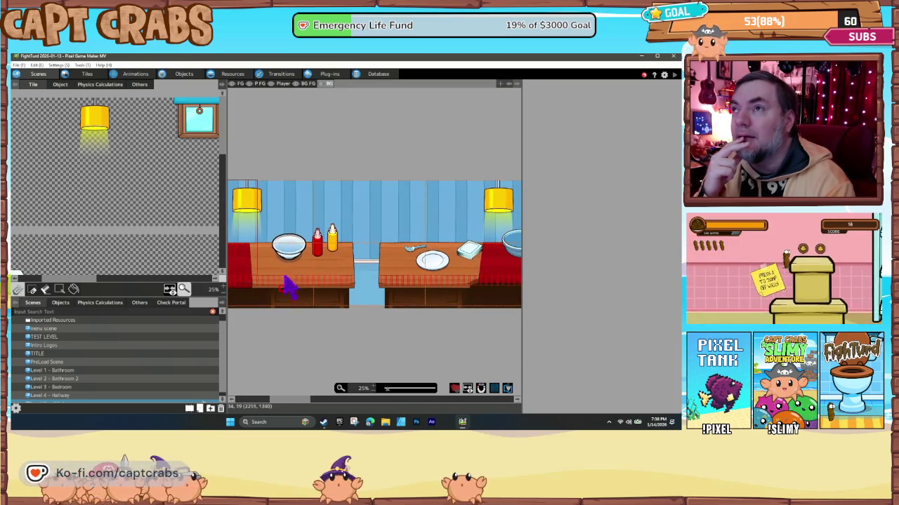
pyautogui.click(283, 84)
pyautogui.click(60, 84)
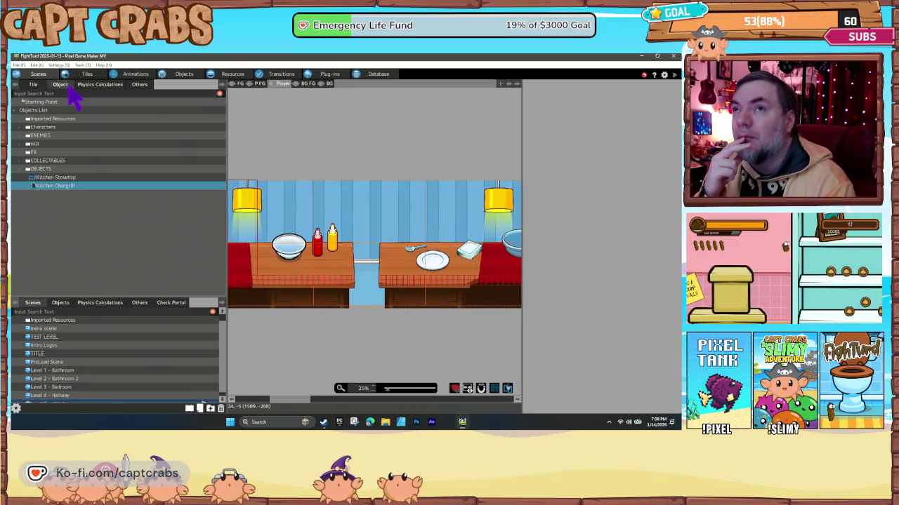
# Copy and paste the Ant enemy, then rename the pasted copy to Beetle 2.
pyautogui.click(183, 74)
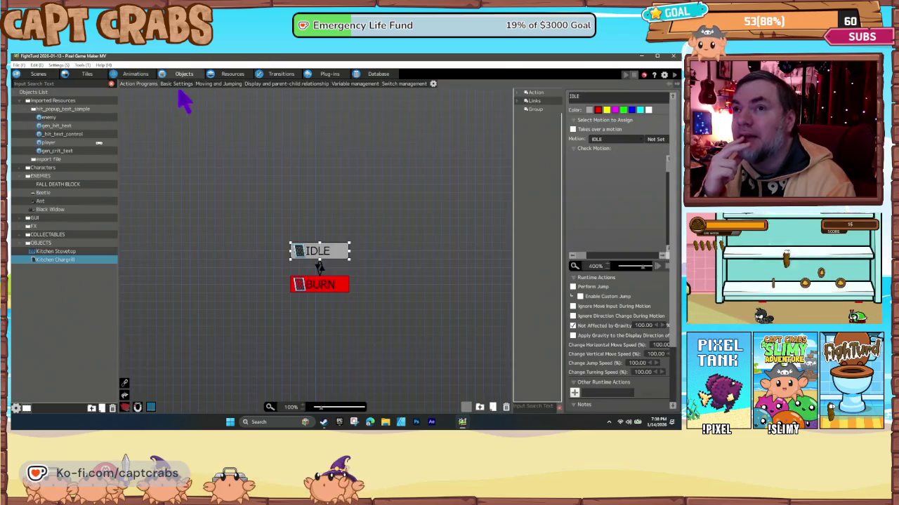
pyautogui.click(46, 202)
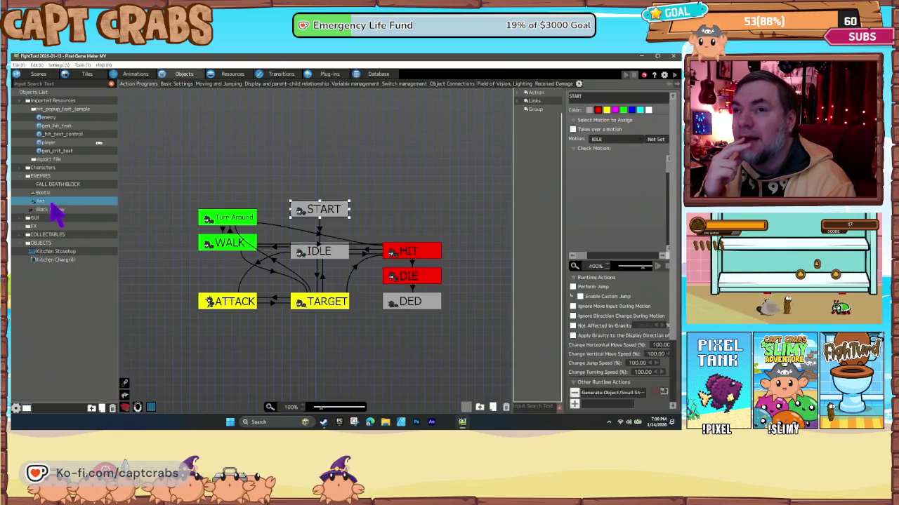
pyautogui.rightClick(59, 205)
pyautogui.click(57, 204)
pyautogui.rightClick(54, 202)
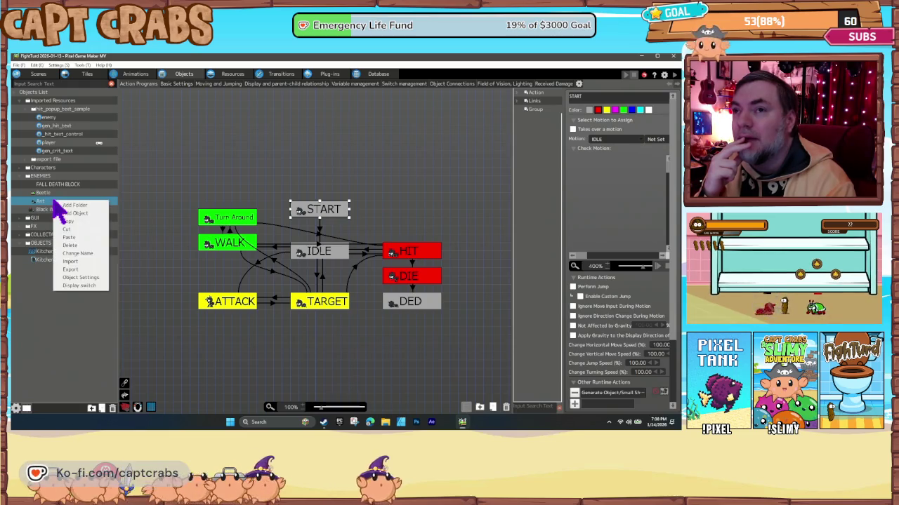
pyautogui.click(78, 237)
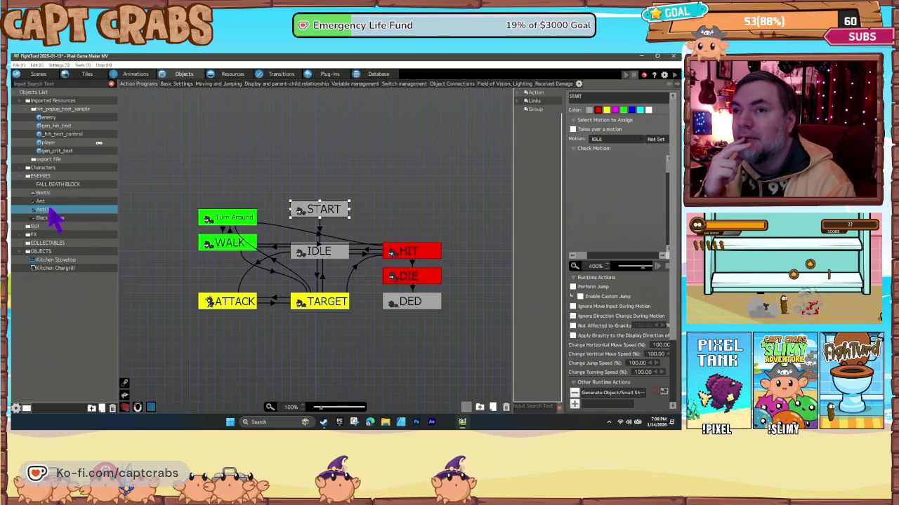
pyautogui.rightClick(50, 211)
pyautogui.click(76, 261)
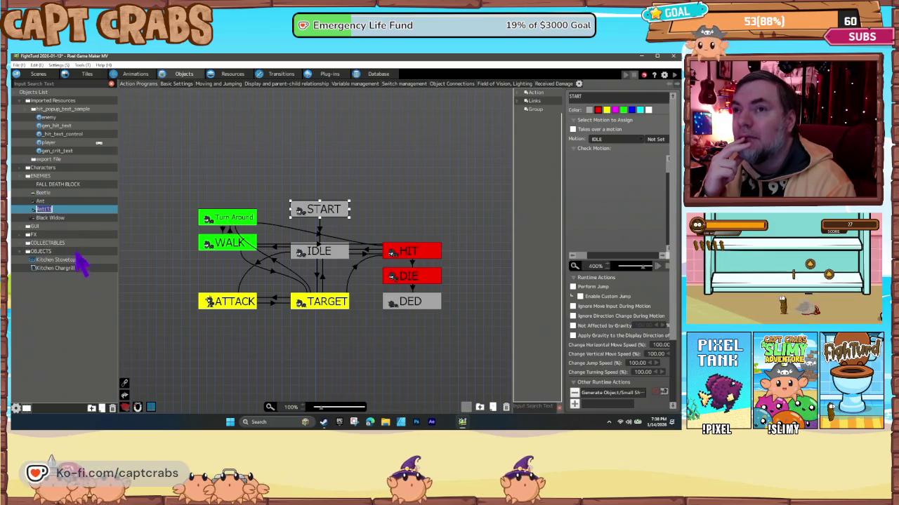
pyautogui.write('Beetle 2')
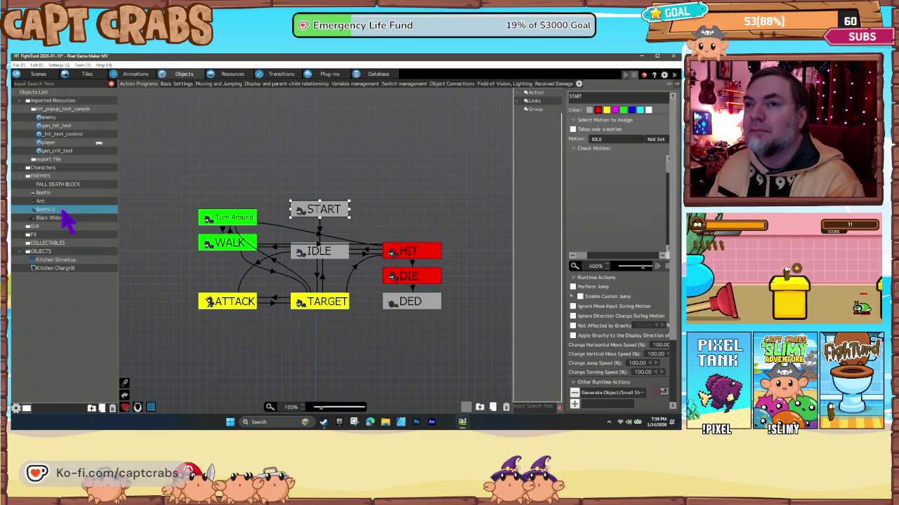
# Switch Beetle 2's registered animation from Ant to Beetle in its object settings.
pyautogui.rightClick(56, 219)
pyautogui.click(83, 286)
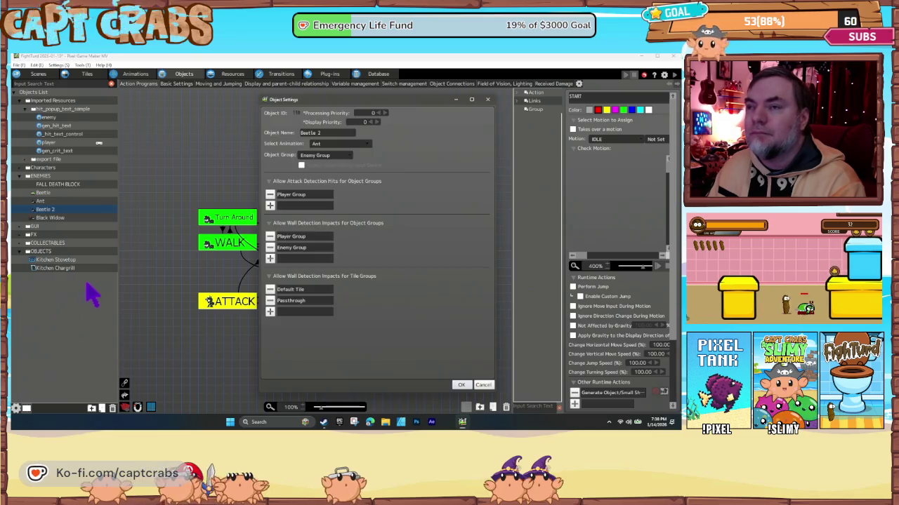
pyautogui.click(354, 143)
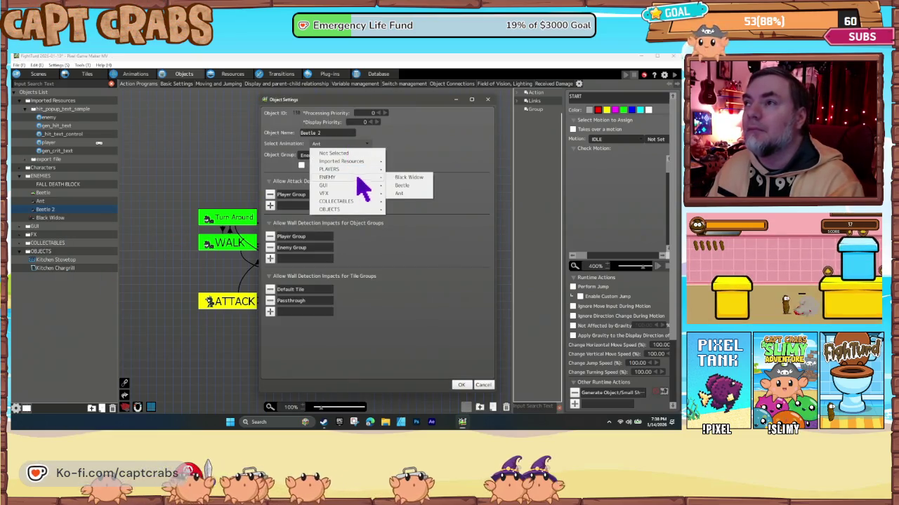
pyautogui.click(405, 185)
pyautogui.click(392, 270)
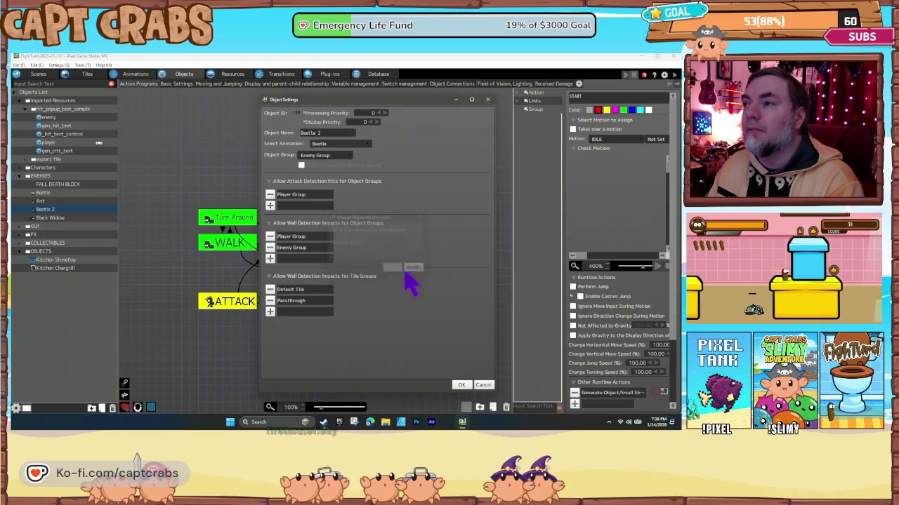
pyautogui.click(462, 384)
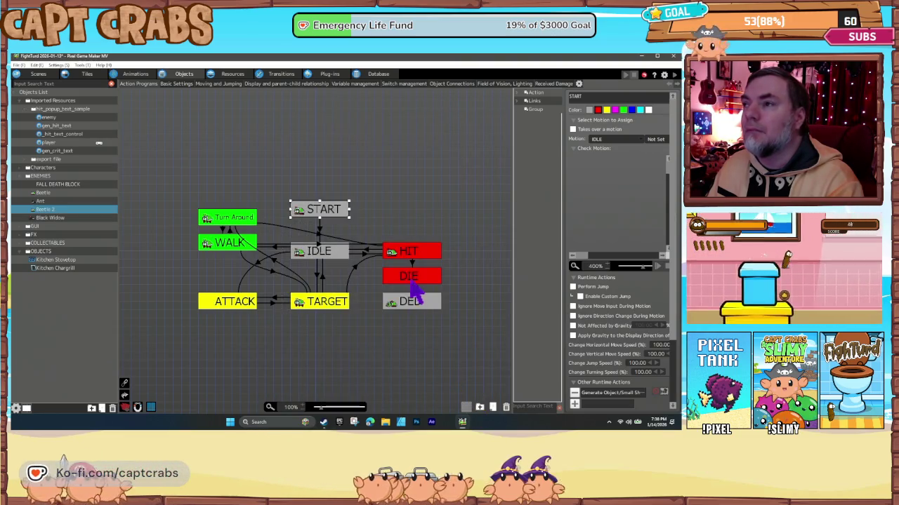
# Make the DIE state play the DEATH motion and the ATTACK state play the ATTACK motion.
pyautogui.click(413, 282)
pyautogui.click(603, 140)
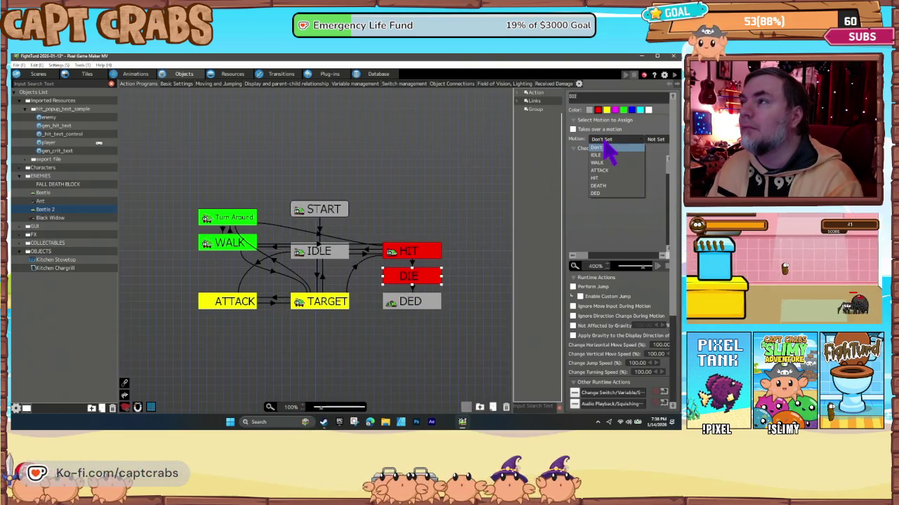
pyautogui.click(606, 186)
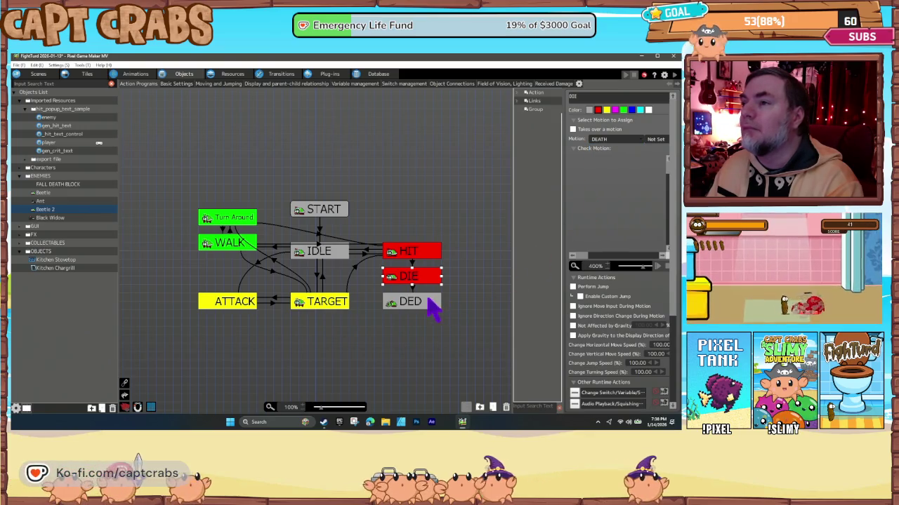
pyautogui.click(242, 302)
pyautogui.click(603, 139)
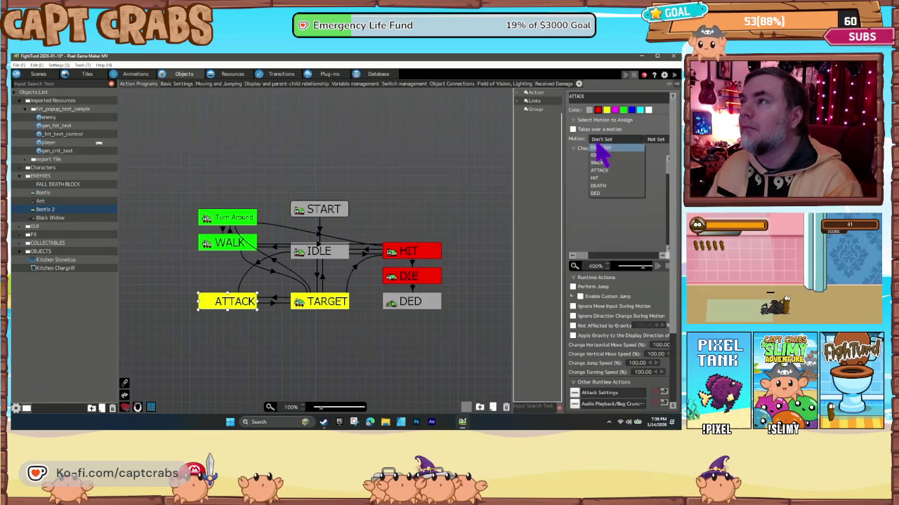
pyautogui.click(607, 170)
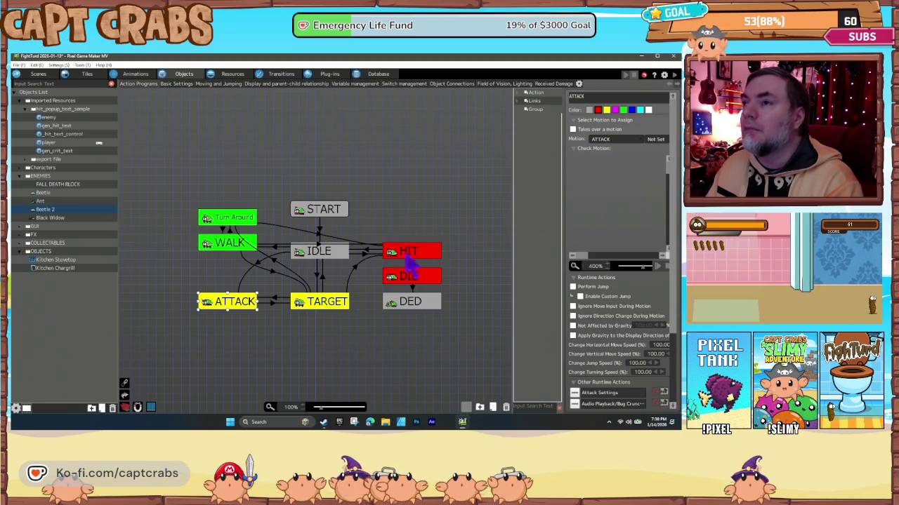
# Delete the old Beetle object and rename Beetle 2 to Beetle.
pyautogui.click(56, 200)
pyautogui.click(55, 193)
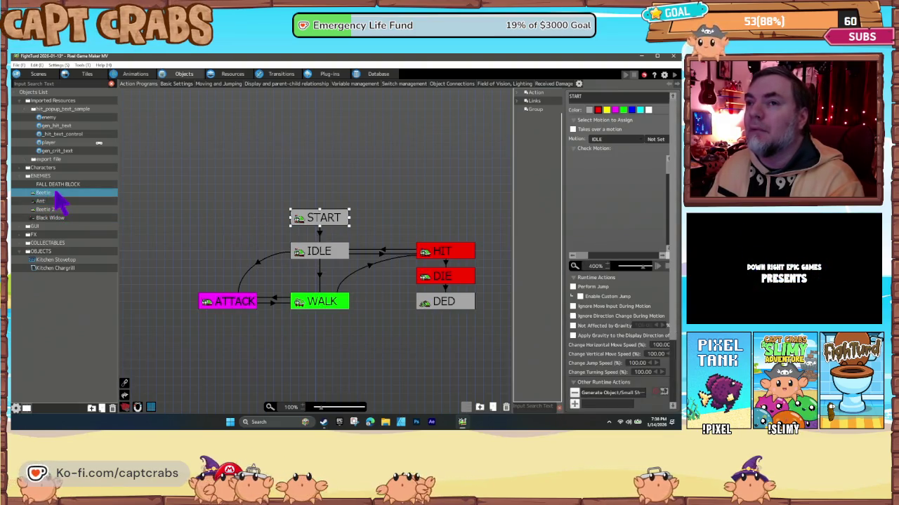
pyautogui.press('Delete')
pyautogui.click(363, 252)
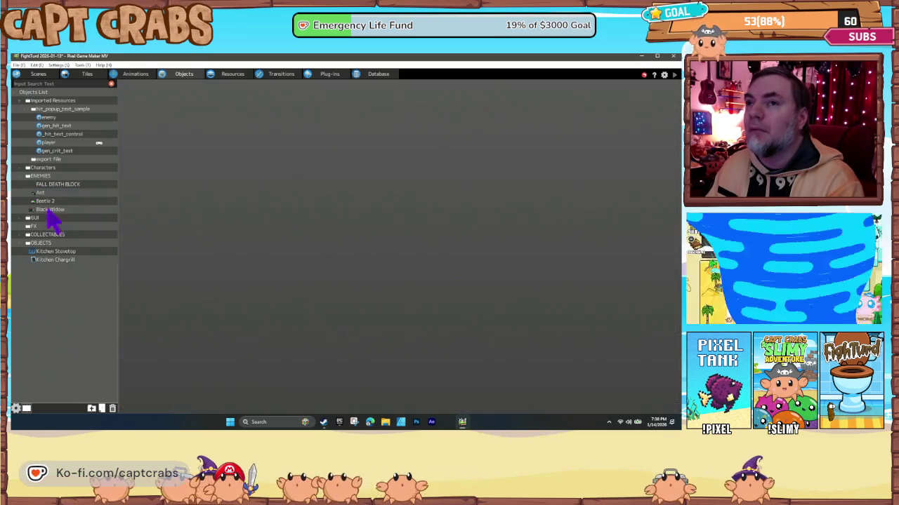
pyautogui.rightClick(47, 202)
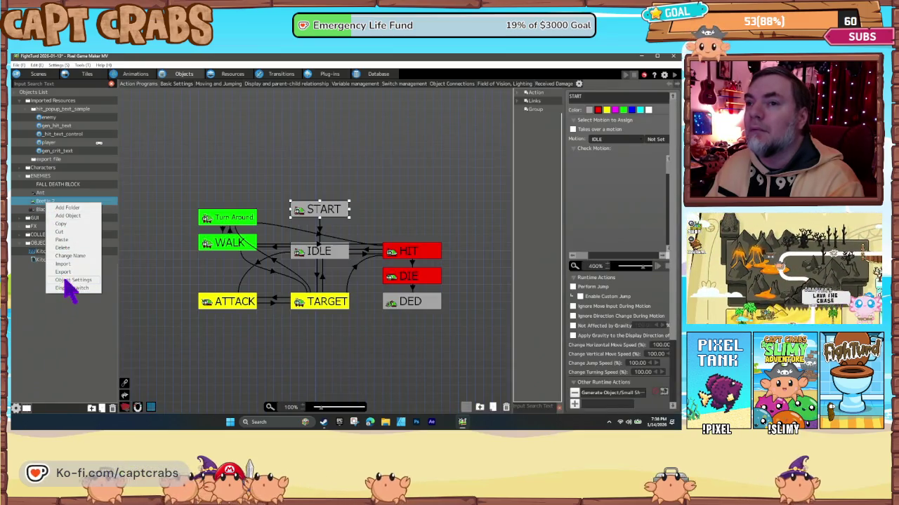
pyautogui.click(68, 255)
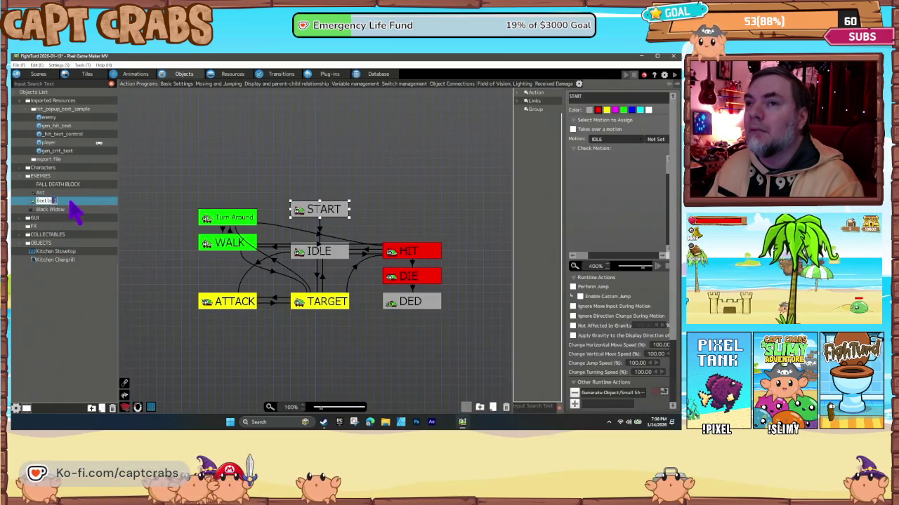
pyautogui.press('BackSpace')
pyautogui.press('BackSpace')
pyautogui.press('Return')
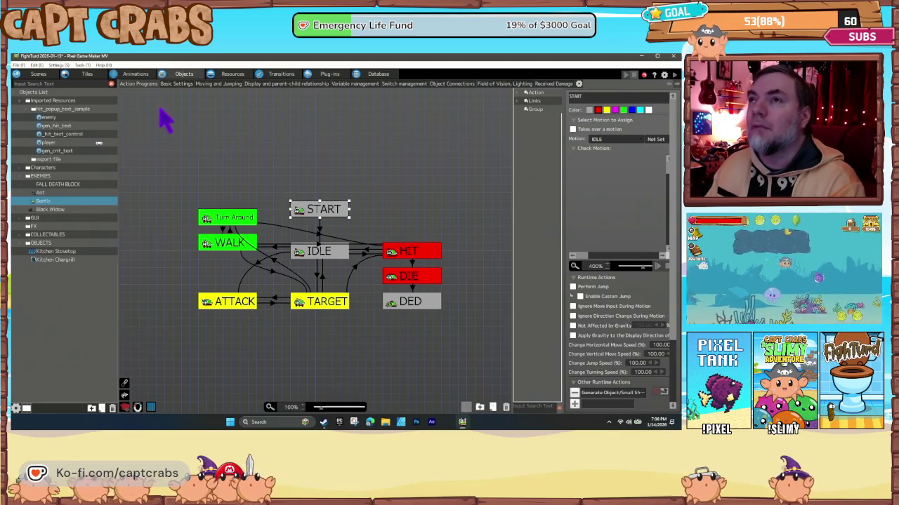
# Check the Beetle's basic settings, then return to the kitchen level scene.
pyautogui.click(177, 84)
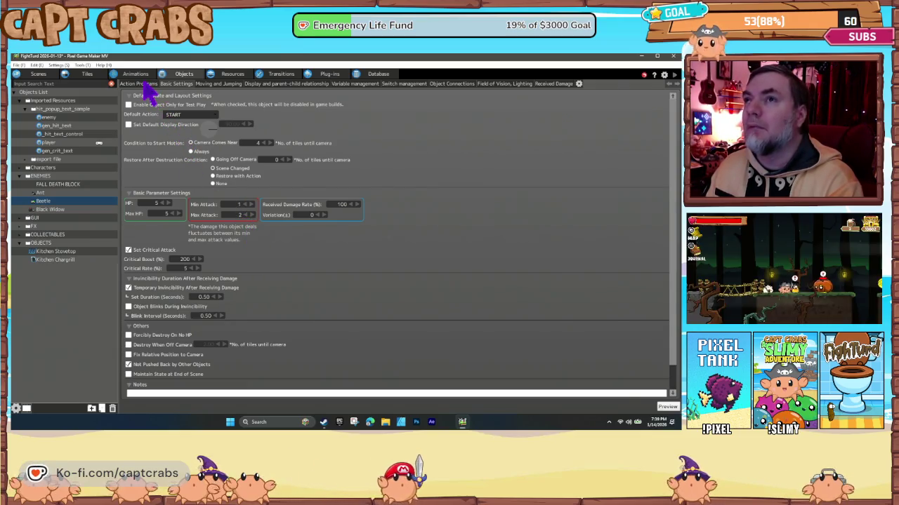
pyautogui.click(140, 84)
pyautogui.click(167, 234)
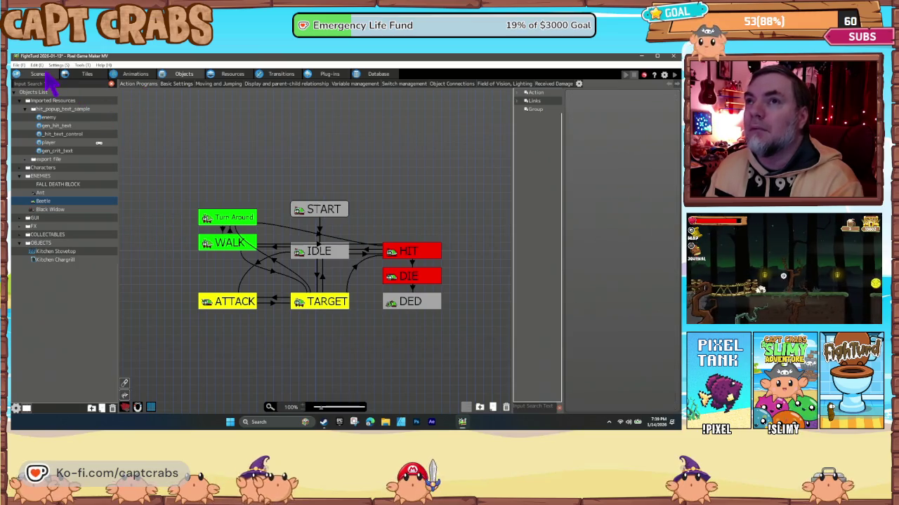
pyautogui.click(40, 74)
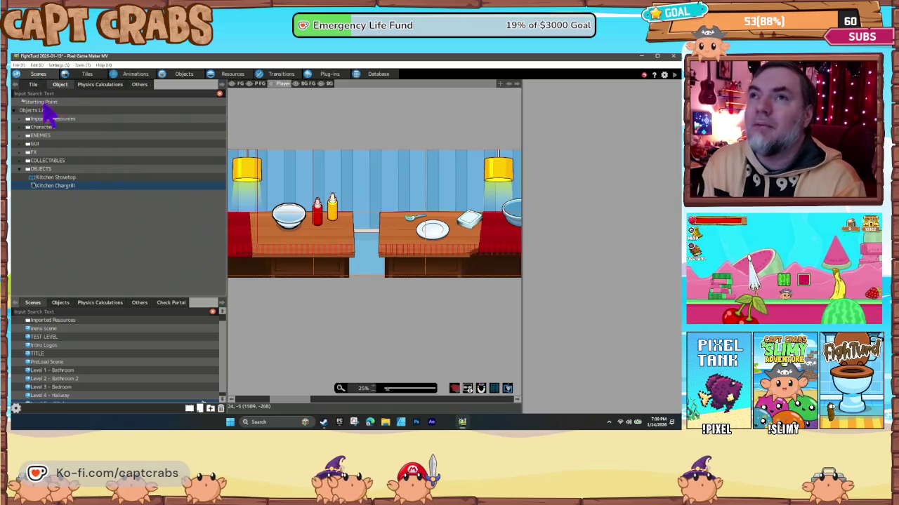
# Place five Beetle enemies on the microwave counter, near the bowl, by the knife and stovetop.
pyautogui.click(25, 136)
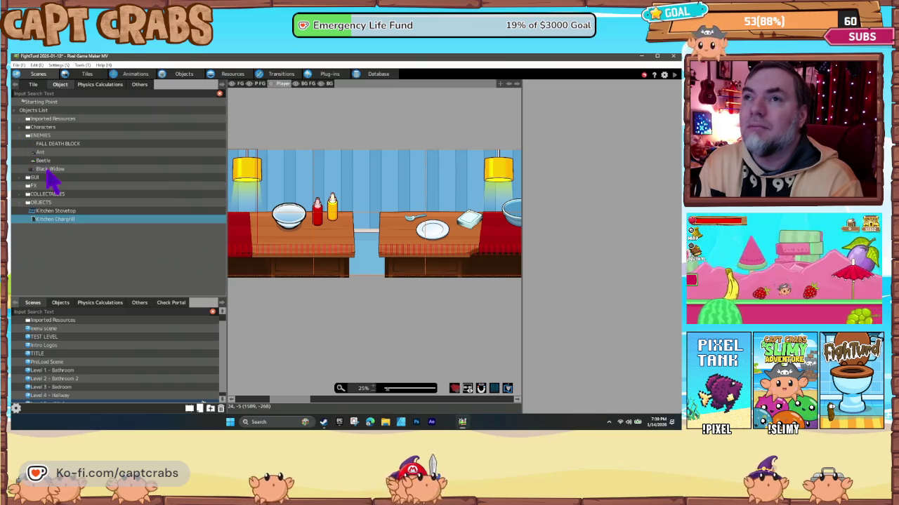
pyautogui.click(44, 161)
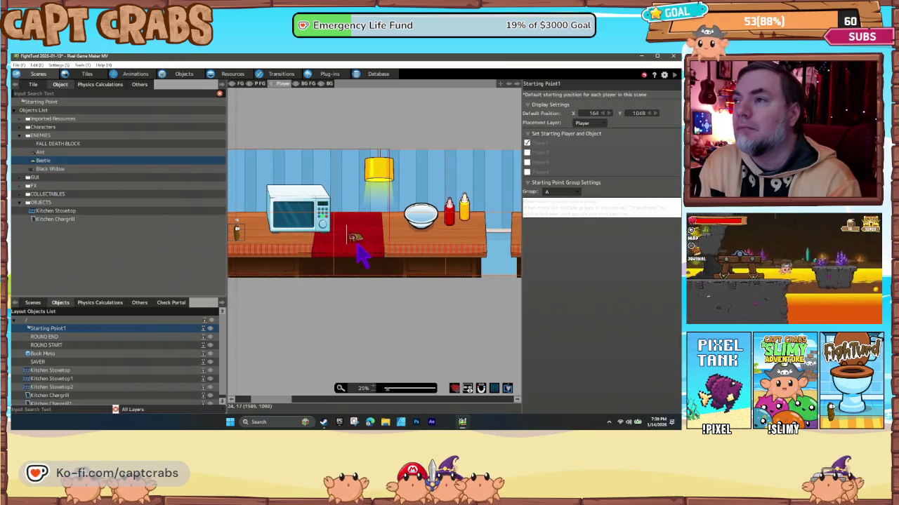
pyautogui.click(357, 252)
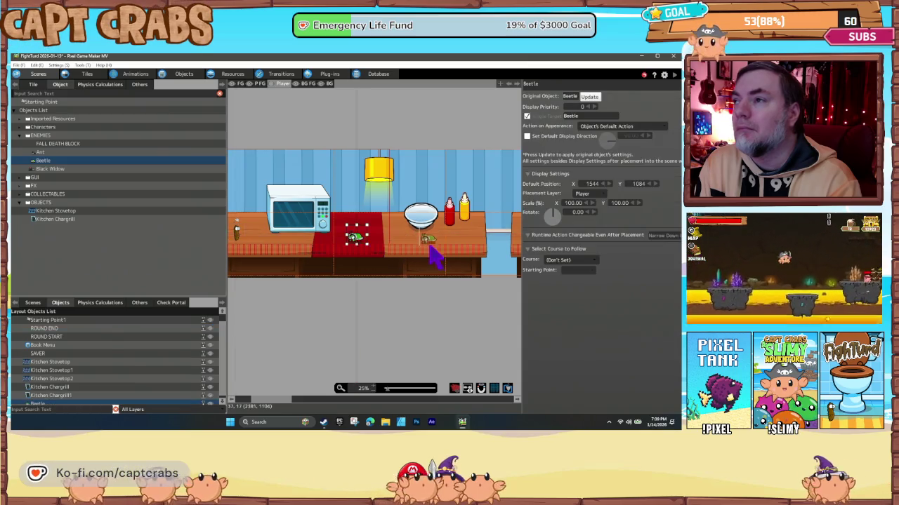
pyautogui.click(449, 257)
pyautogui.hscroll(3, 309, 285)
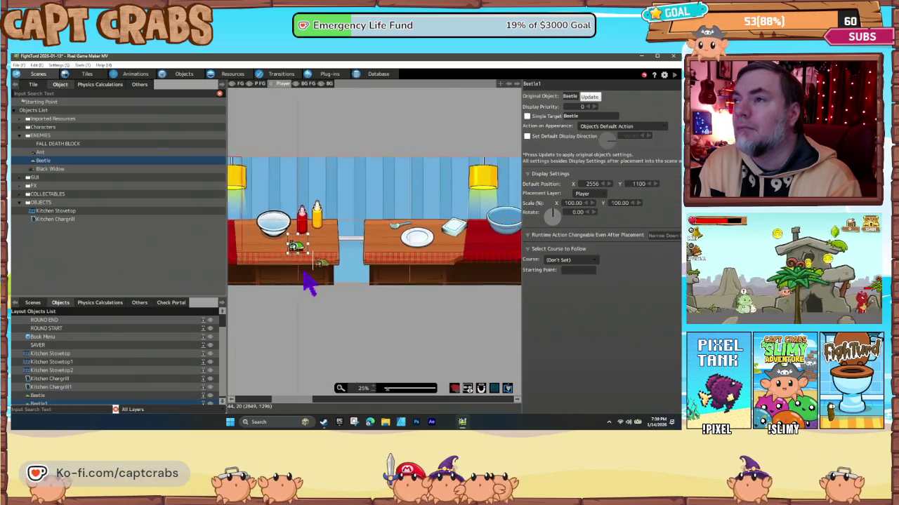
pyautogui.hscroll(3, 309, 284)
pyautogui.click(393, 256)
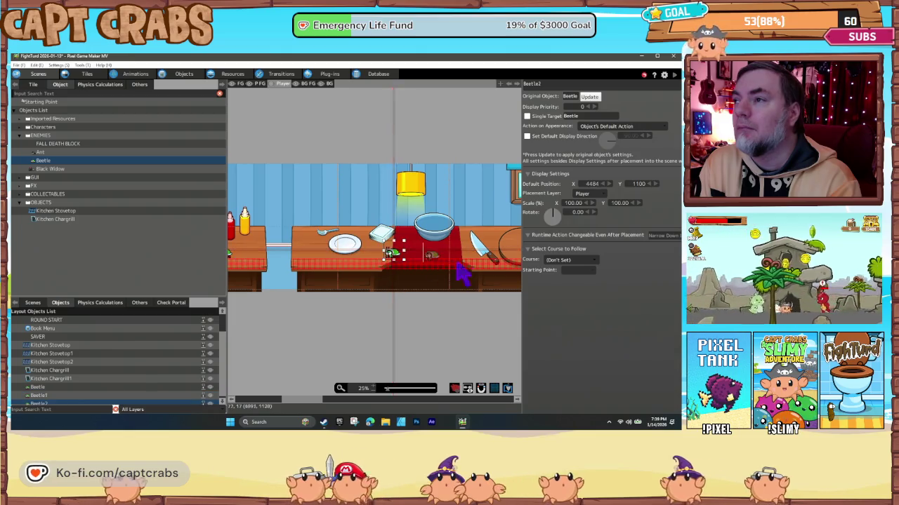
pyautogui.click(465, 253)
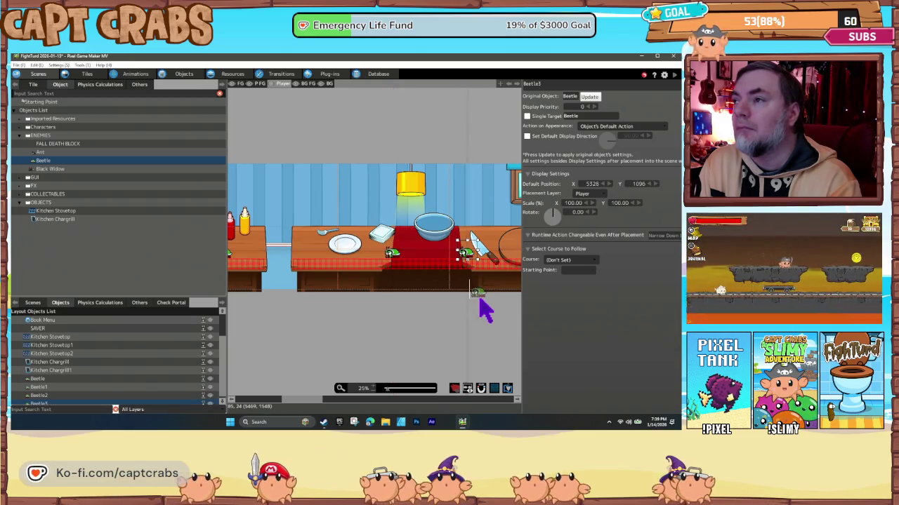
pyautogui.hscroll(5, 327, 307)
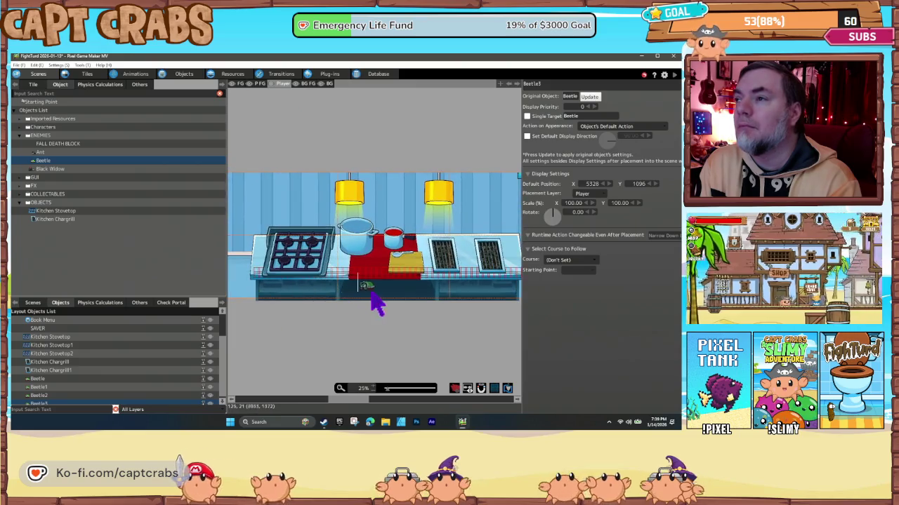
pyautogui.hscroll(3, 349, 294)
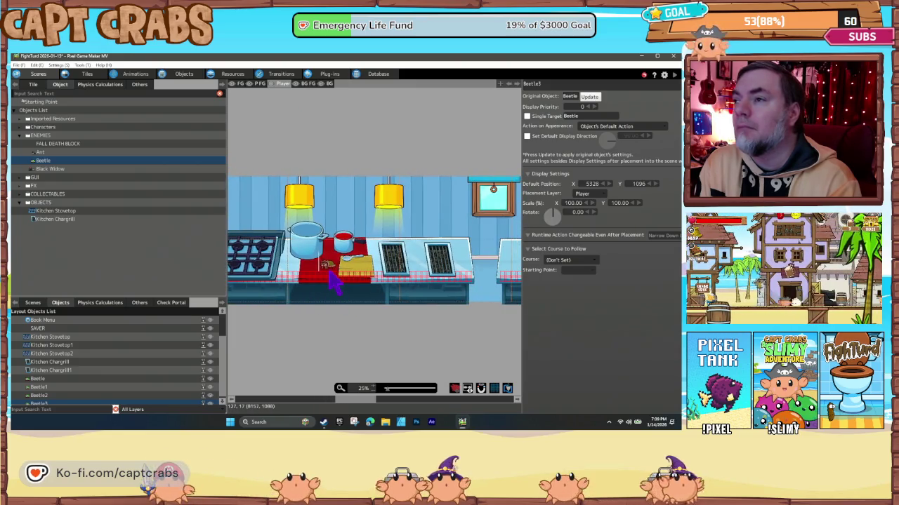
pyautogui.click(330, 280)
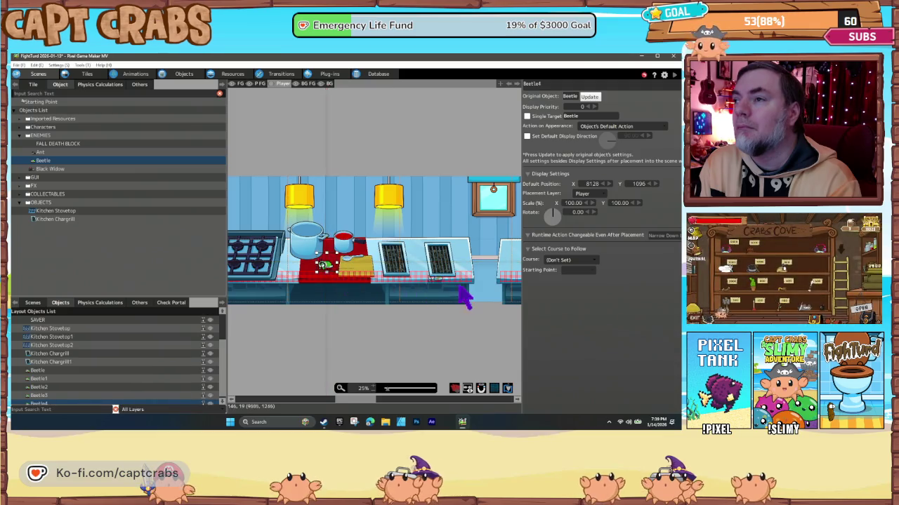
pyautogui.hscroll(5, 280, 296)
pyautogui.hscroll(3, 320, 292)
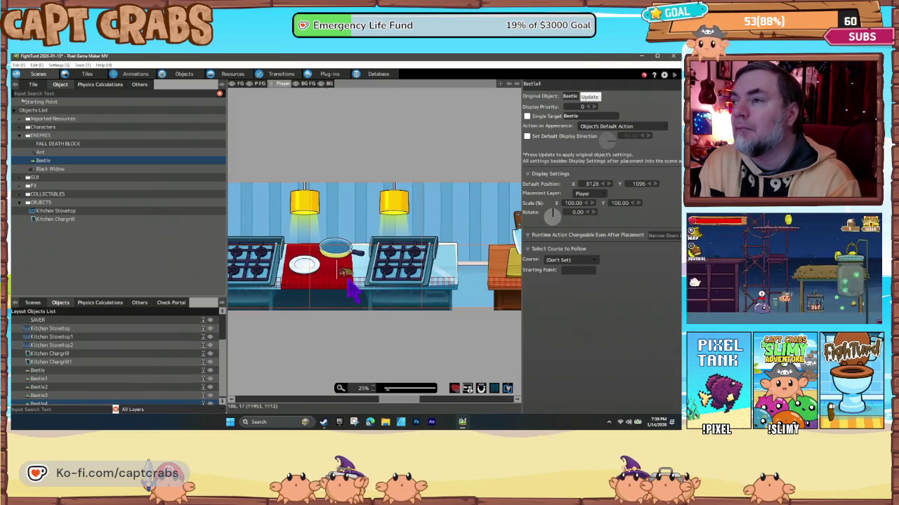
# Place six more Beetles between the stoves, by the cutting board, blender, tray and mixing bowl.
pyautogui.click(349, 288)
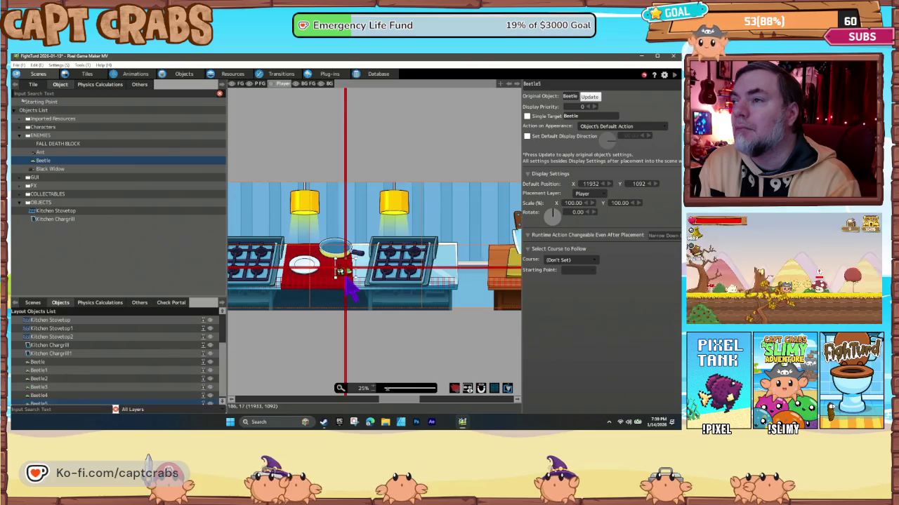
pyautogui.hscroll(5, 417, 316)
pyautogui.hscroll(3, 421, 317)
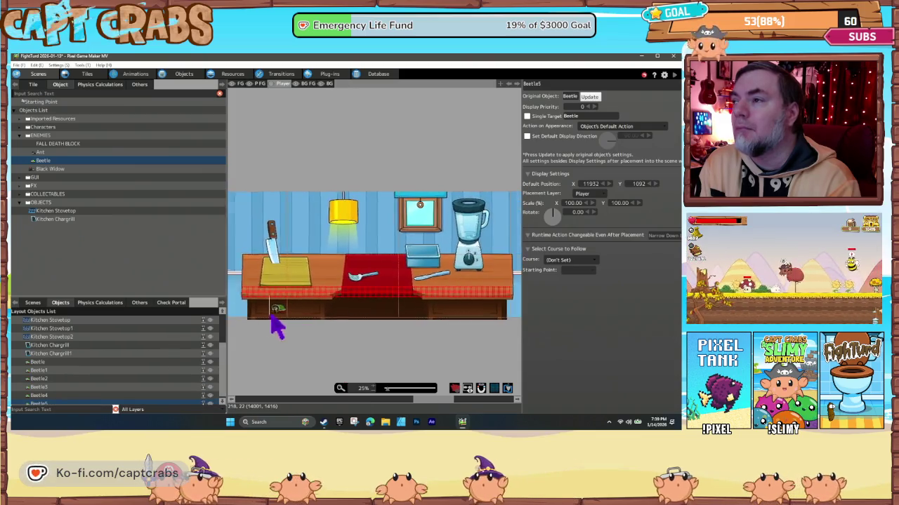
pyautogui.click(328, 299)
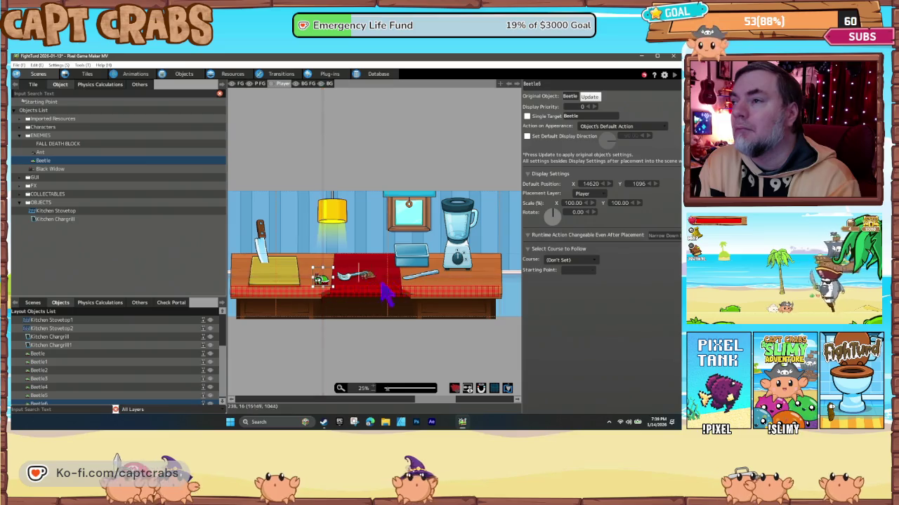
pyautogui.click(384, 285)
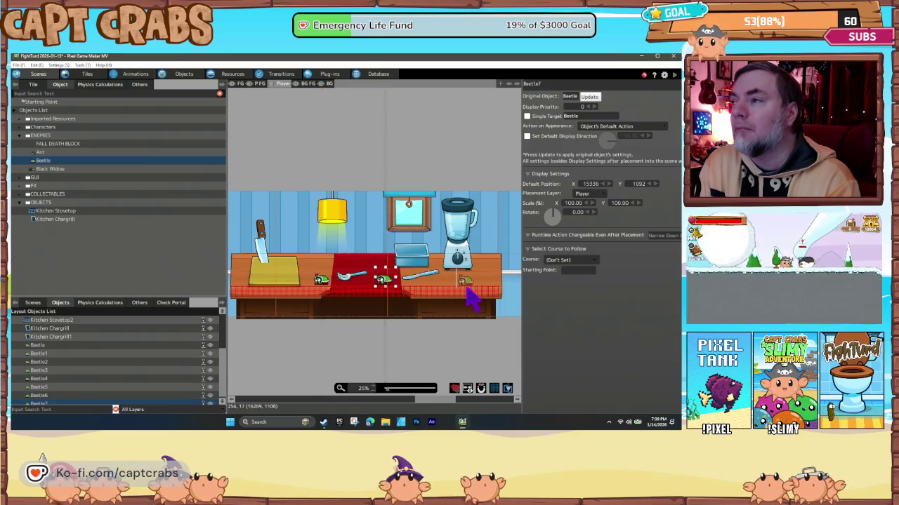
pyautogui.click(466, 288)
pyautogui.hscroll(5, 281, 337)
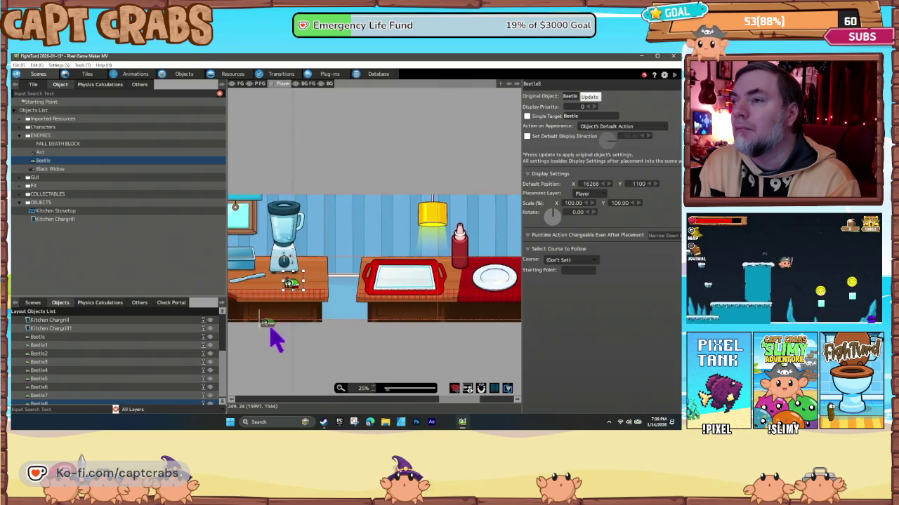
pyautogui.hscroll(2, 323, 323)
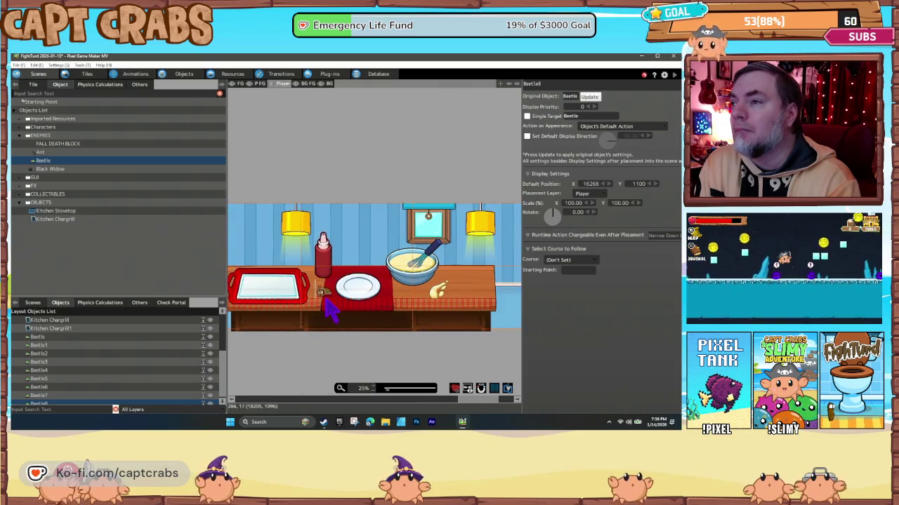
pyautogui.click(325, 301)
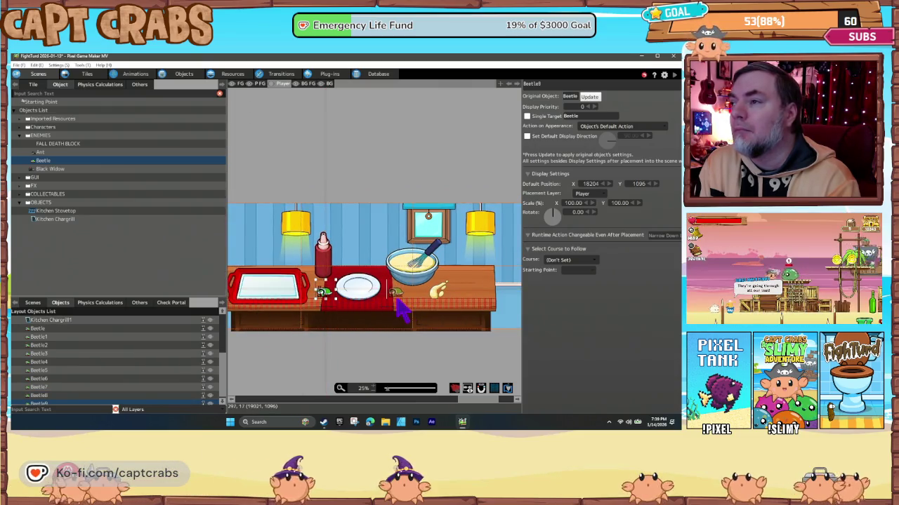
pyautogui.click(397, 301)
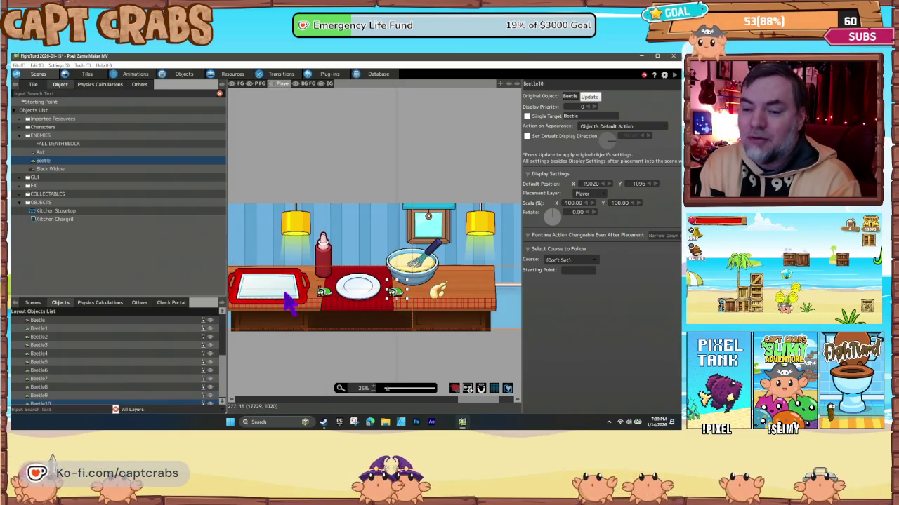
pyautogui.hscroll(2, 257, 293)
pyautogui.hscroll(-8, 421, 351)
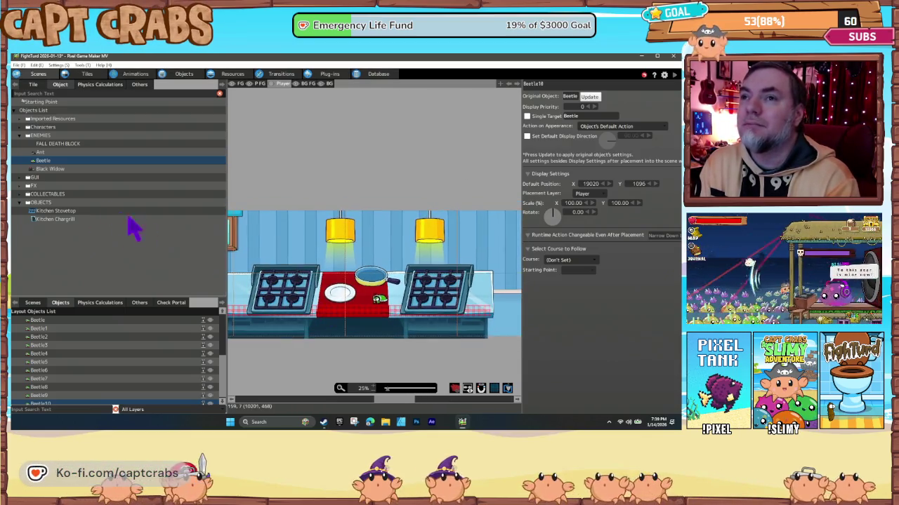
# Place a Healing Donut collectable on the plate.
pyautogui.click(27, 195)
pyautogui.click(51, 237)
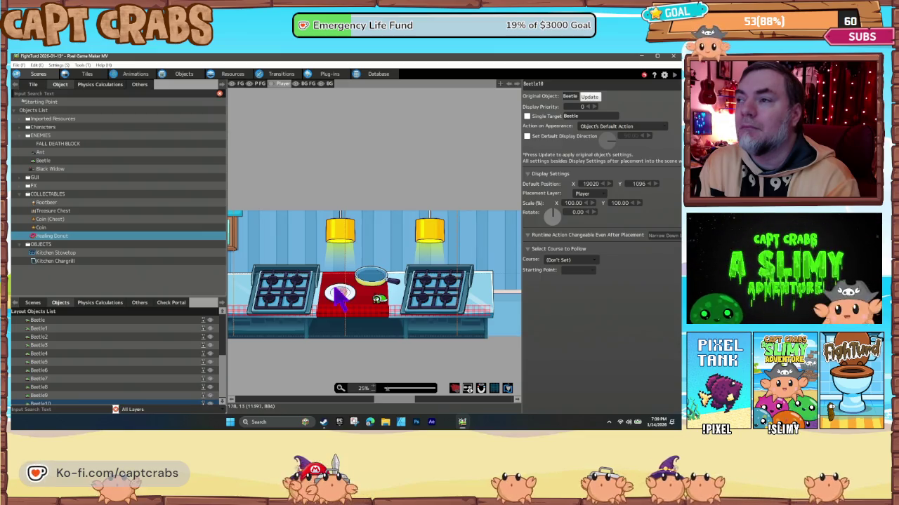
pyautogui.click(336, 289)
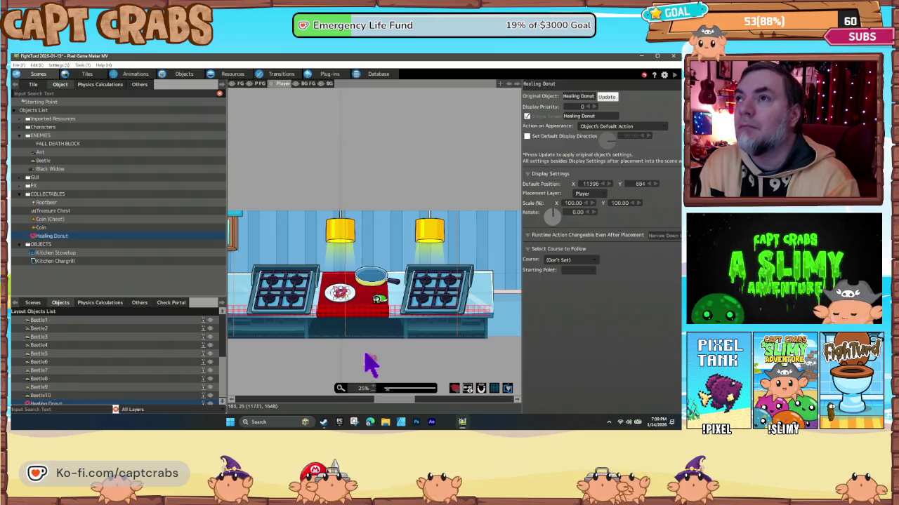
pyautogui.hscroll(2, 461, 355)
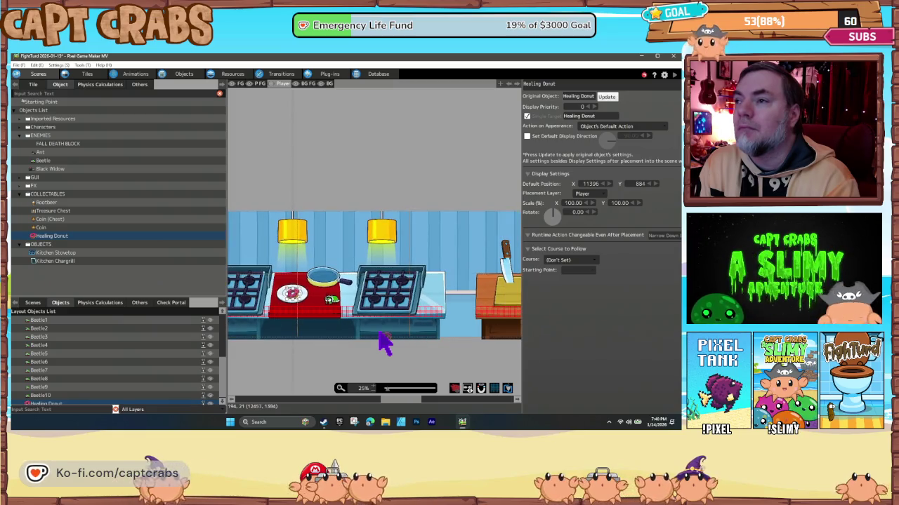
pyautogui.hscroll(-10, 293, 347)
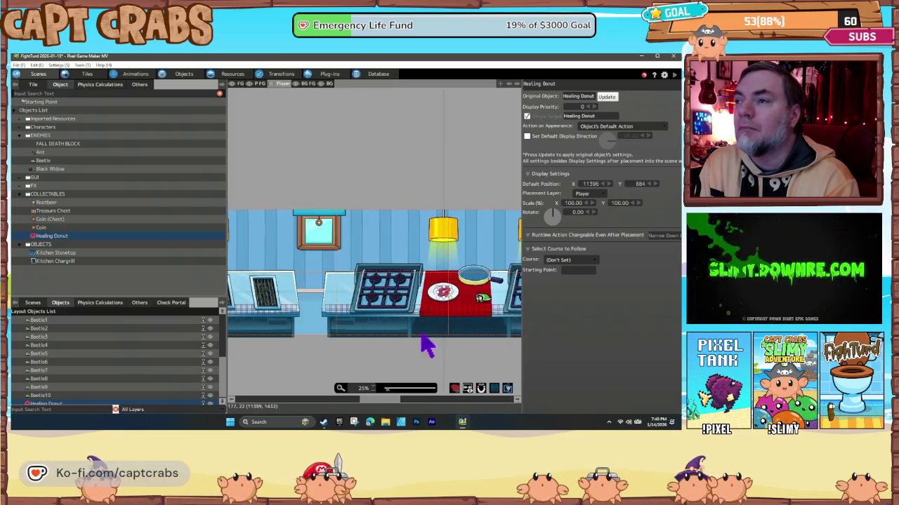
pyautogui.hscroll(-10, 341, 349)
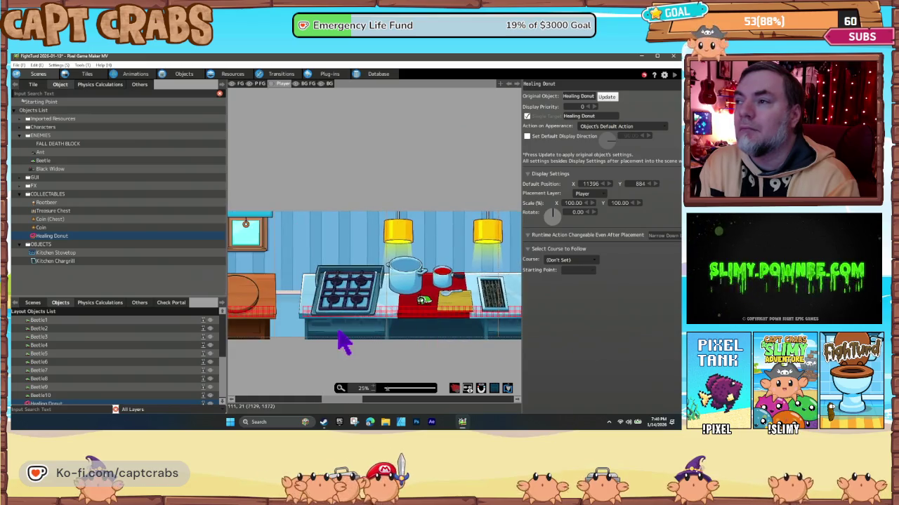
pyautogui.hscroll(-10, 404, 346)
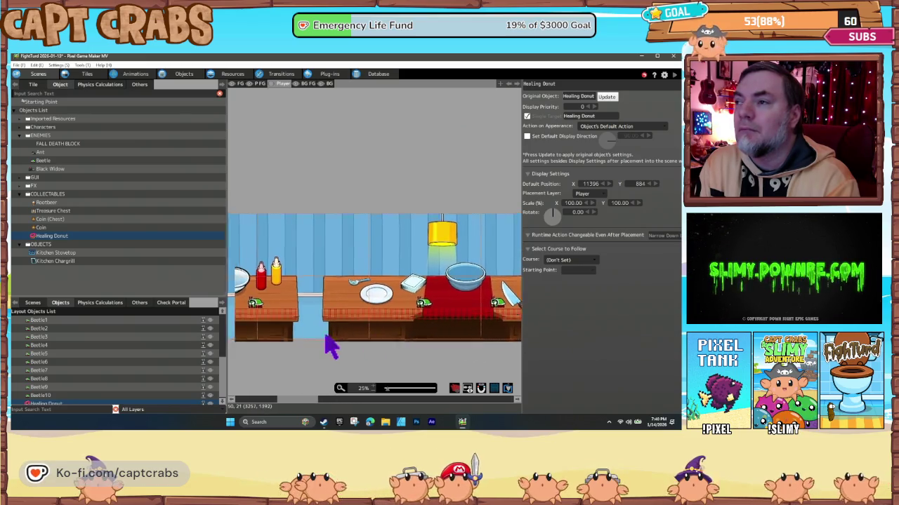
pyautogui.hscroll(-2, 380, 345)
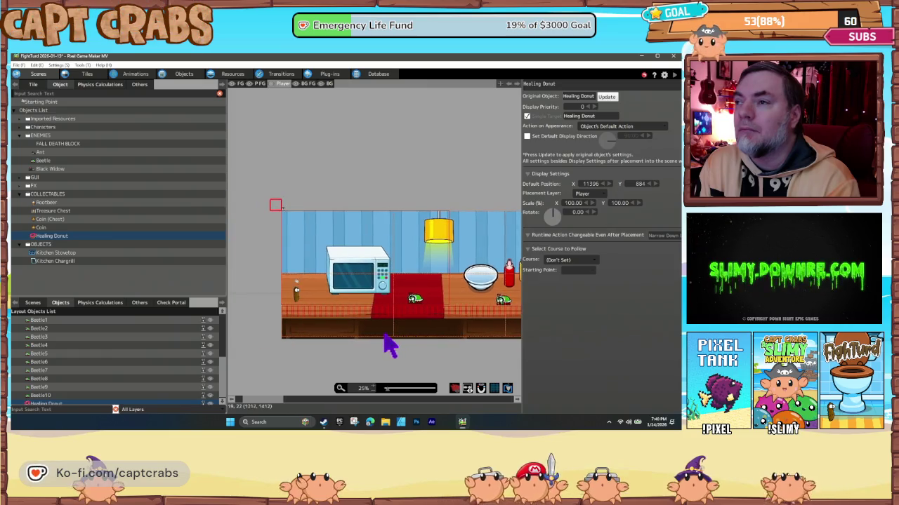
# Place a row of three coins on the red tablecloth and one near the plate.
pyautogui.click(54, 229)
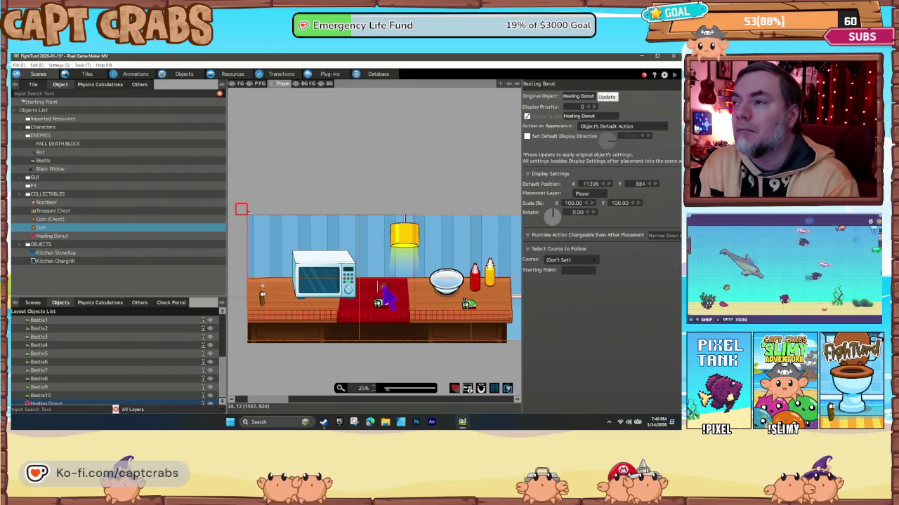
pyautogui.click(382, 288)
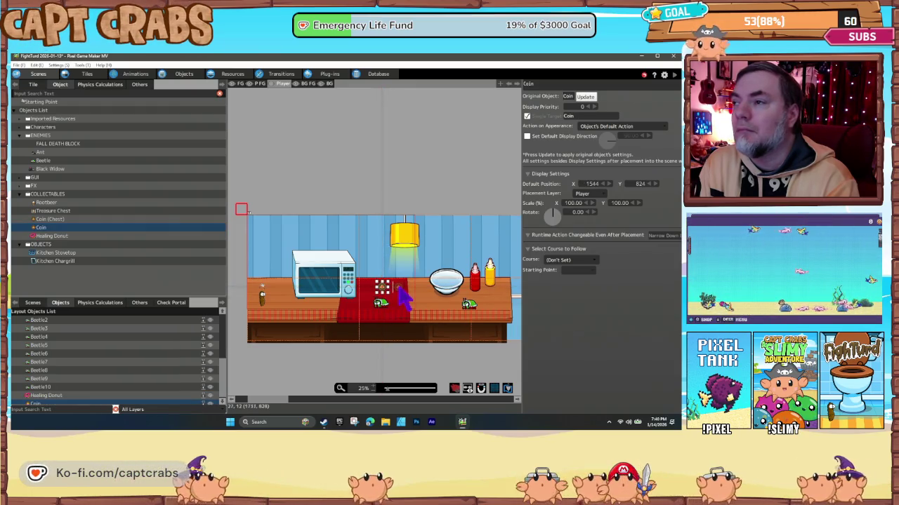
pyautogui.click(398, 288)
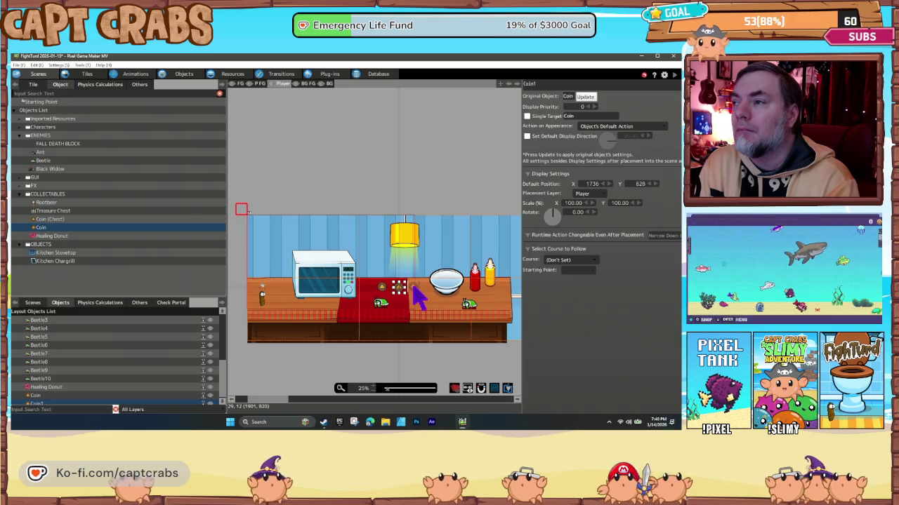
pyautogui.click(416, 289)
pyautogui.hscroll(5, 421, 344)
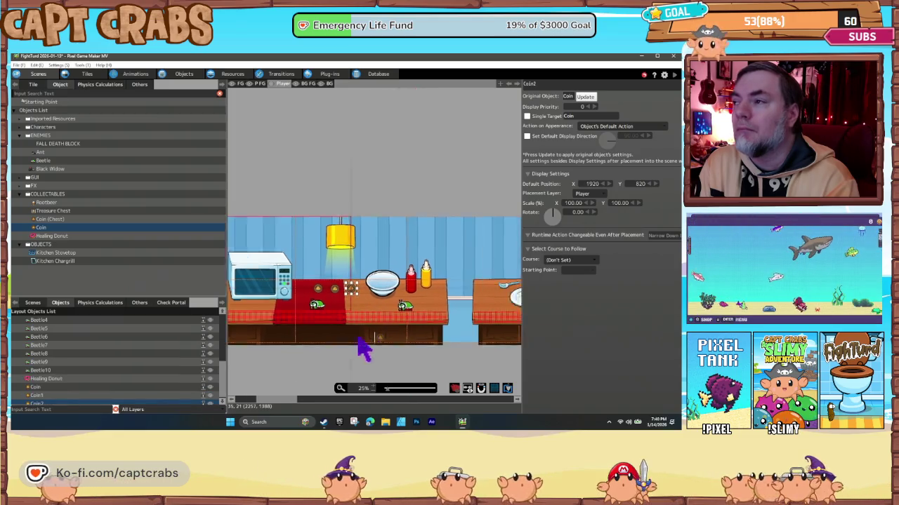
pyautogui.hscroll(3, 314, 344)
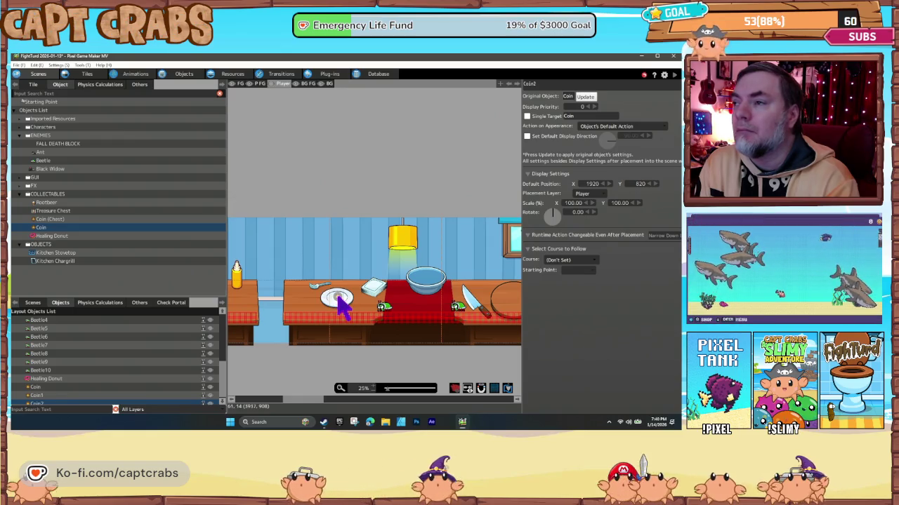
pyautogui.click(338, 297)
# Add coins around the glass bowl, by the knife, and on the cutting board beside the stove.
pyautogui.hscroll(4, 367, 315)
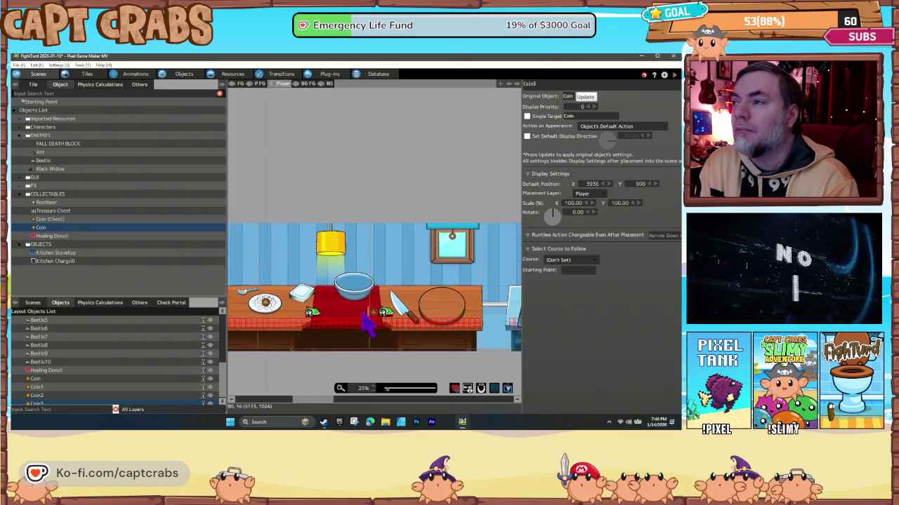
pyautogui.click(306, 301)
pyautogui.click(320, 288)
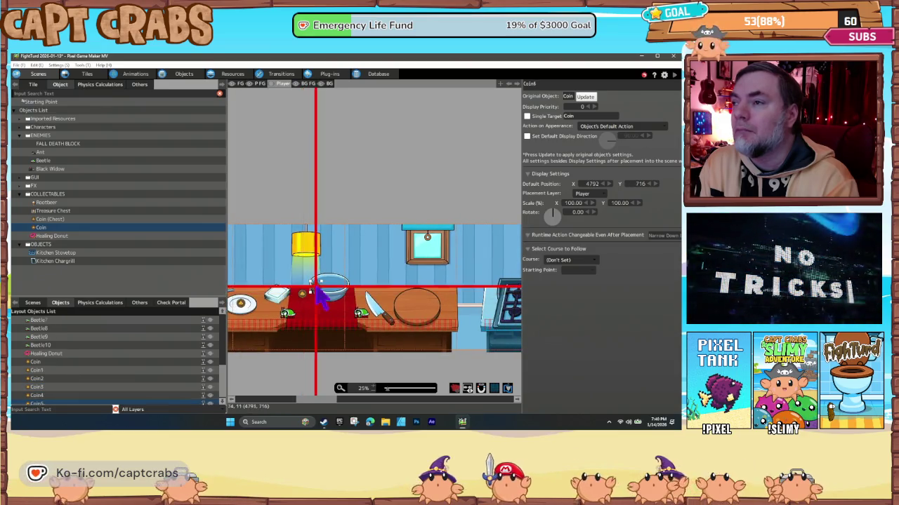
pyautogui.click(330, 286)
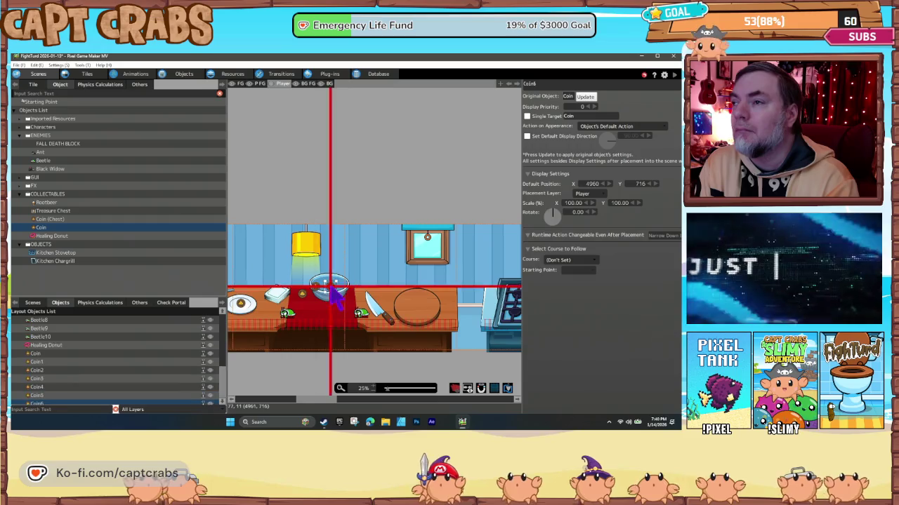
pyautogui.click(344, 290)
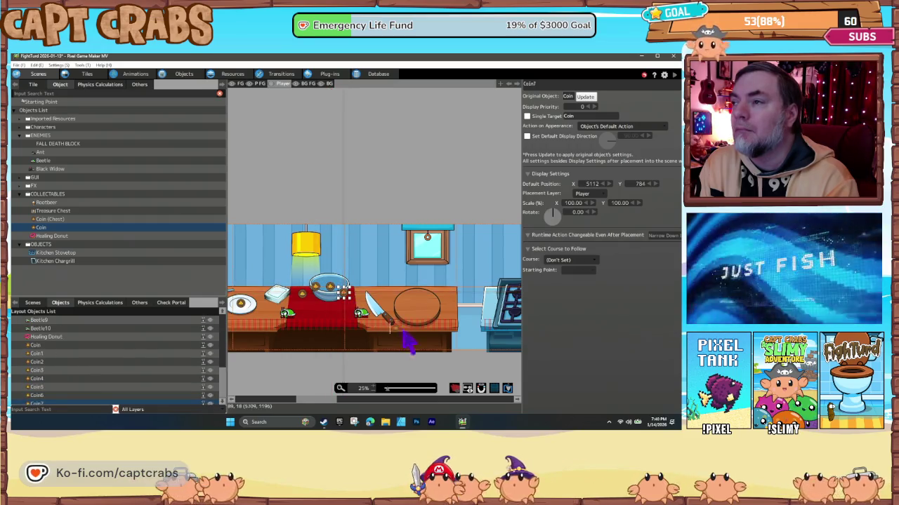
pyautogui.hscroll(5, 406, 340)
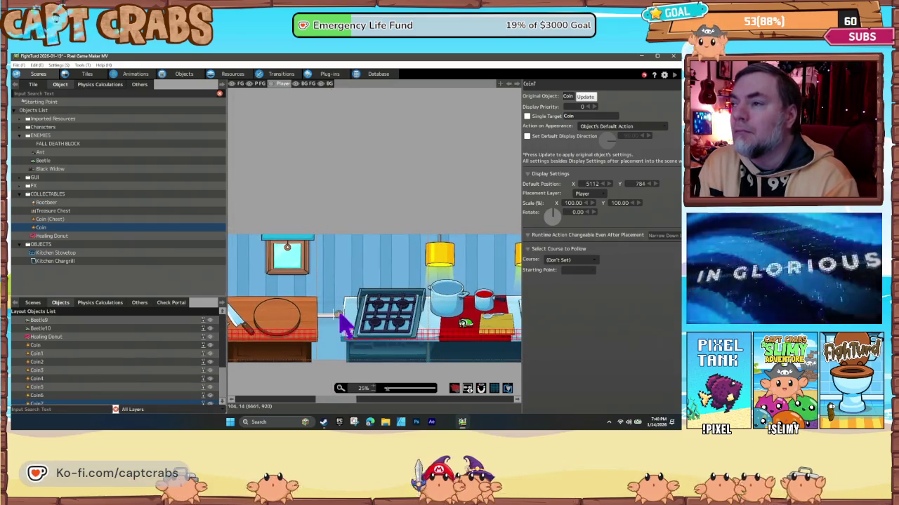
pyautogui.hscroll(2, 347, 325)
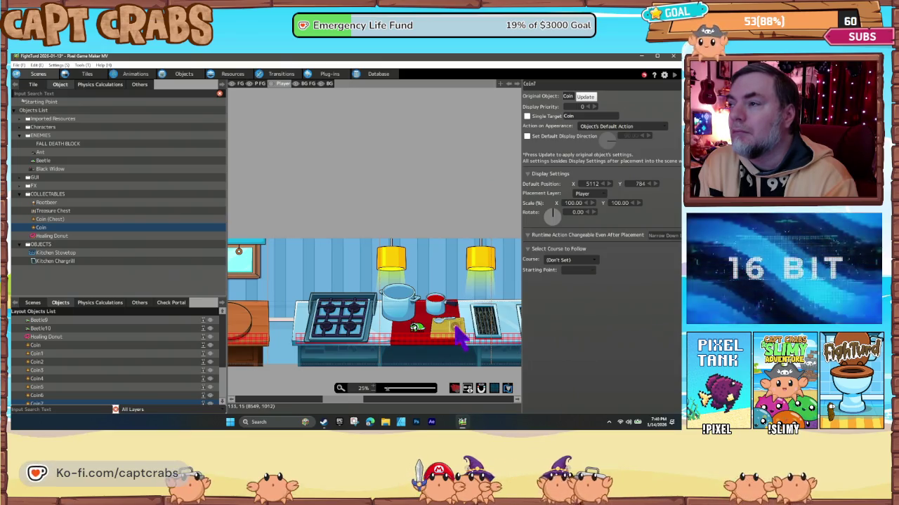
pyautogui.click(454, 327)
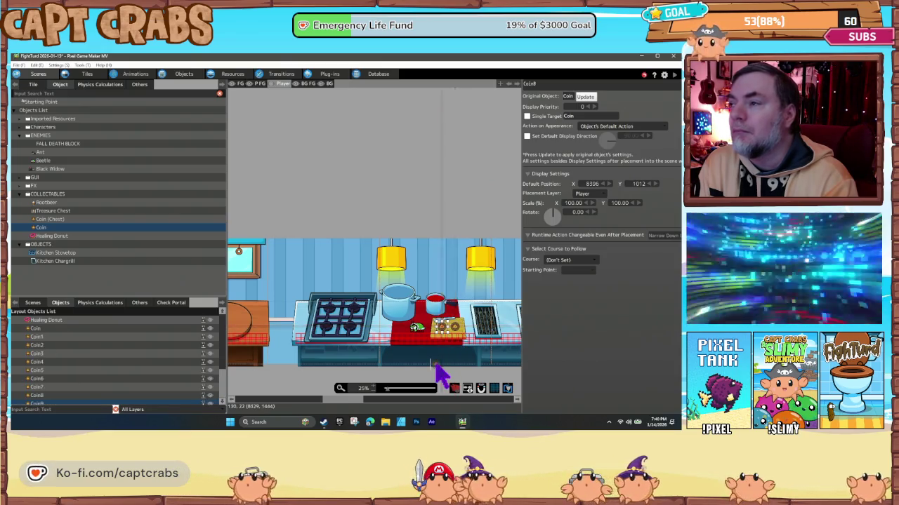
# Stack a three-coin column between the grills and add three coins above the frying pan.
pyautogui.moveTo(433, 361); pyautogui.dragTo(298, 356)
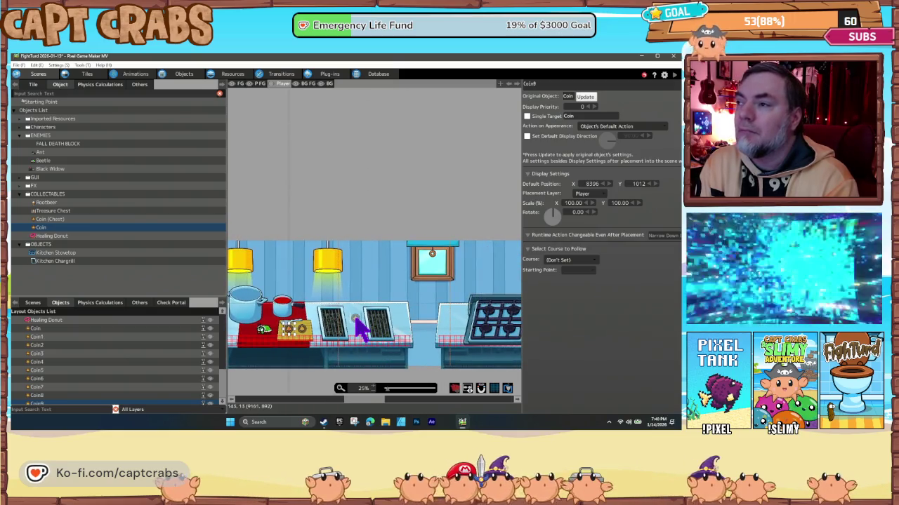
pyautogui.click(356, 316)
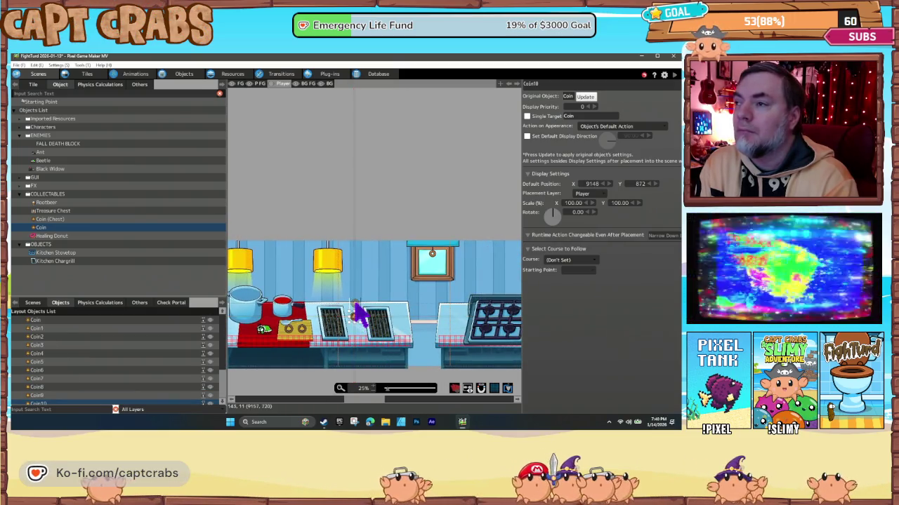
pyautogui.click(355, 291)
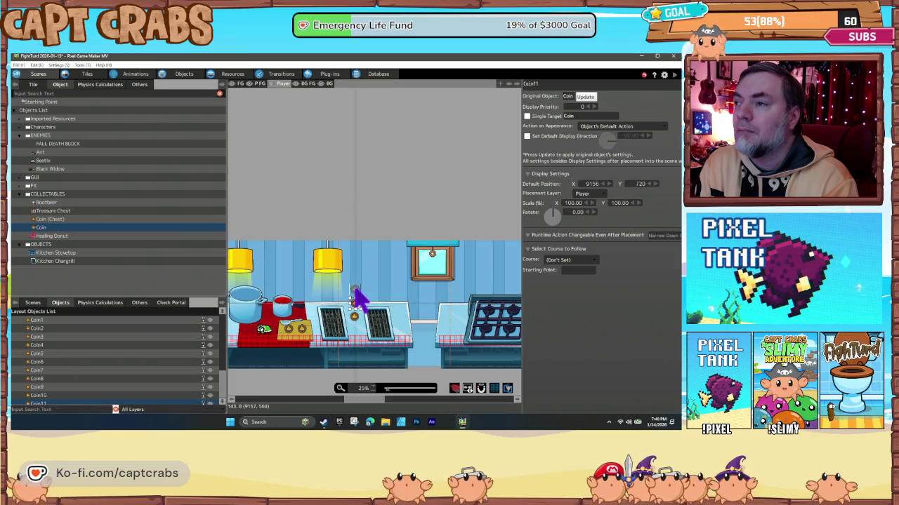
pyautogui.click(355, 289)
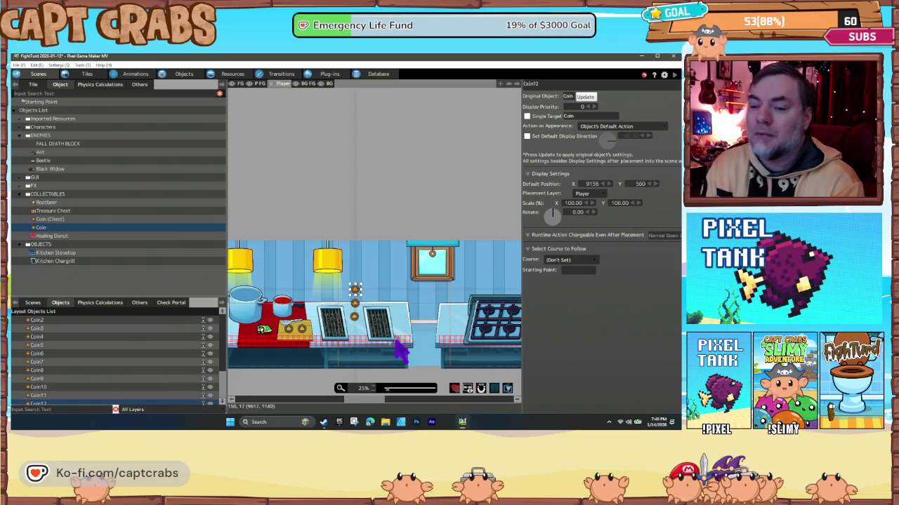
pyautogui.hscroll(5, 411, 345)
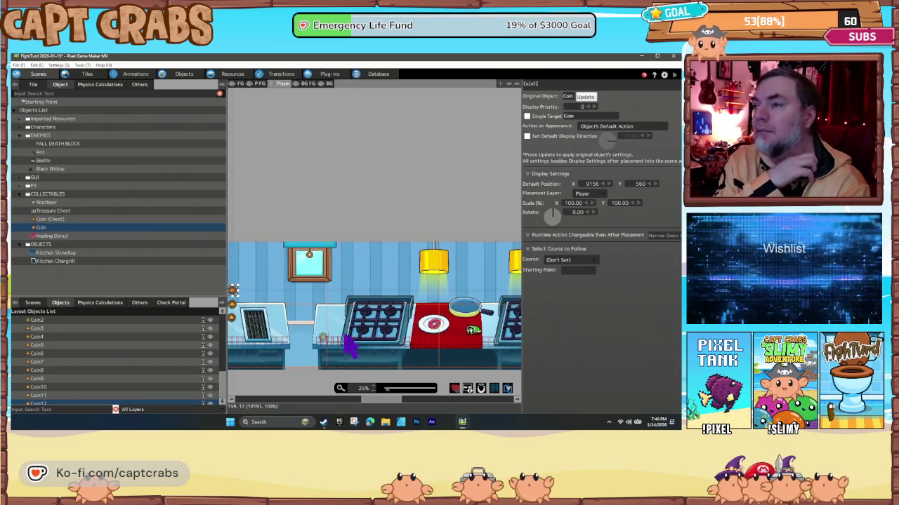
pyautogui.hscroll(2, 346, 342)
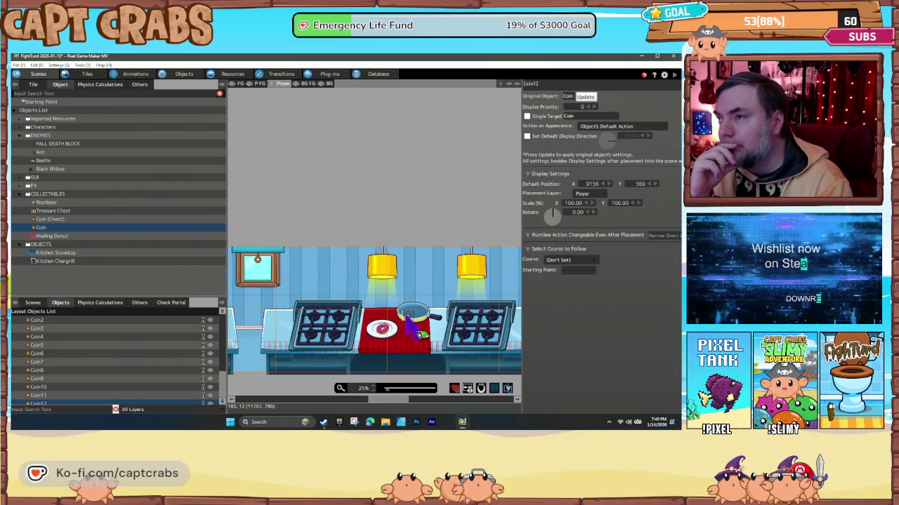
pyautogui.click(404, 316)
pyautogui.click(418, 306)
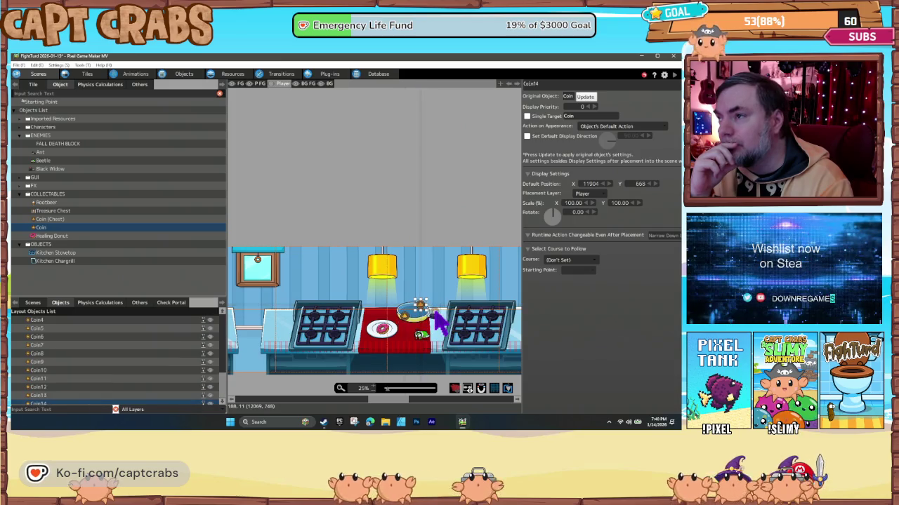
pyautogui.click(442, 322)
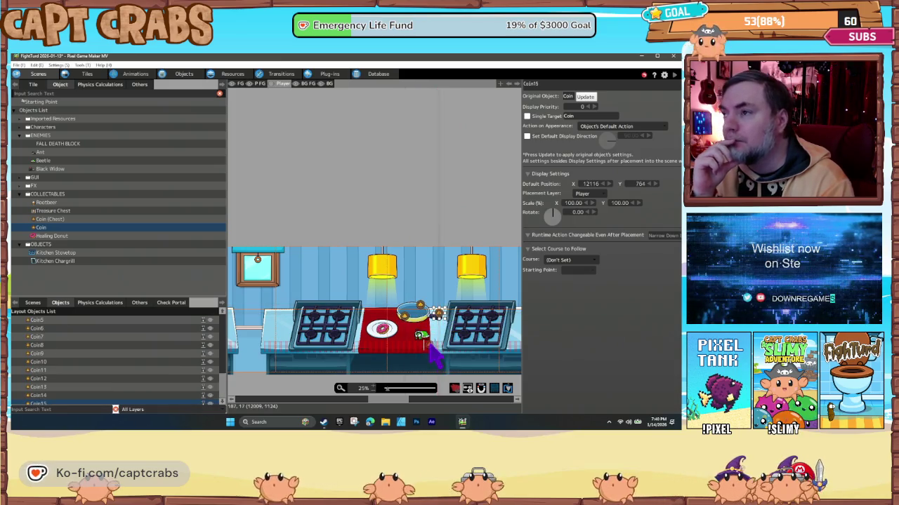
# Place two coins on the cutting board by the knife.
pyautogui.hscroll(3, 414, 351)
pyautogui.hscroll(5, 407, 366)
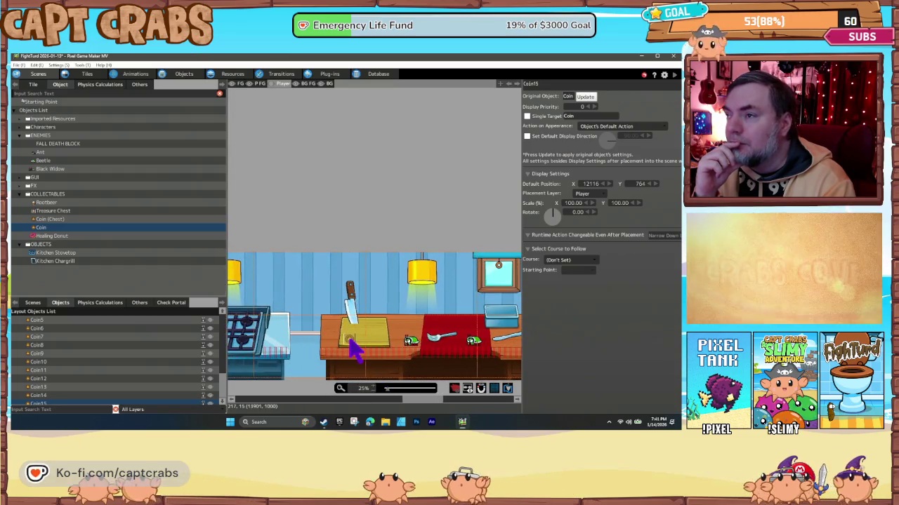
pyautogui.click(363, 340)
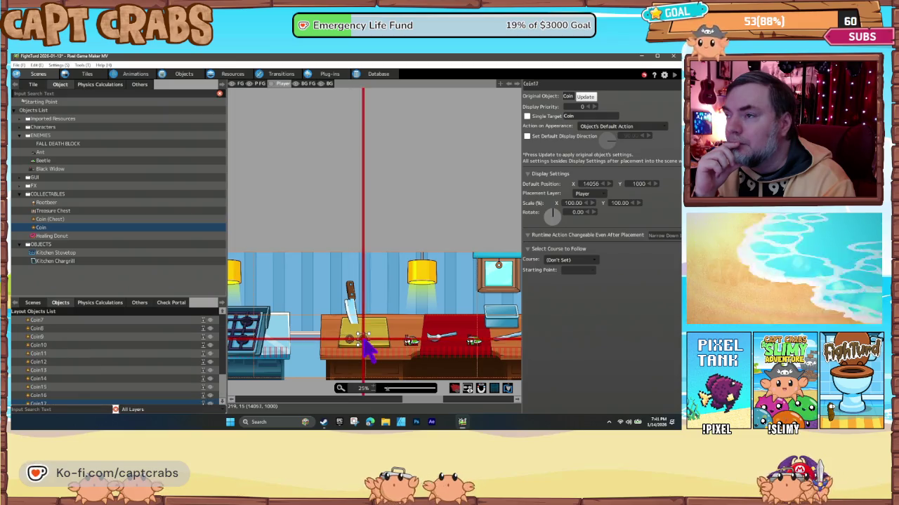
pyautogui.click(375, 340)
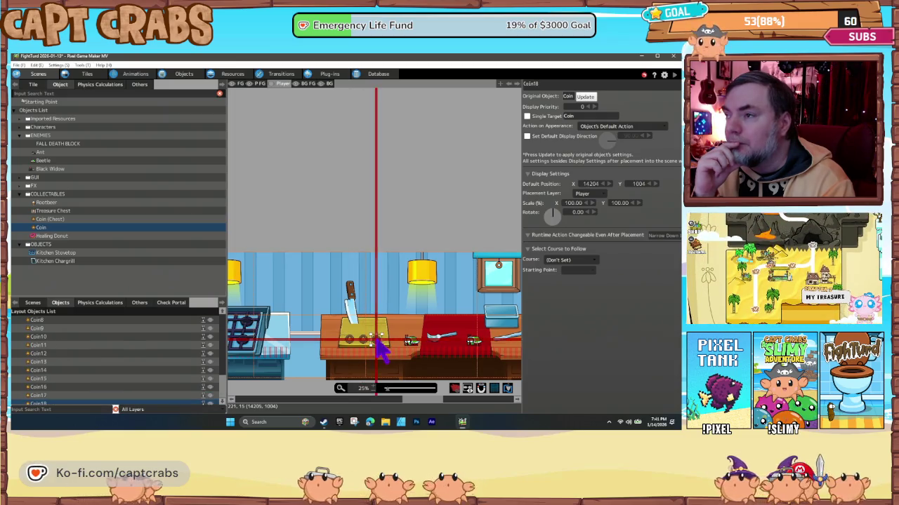
# Lay an arc of five coins above the counter toward the blender.
pyautogui.moveTo(458, 337); pyautogui.dragTo(330, 323)
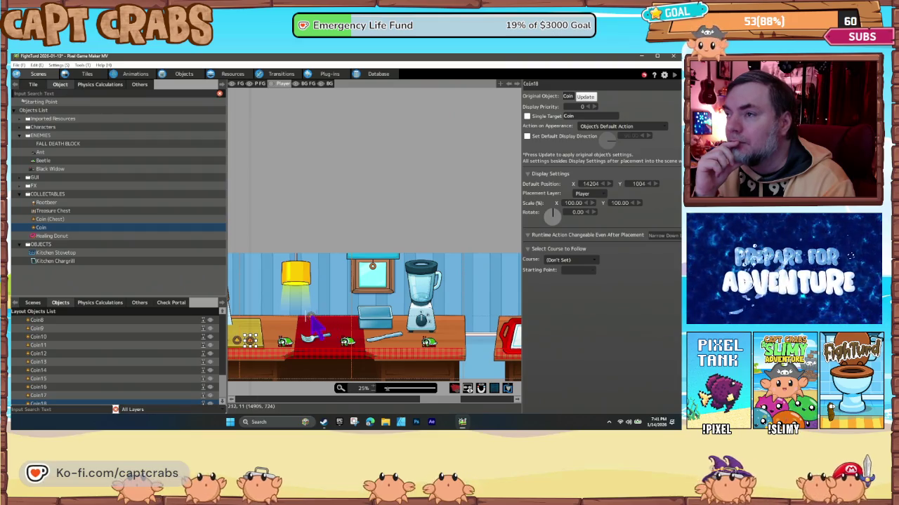
pyautogui.click(311, 314)
pyautogui.click(327, 309)
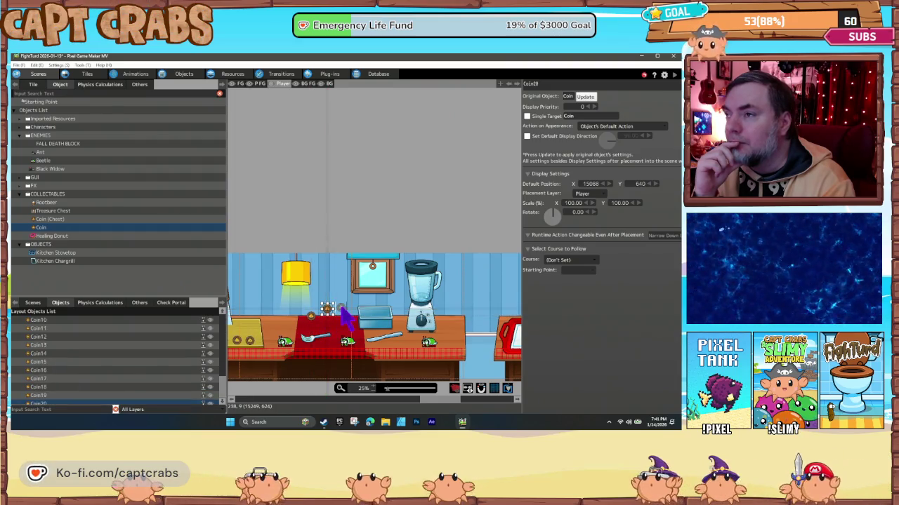
pyautogui.click(342, 306)
pyautogui.click(357, 311)
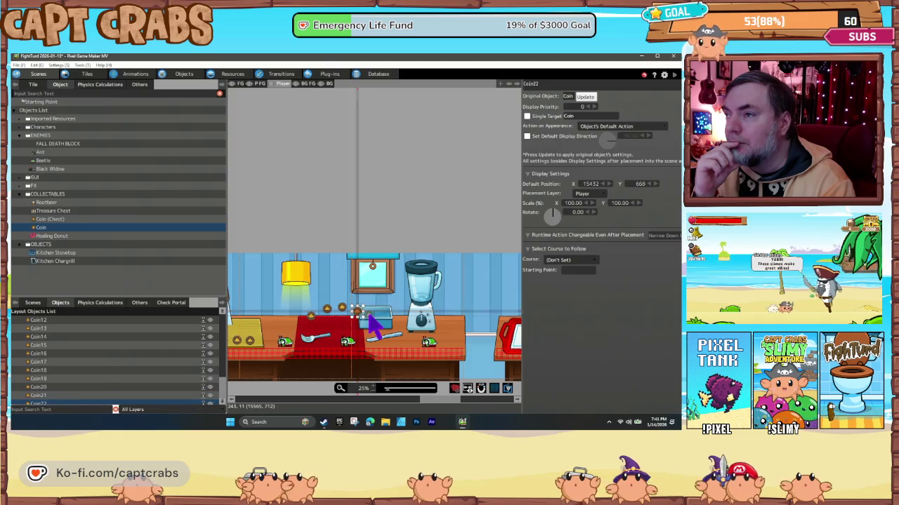
pyautogui.click(371, 320)
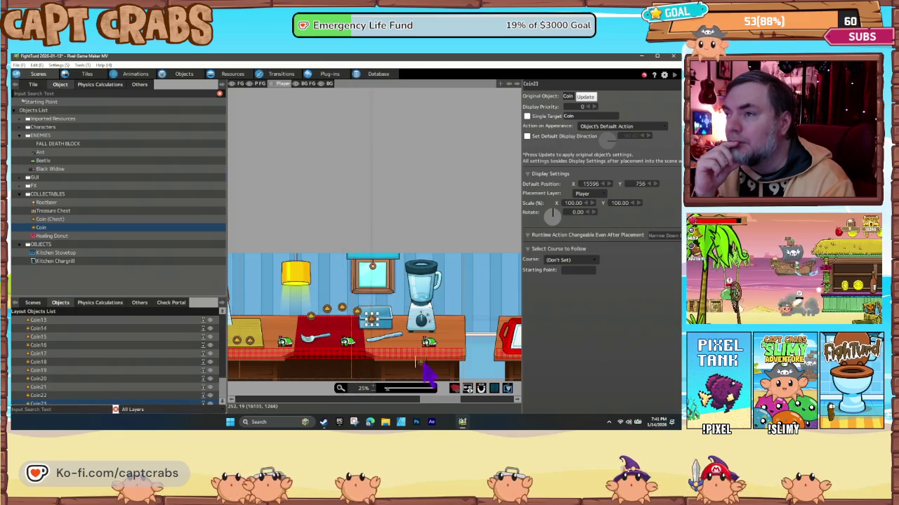
# Add three coins on the red tray and a three-coin column above the plate, then save.
pyautogui.hscroll(5, 427, 372)
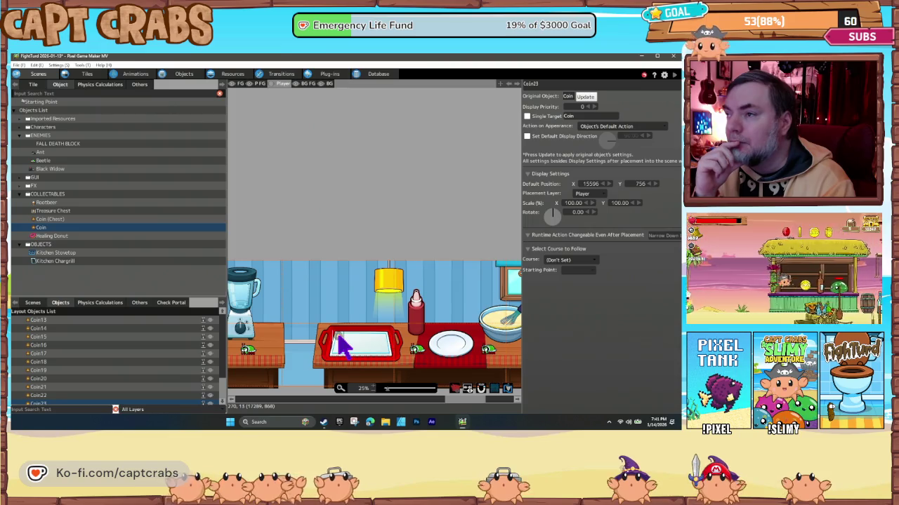
pyautogui.click(341, 330)
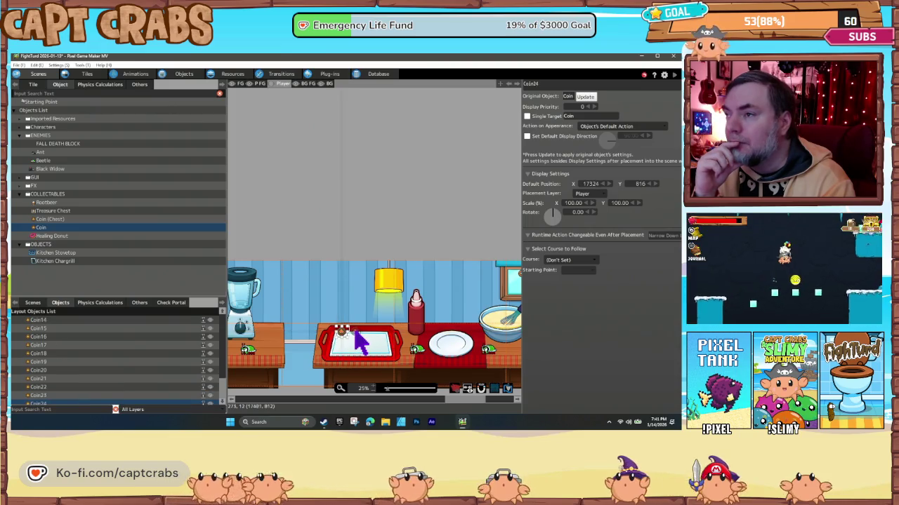
pyautogui.click(355, 330)
pyautogui.click(384, 330)
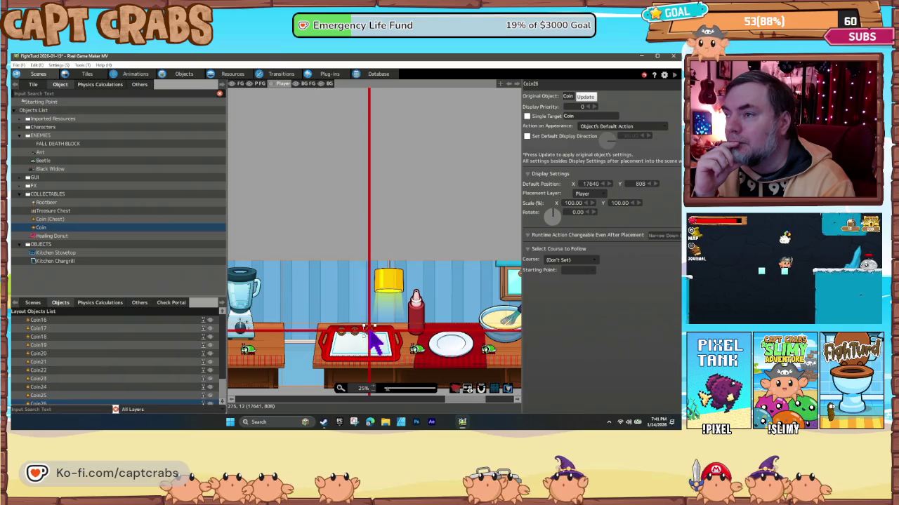
pyautogui.hscroll(3, 335, 358)
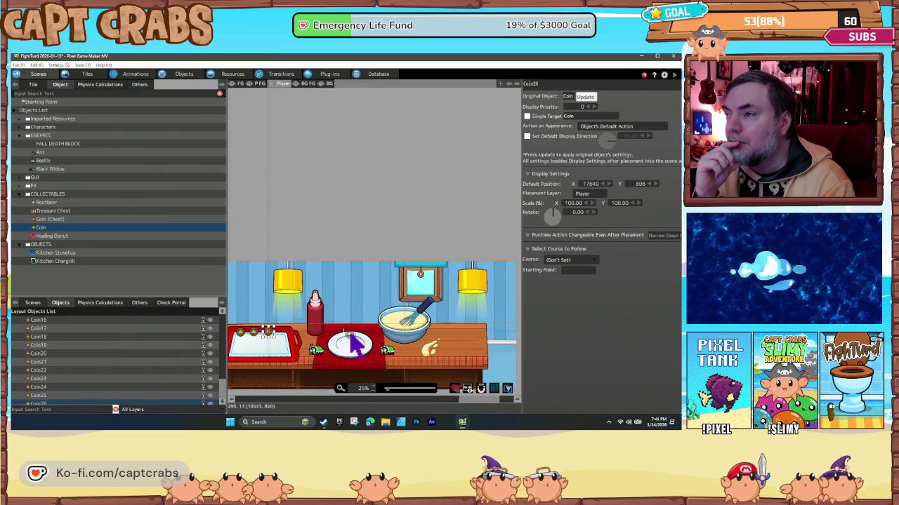
pyautogui.click(348, 325)
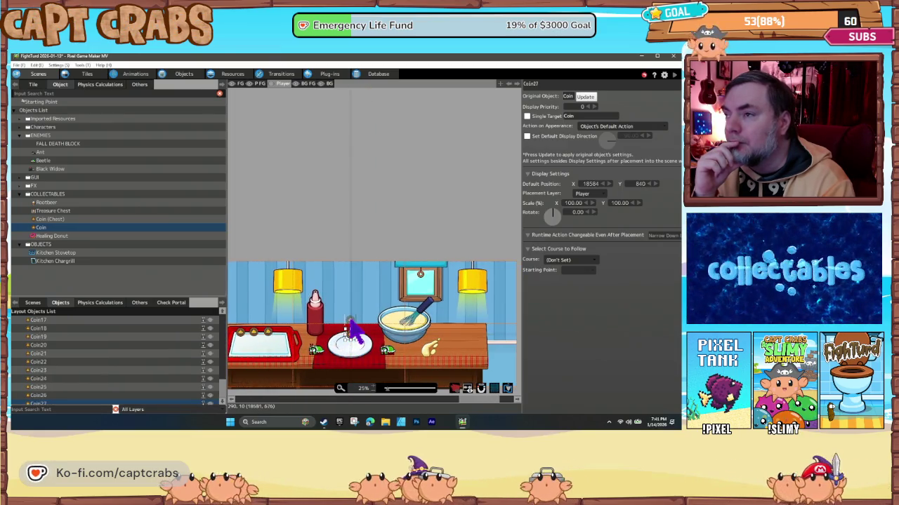
pyautogui.click(351, 323)
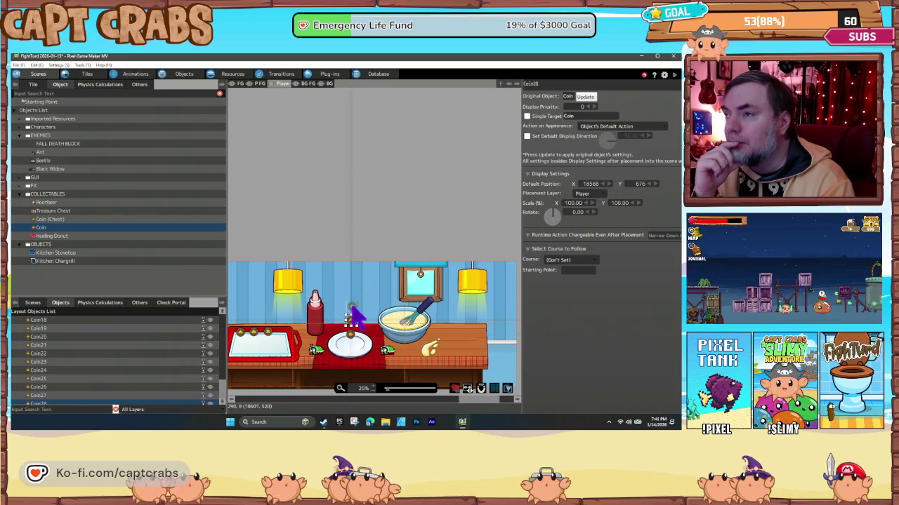
pyautogui.click(351, 308)
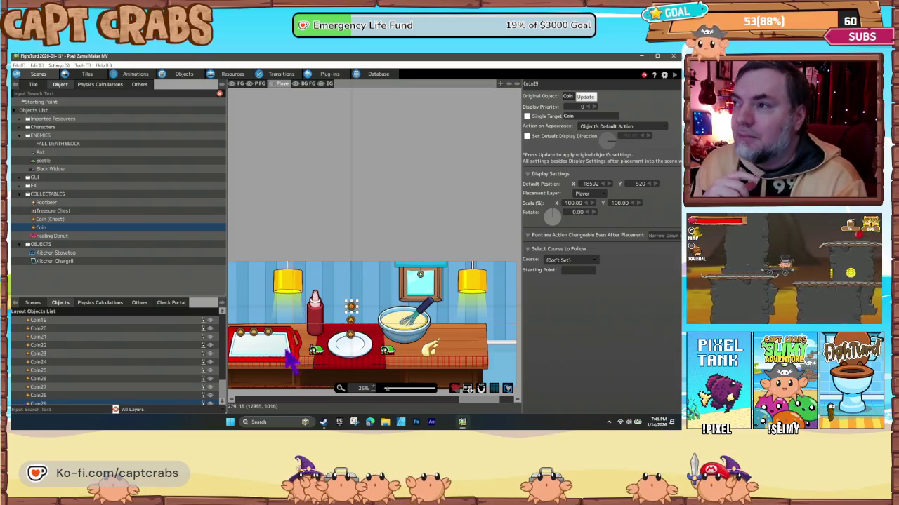
pyautogui.moveTo(291, 377)
pyautogui.mouseDown()
pyautogui.moveTo(300, 360)
pyautogui.moveTo(393, 320)
pyautogui.moveTo(337, 335)
pyautogui.moveTo(356, 329)
pyautogui.mouseUp()
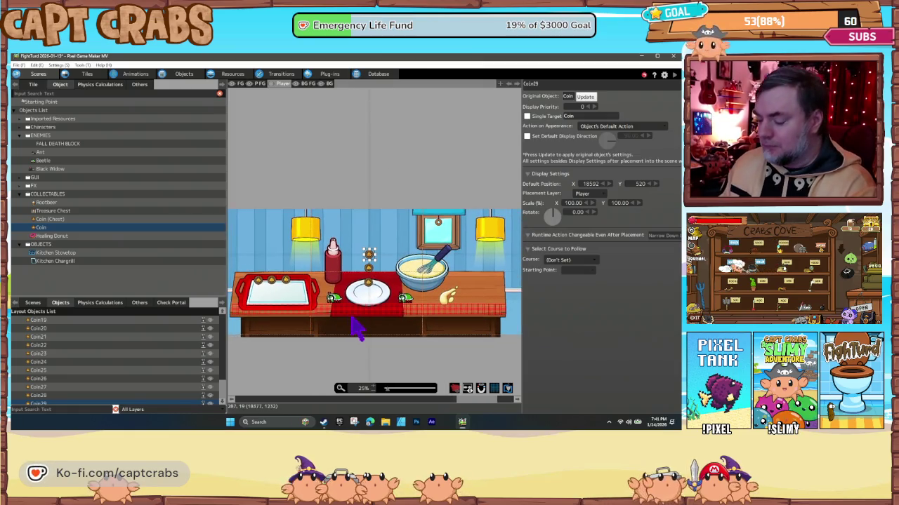
pyautogui.hotkey('ctrl', 's')
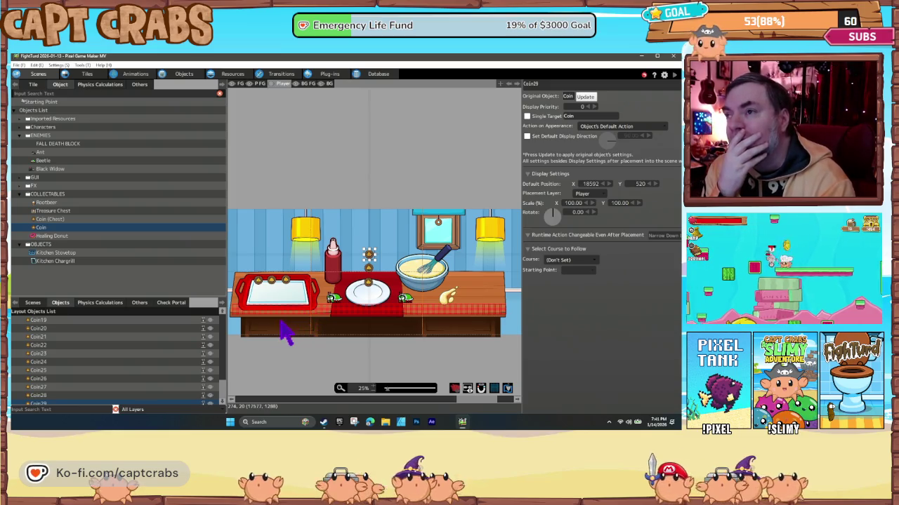
# Return the scene view to the level's starting edge and launch a test play with F5.
pyautogui.hscroll(-10, 284, 333)
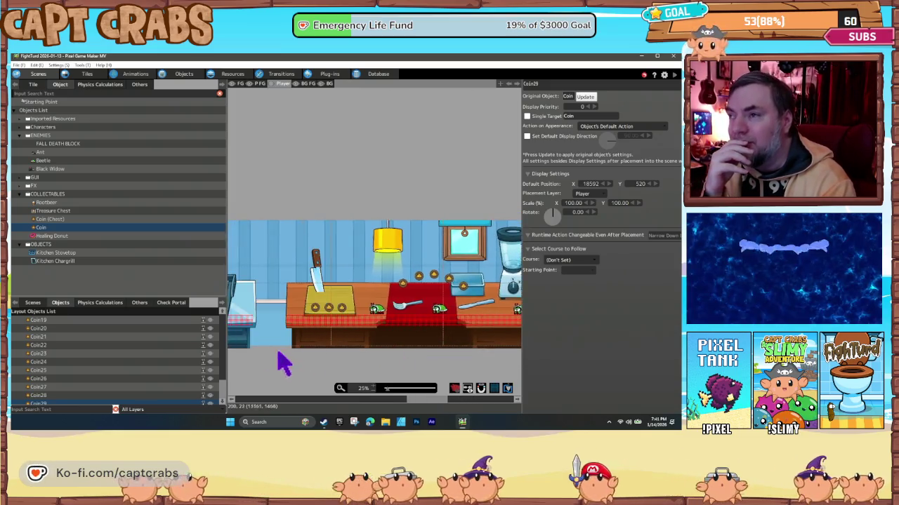
pyautogui.hscroll(-10, 284, 364)
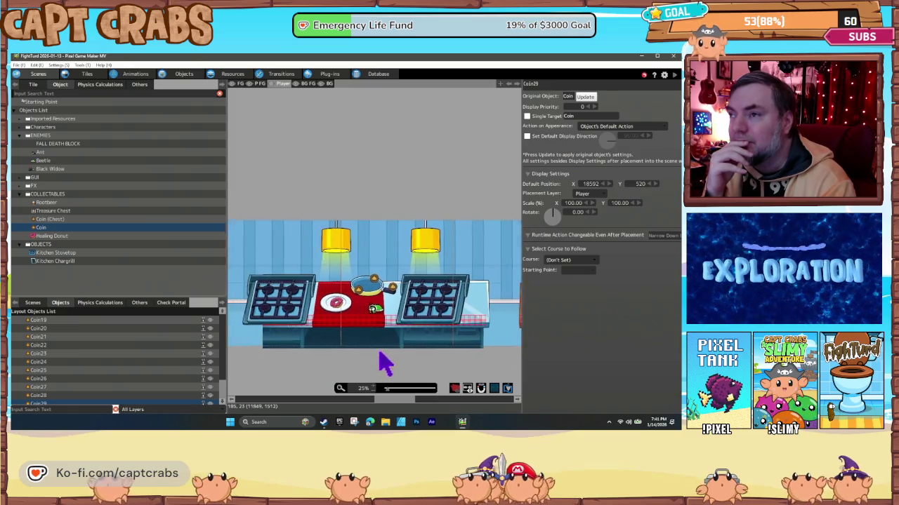
pyautogui.hscroll(-2, 389, 362)
pyautogui.moveTo(349, 360); pyautogui.dragTo(388, 361)
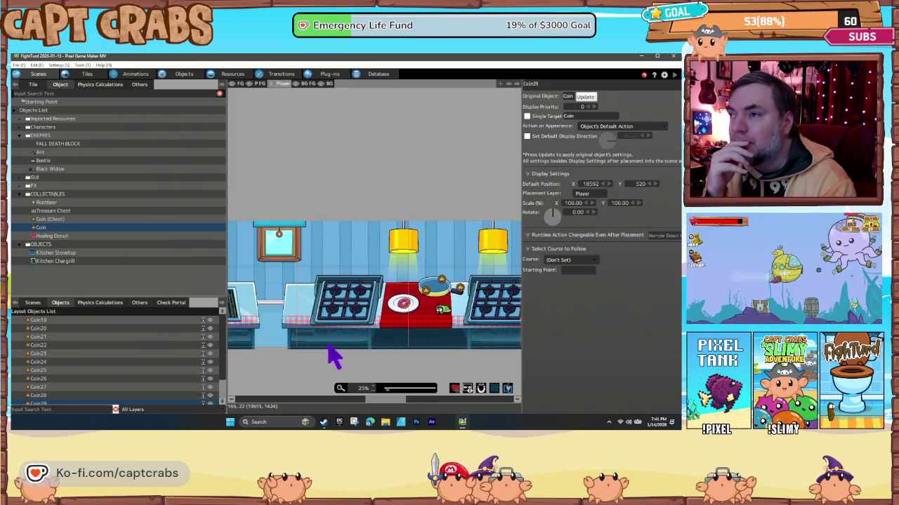
pyautogui.hscroll(-8, 334, 358)
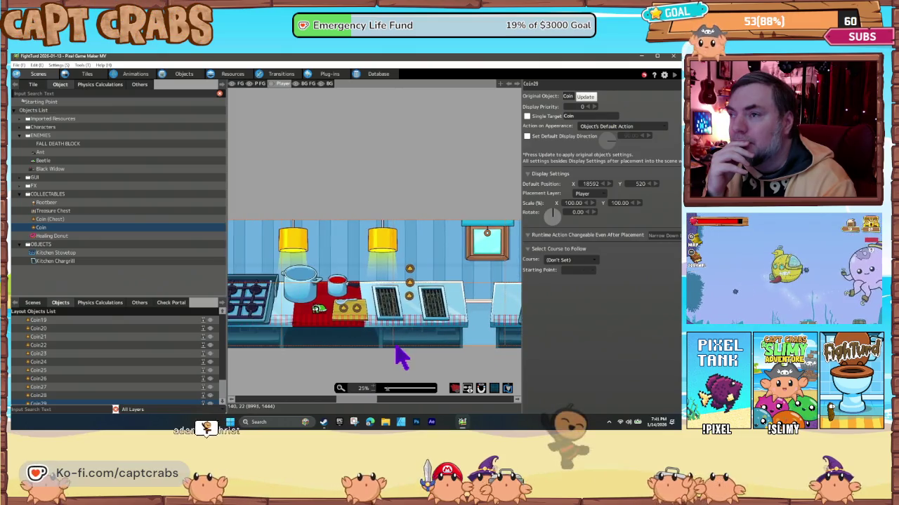
pyautogui.hscroll(-4, 344, 355)
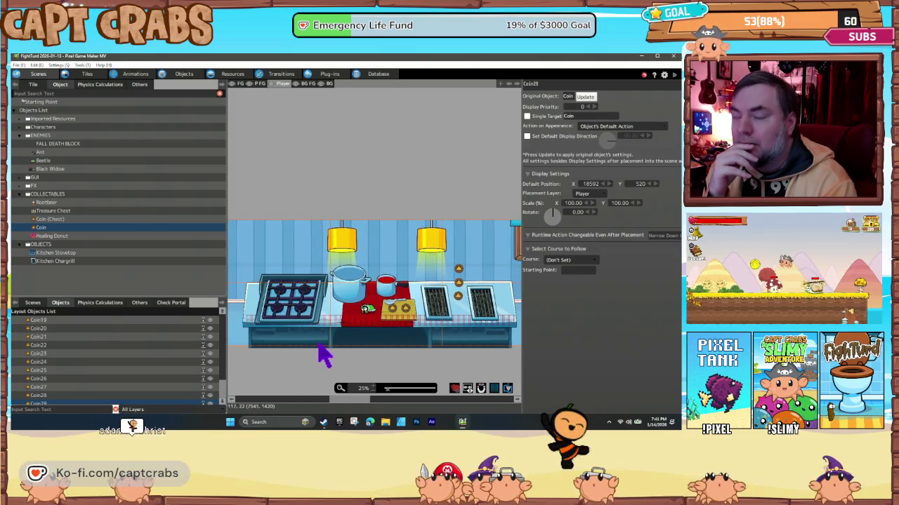
pyautogui.hscroll(-10, 319, 357)
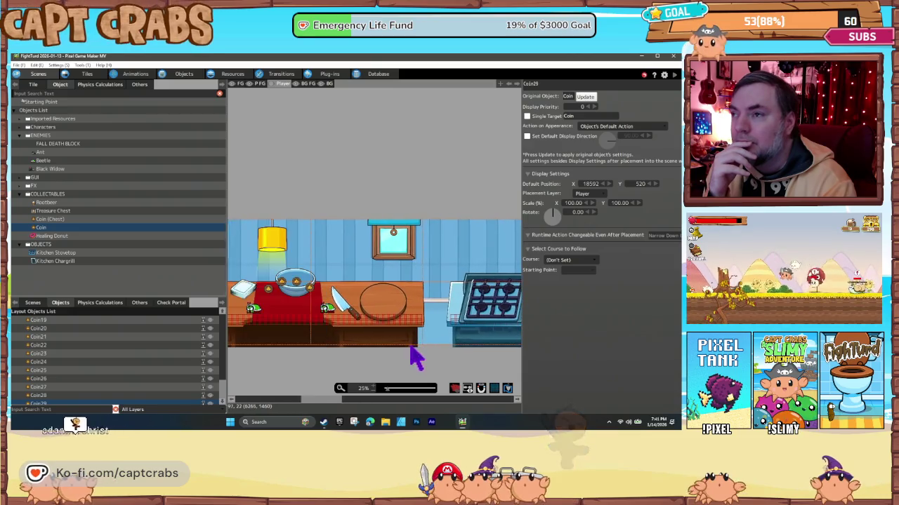
pyautogui.hscroll(-10, 414, 358)
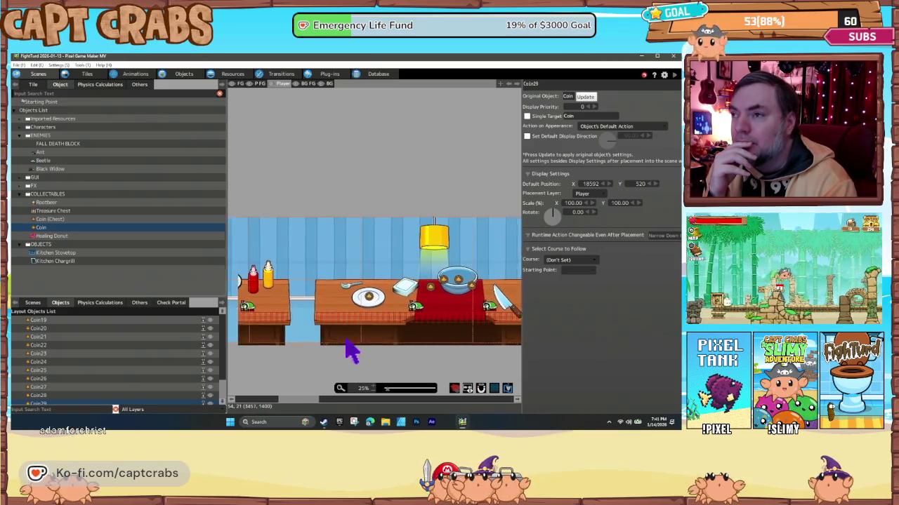
pyautogui.hscroll(-10, 349, 353)
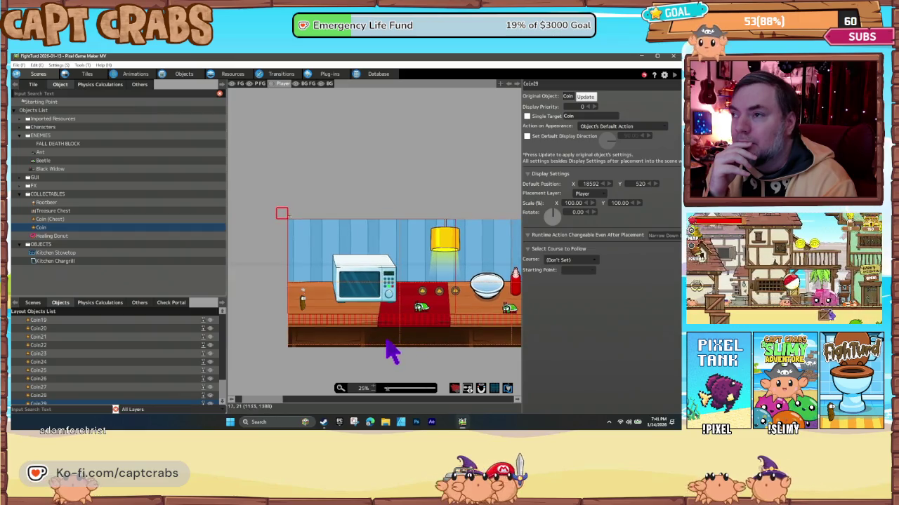
pyautogui.hscroll(1, 356, 351)
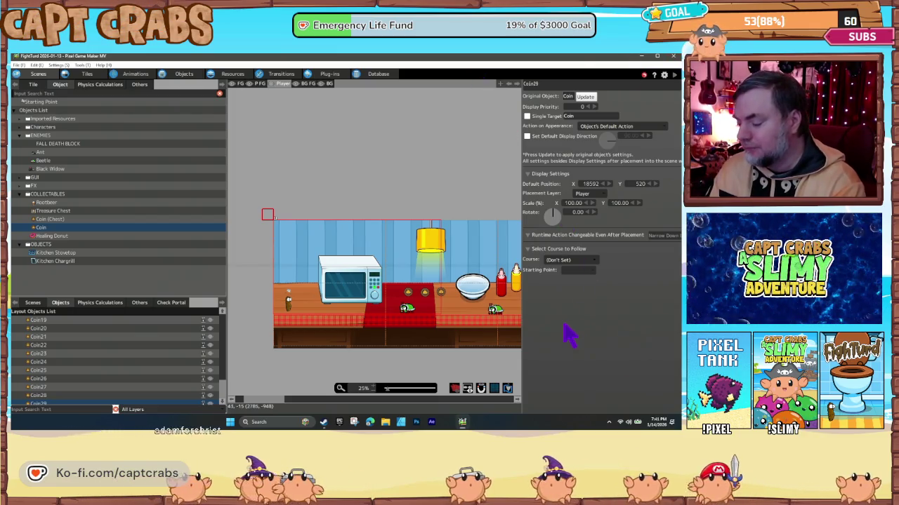
pyautogui.press('F5')
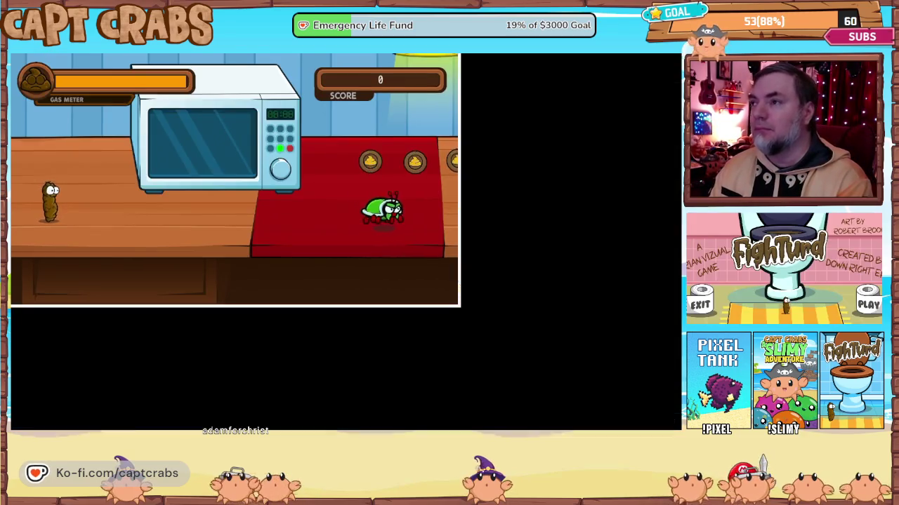
# Run right collecting coins, stomp the crab, and jump the gap to the plate table.
pyautogui.press('Right')
pyautogui.press('Right')
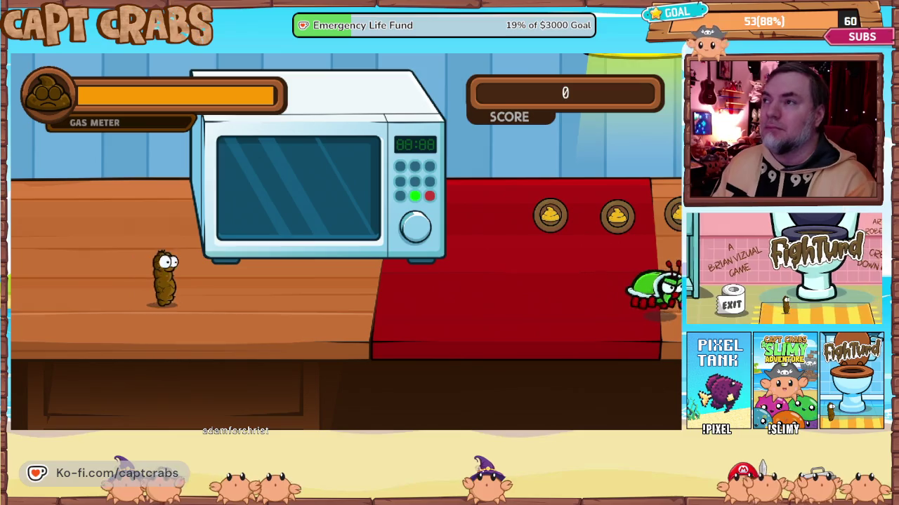
pyautogui.press('Right')
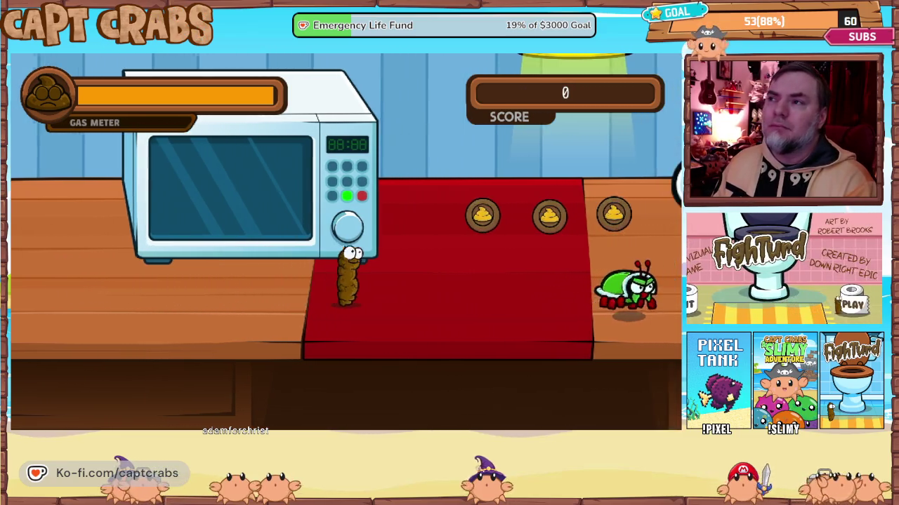
pyautogui.press('Up')
pyautogui.press('Right')
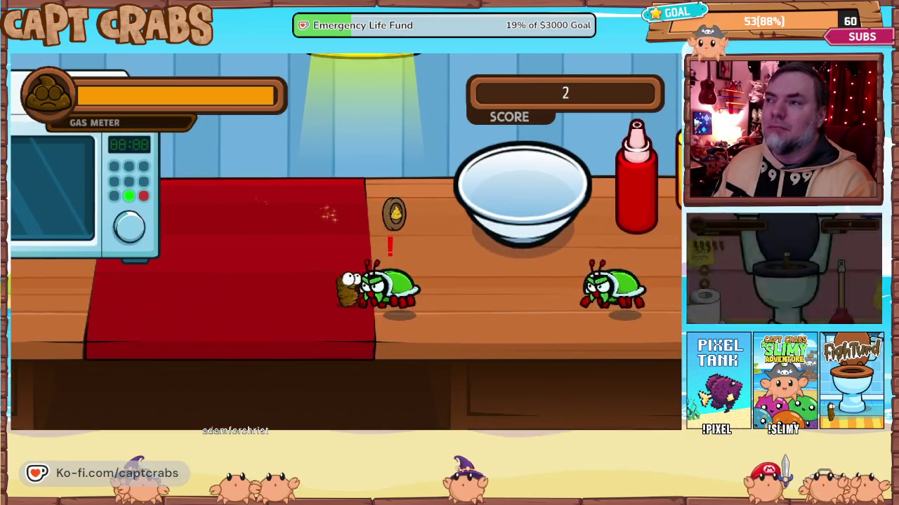
pyautogui.press('Up')
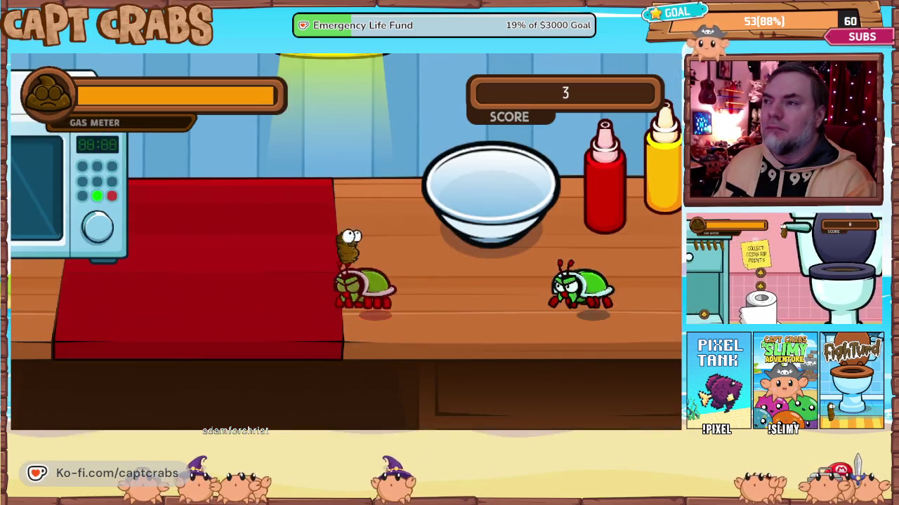
pyautogui.press('Up')
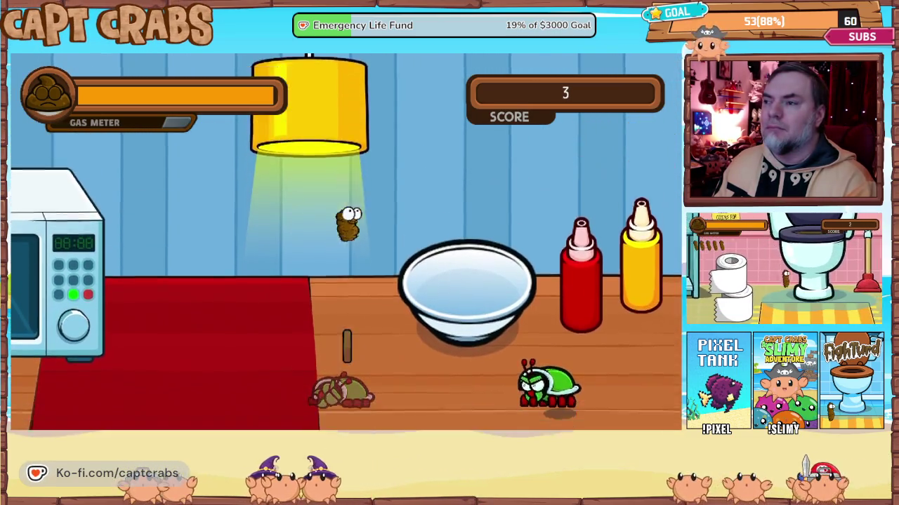
pyautogui.press('Right')
pyautogui.press('Up')
pyautogui.press('Right')
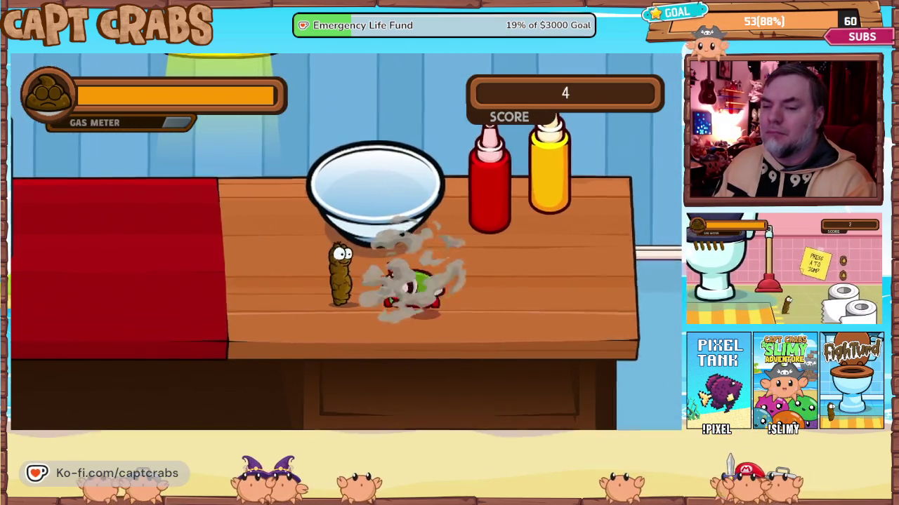
pyautogui.press('Right')
pyautogui.press('Up')
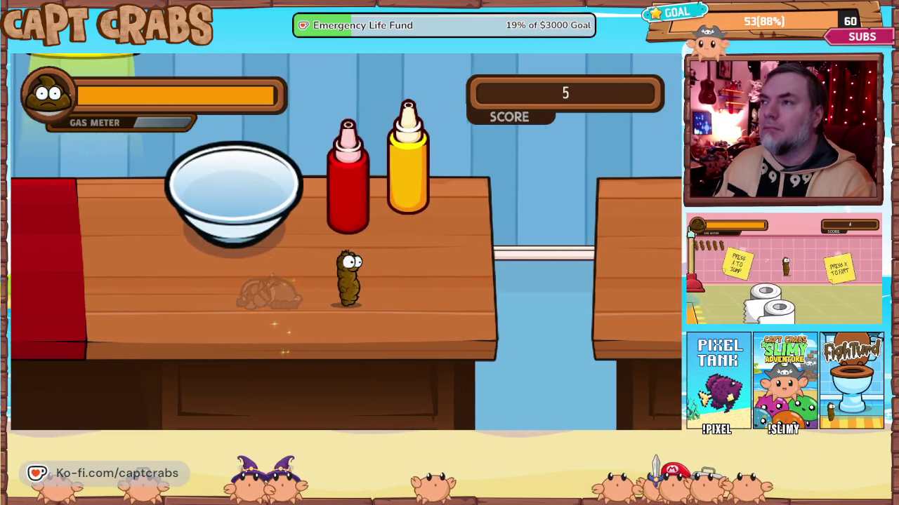
pyautogui.press('Right')
pyautogui.press('Up')
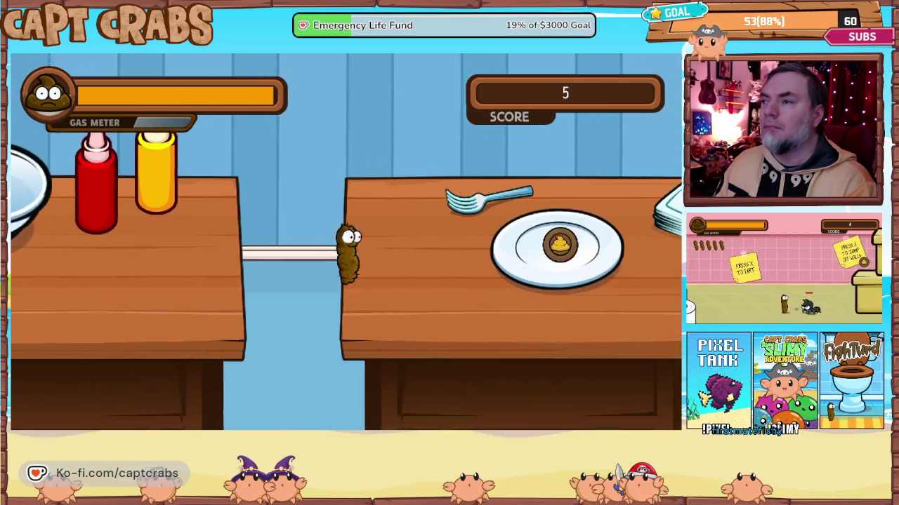
pyautogui.press('Right')
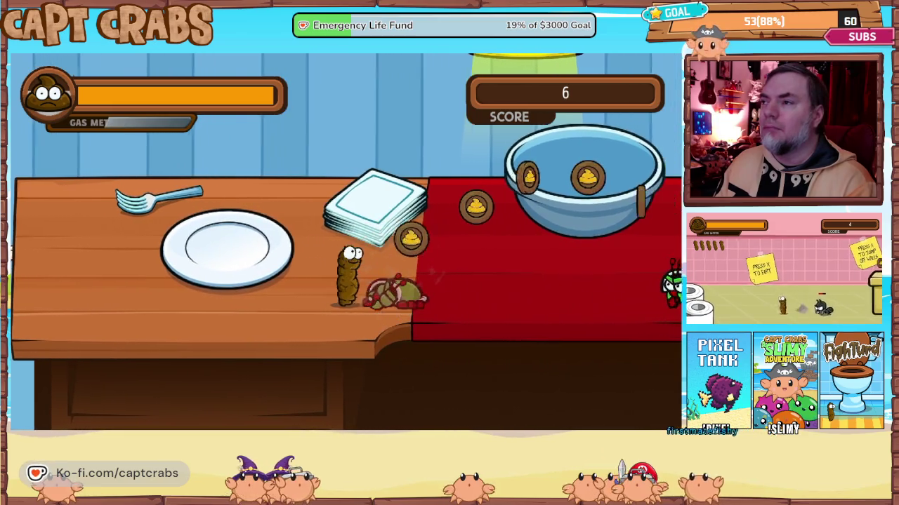
# Collect the bowl coins, gas the turtle, cross onto the stove, and defeat the beetle.
pyautogui.press('Right')
pyautogui.press('Up')
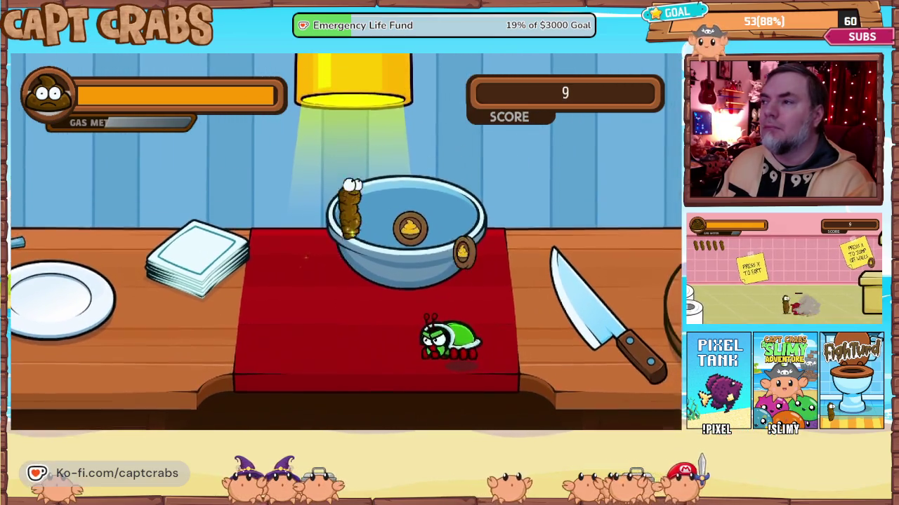
pyautogui.press('x')
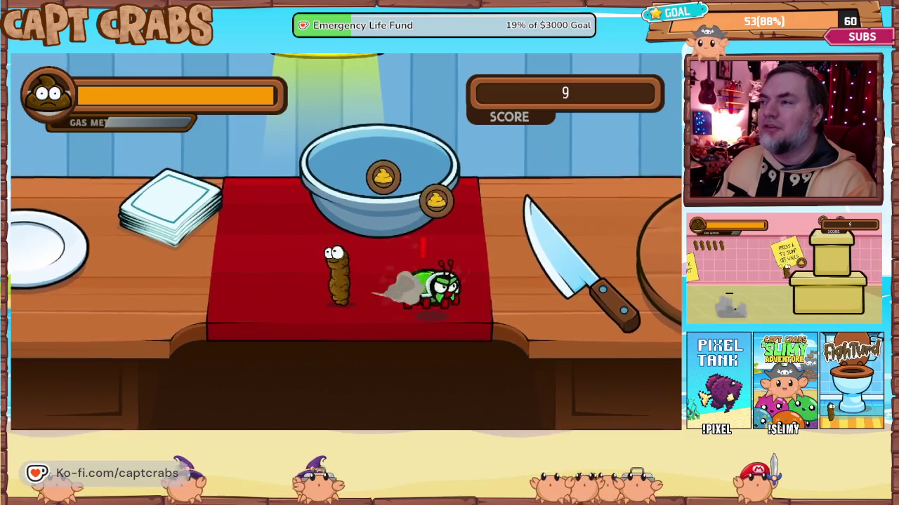
pyautogui.press('Up')
pyautogui.press('Right')
pyautogui.press('Up')
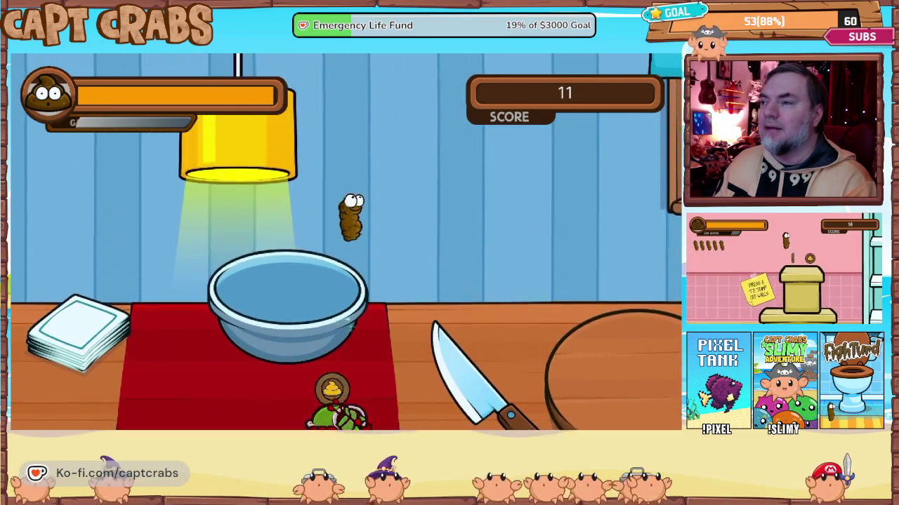
pyautogui.press('Right')
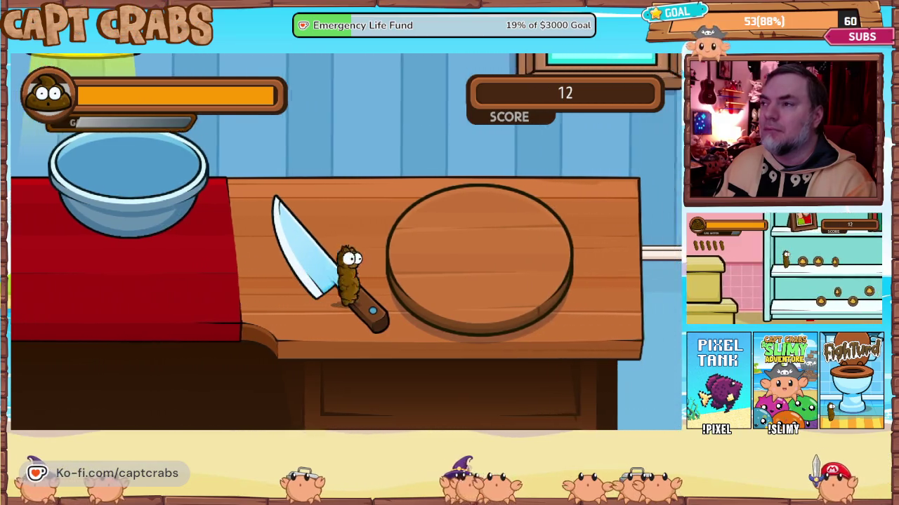
pyautogui.press('Up')
pyautogui.press('Right')
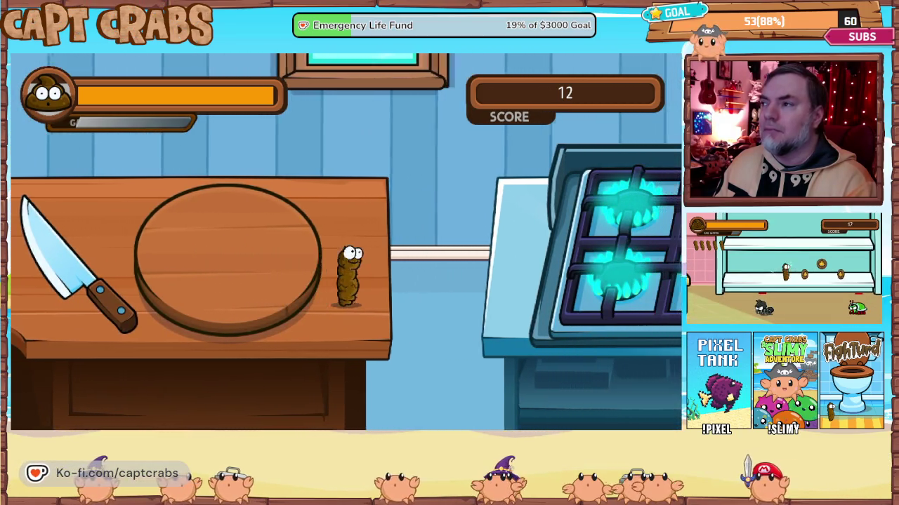
pyautogui.press('Up')
pyautogui.press('Right')
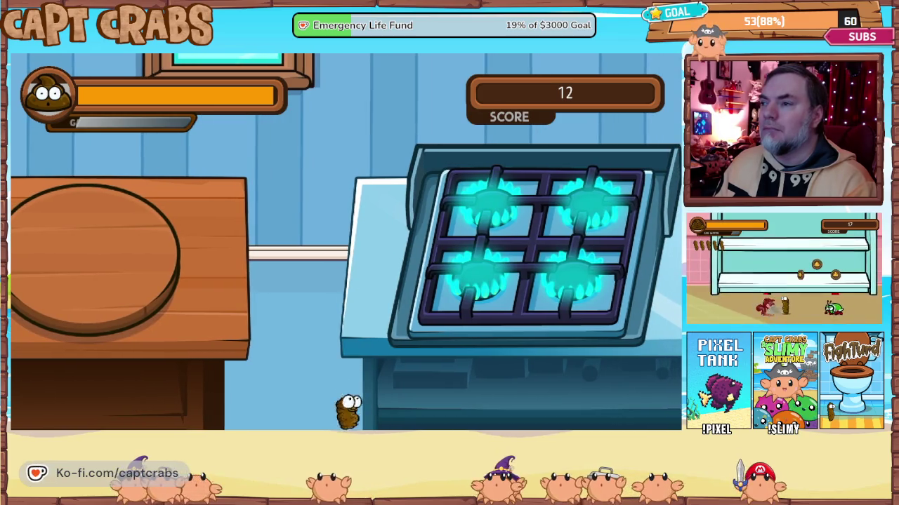
pyautogui.press('Up')
pyautogui.press('Right')
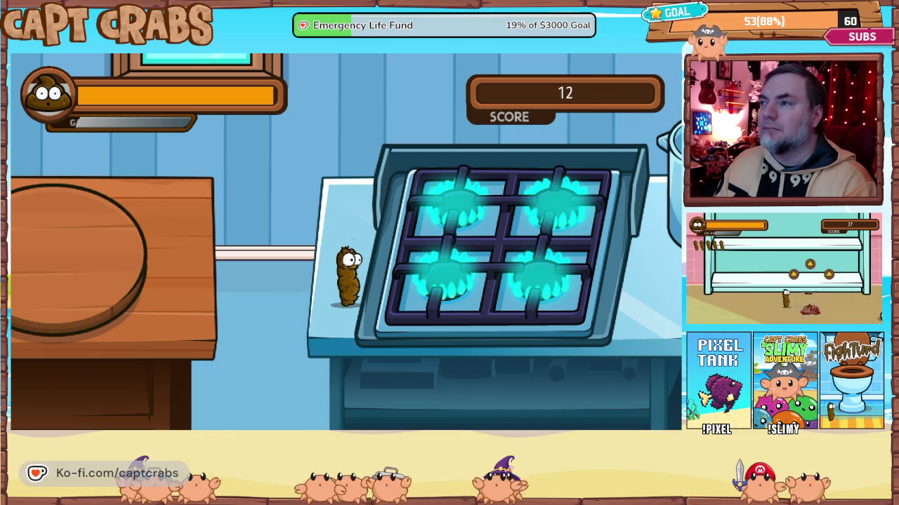
pyautogui.press('Up')
pyautogui.press('Right')
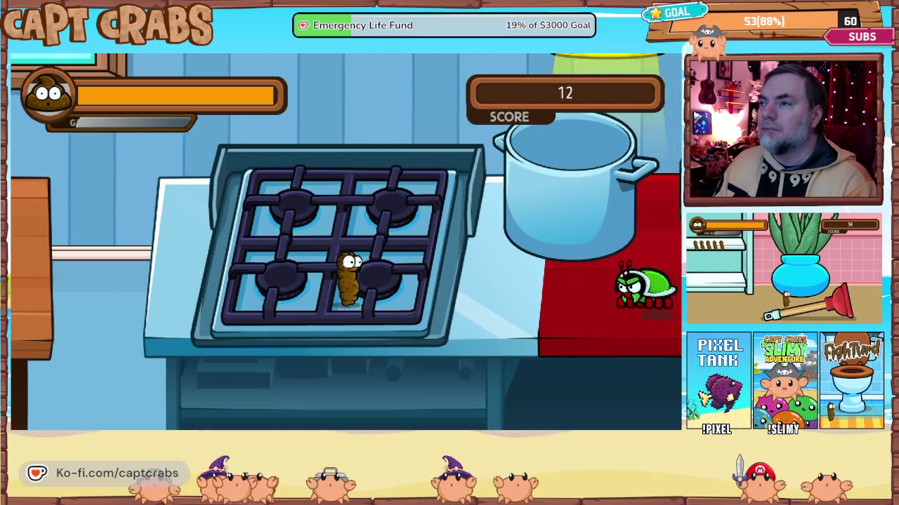
pyautogui.press('Right')
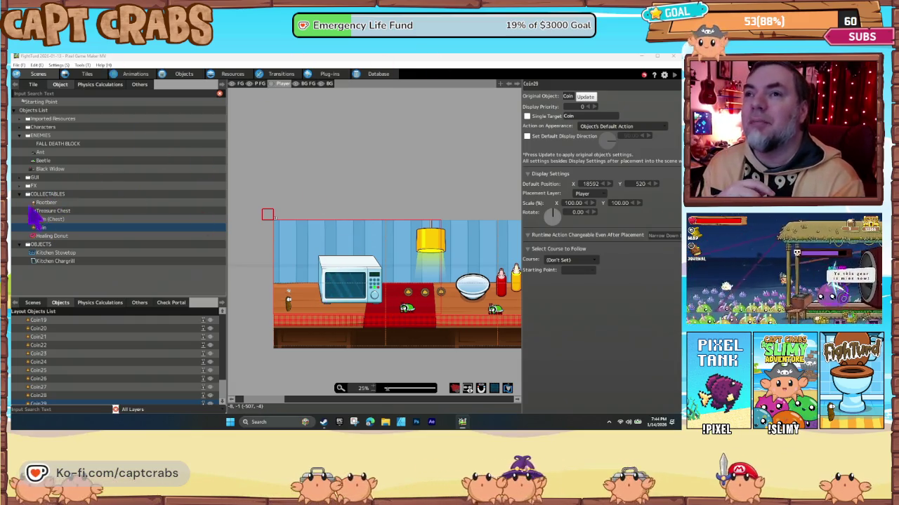
# Select the FALL DEATH BLOCK object under ENEMIES for placing.
pyautogui.click(50, 145)
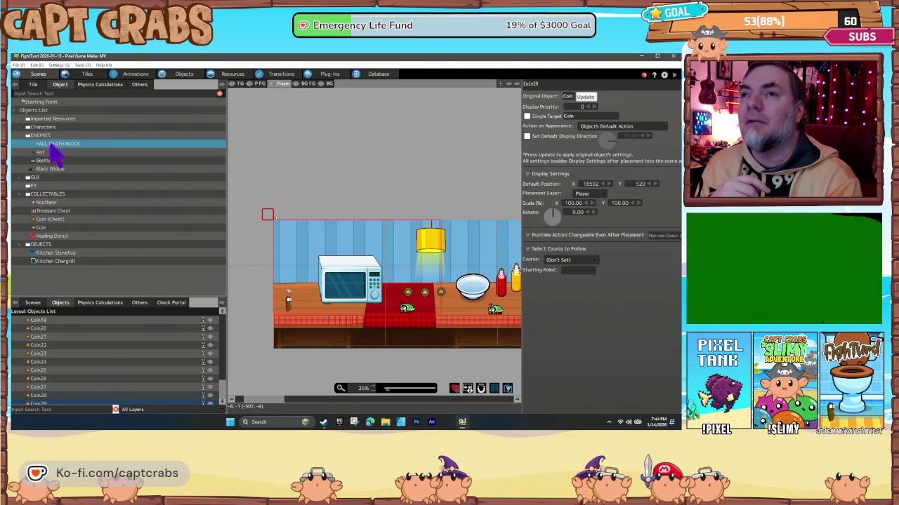
# Place six fall death blocks in the gaps beneath the kitchen counters.
pyautogui.hscroll(5, 449, 347)
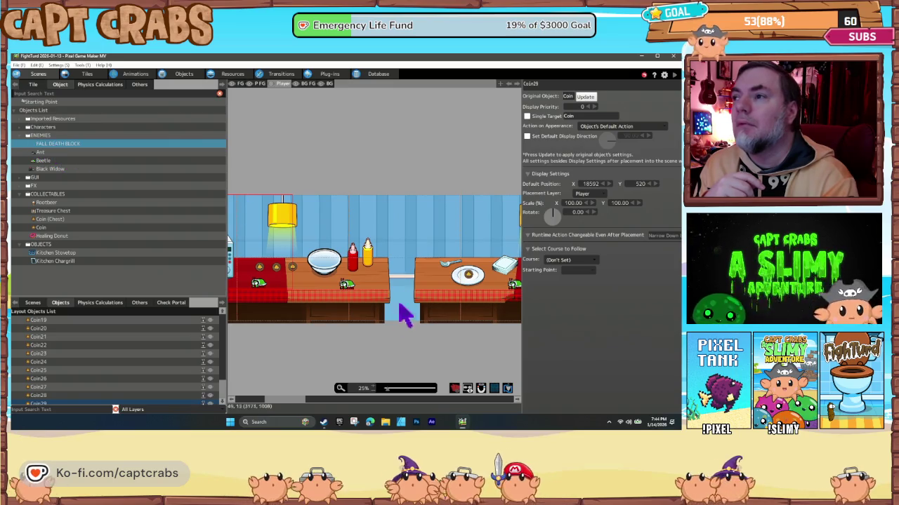
pyautogui.click(402, 321)
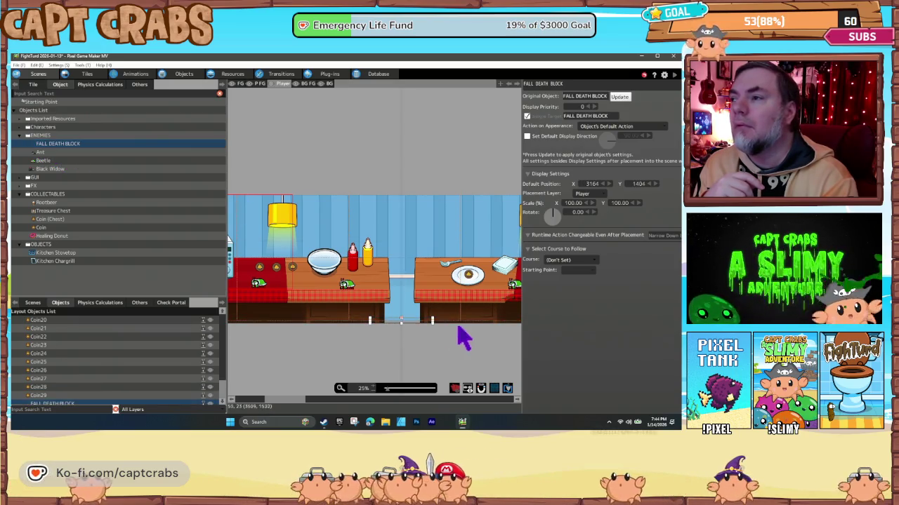
pyautogui.hscroll(10, 449, 337)
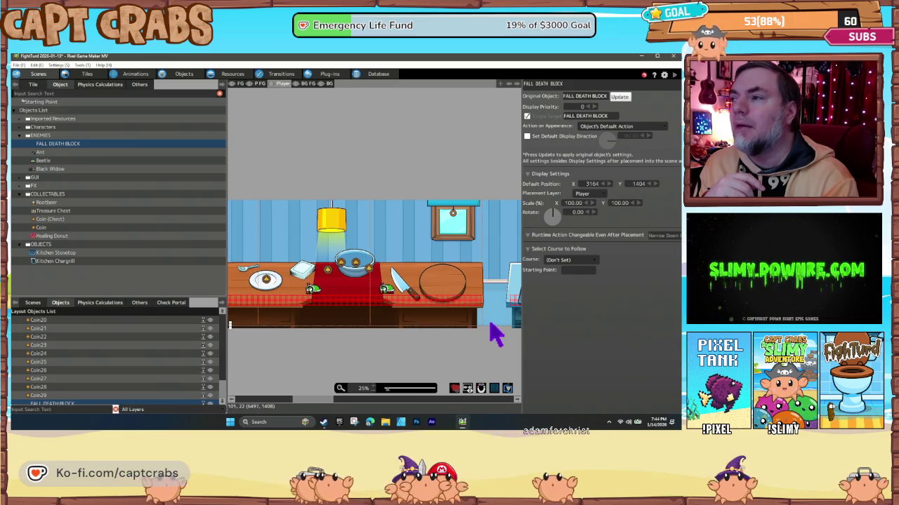
pyautogui.click(491, 325)
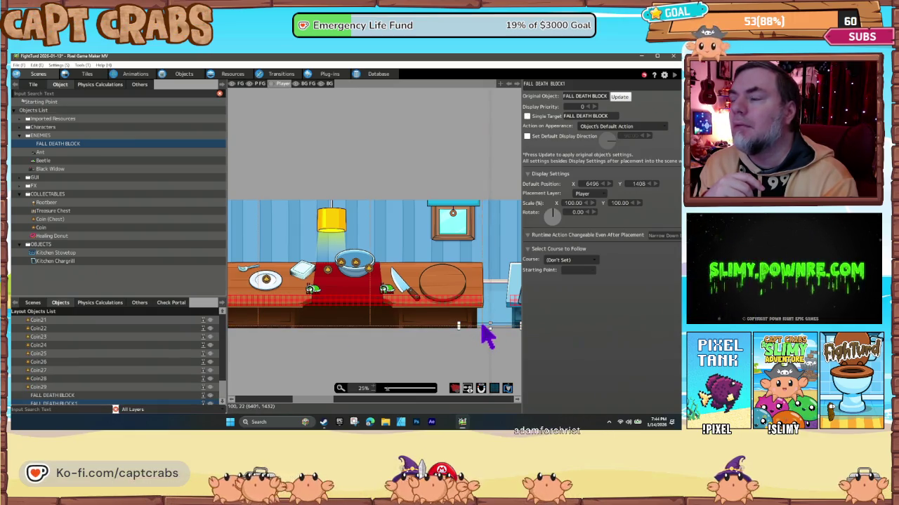
pyautogui.hscroll(10, 490, 337)
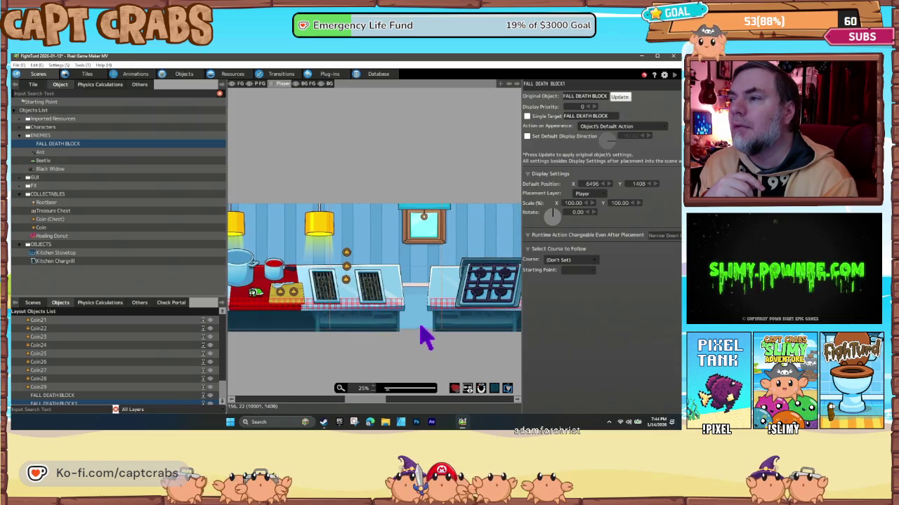
pyautogui.click(421, 332)
pyautogui.hscroll(5, 397, 344)
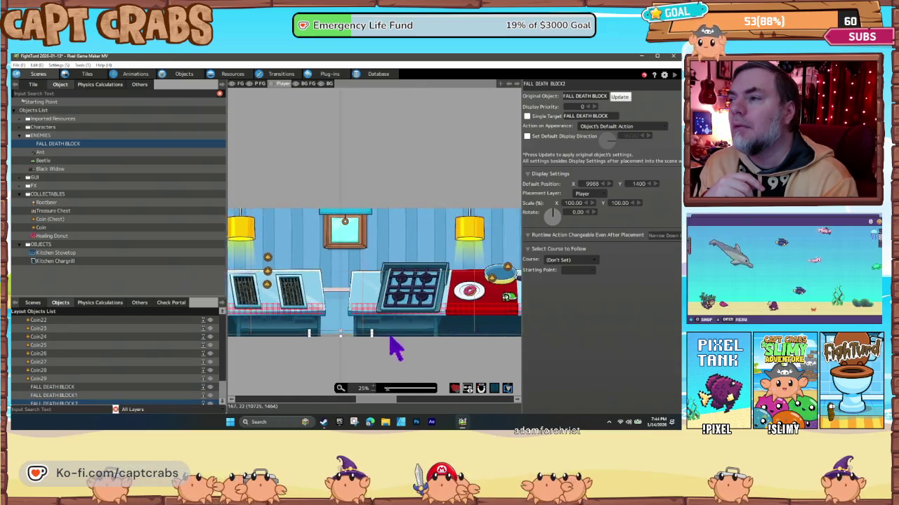
pyautogui.hscroll(5, 395, 349)
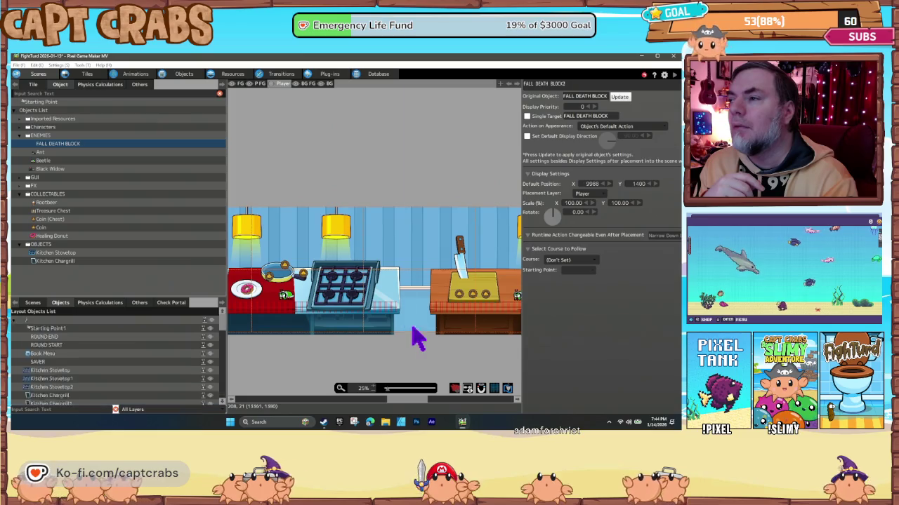
pyautogui.click(415, 338)
pyautogui.hscroll(5, 469, 335)
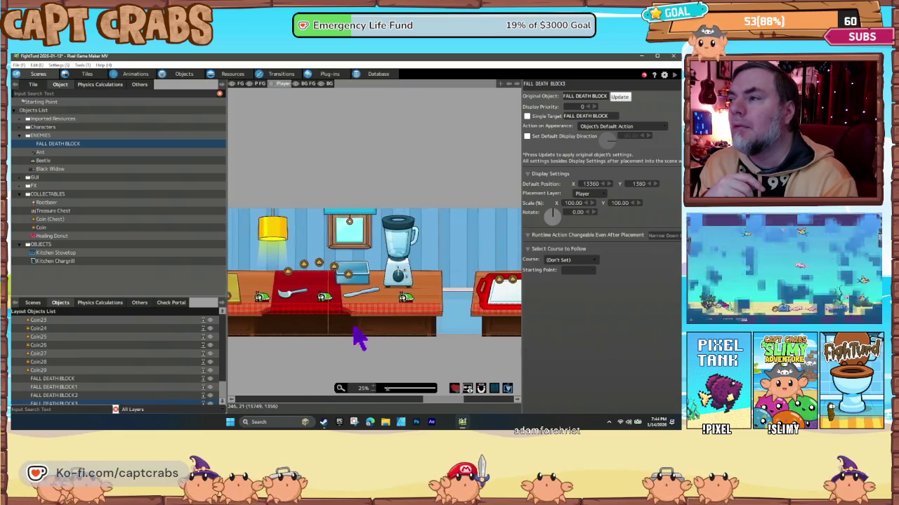
pyautogui.click(438, 337)
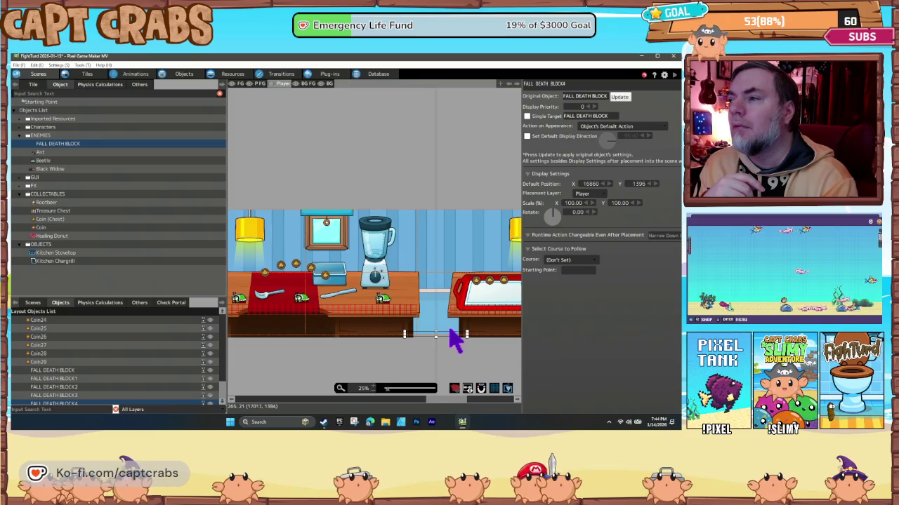
pyautogui.hscroll(5, 421, 337)
pyautogui.hscroll(5, 365, 337)
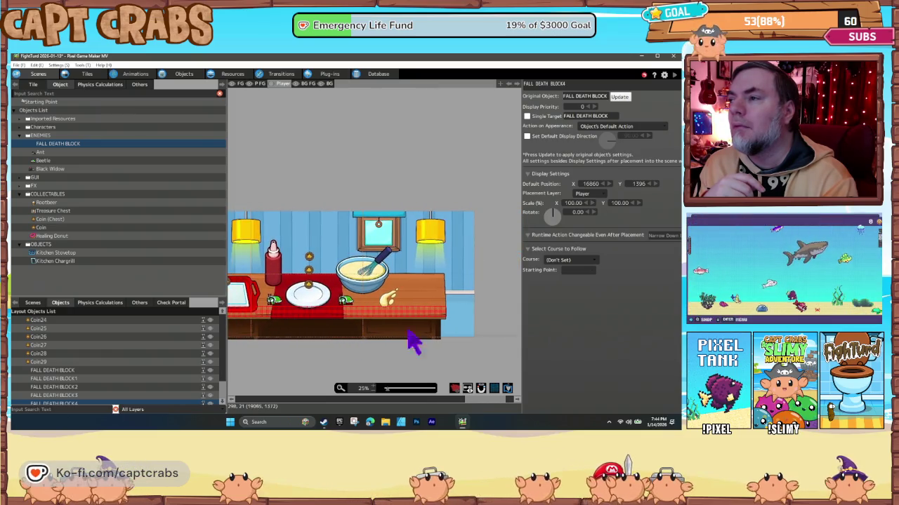
pyautogui.click(460, 336)
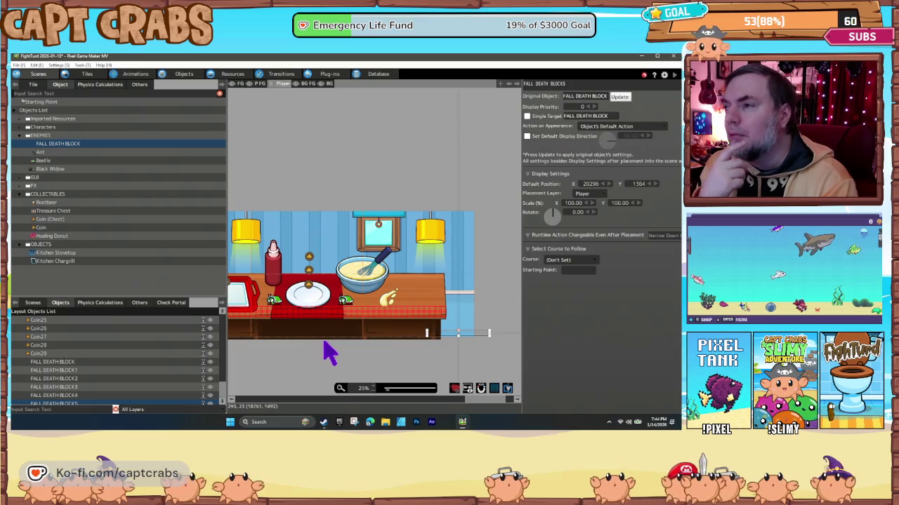
# Check FALL DEATH BLOCK1's position from the Layout Objects List, then show the scenes list.
pyautogui.hscroll(-3, 325, 351)
pyautogui.moveTo(307, 365); pyautogui.dragTo(427, 363)
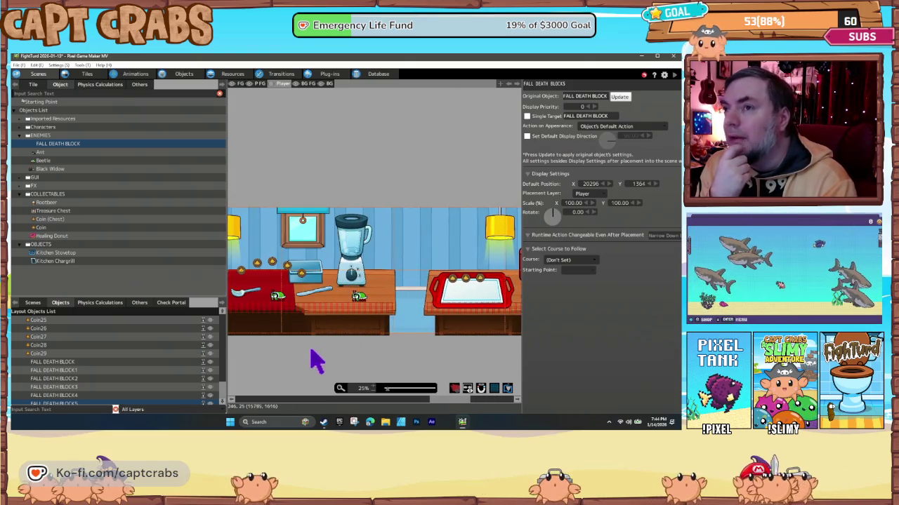
pyautogui.moveTo(314, 362); pyautogui.dragTo(359, 363)
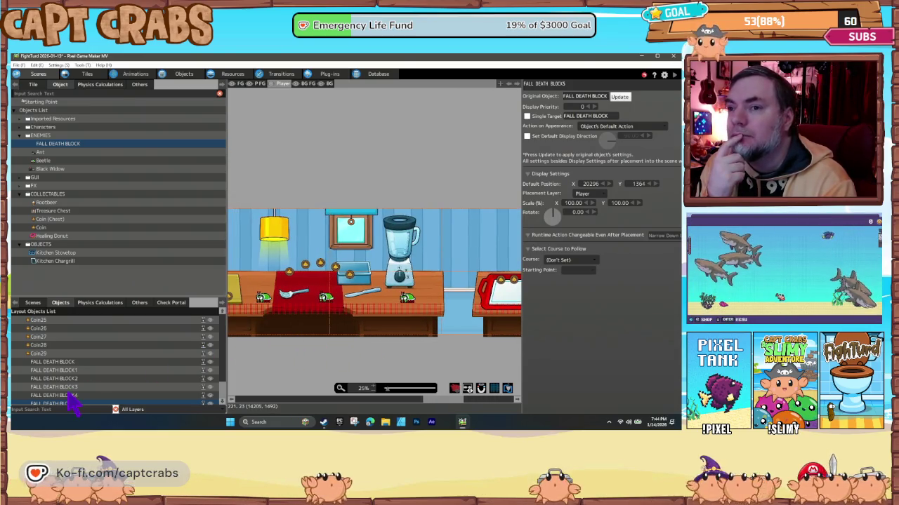
pyautogui.click(78, 370)
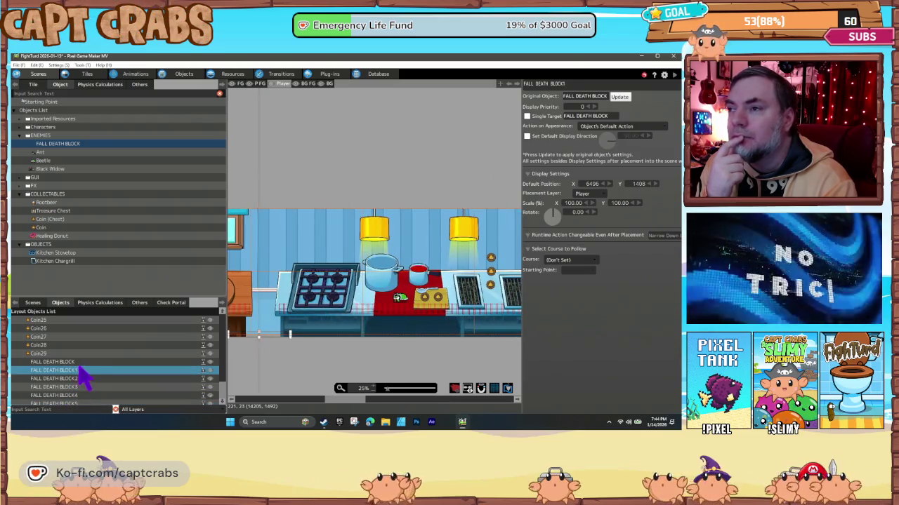
pyautogui.press('Up')
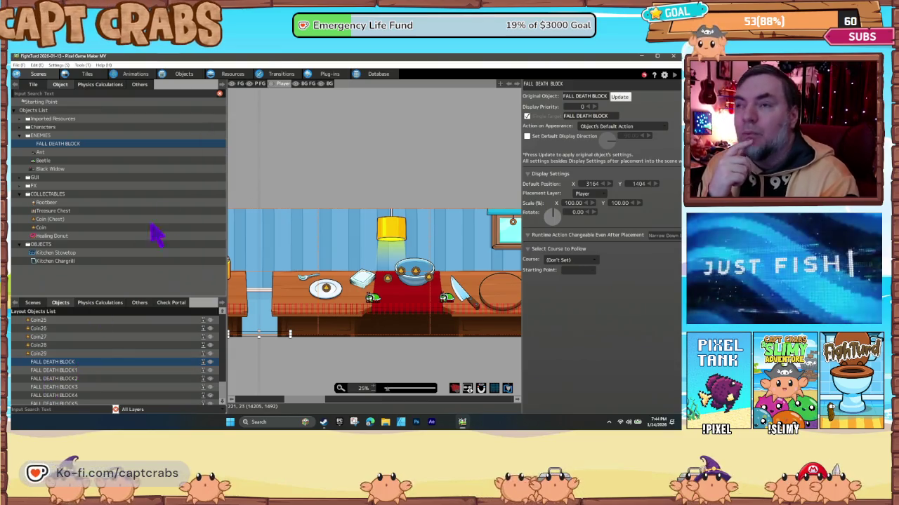
pyautogui.click(32, 303)
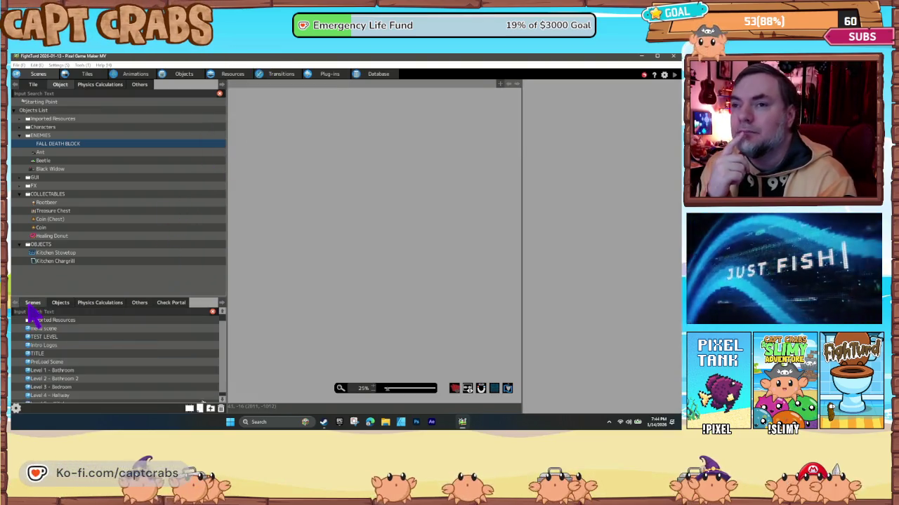
# Set Level 5 - Kitchen's BGM to Fun & Quirky Cooking with Loop BGM, then view project resources.
pyautogui.scroll(-1, 54, 391)
pyautogui.rightClick(78, 399)
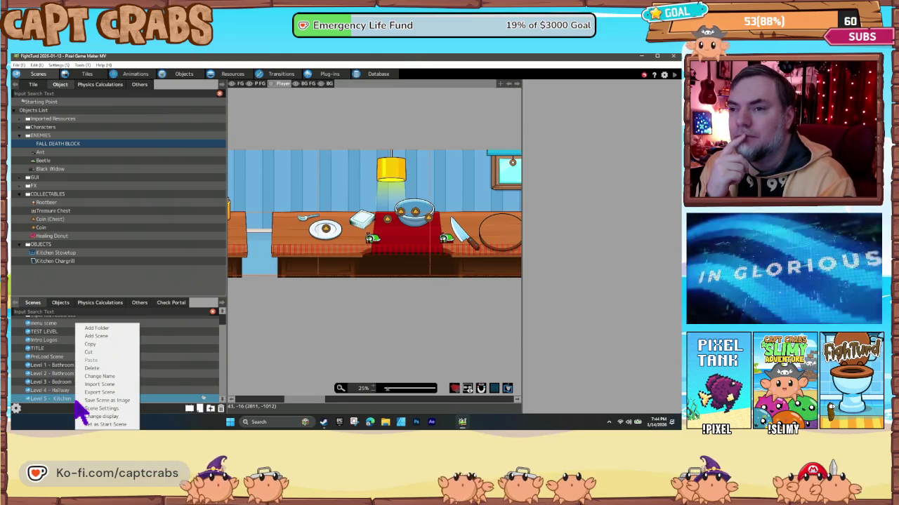
pyautogui.click(94, 409)
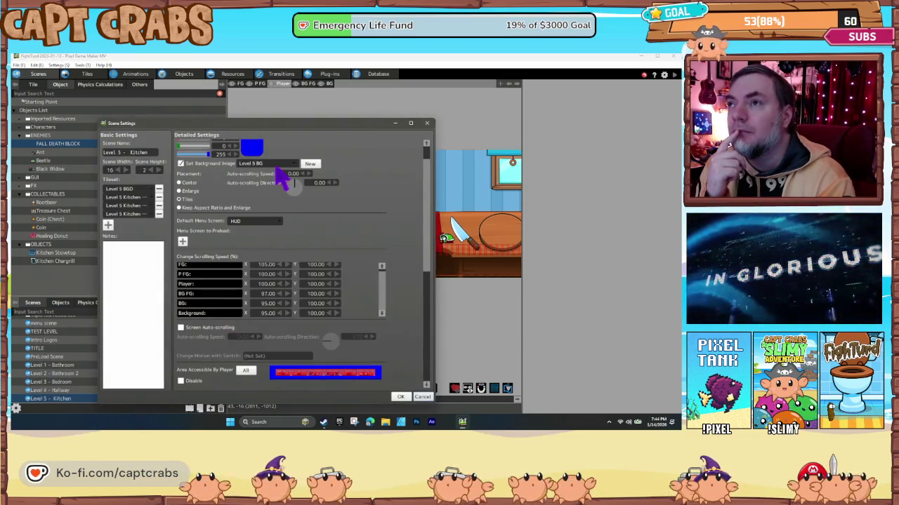
pyautogui.scroll(2, 246, 184)
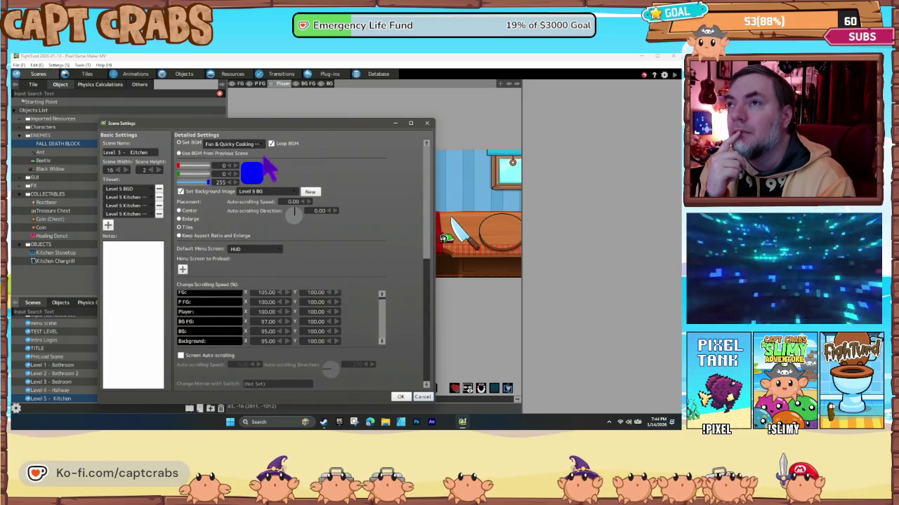
pyautogui.click(257, 145)
pyautogui.click(256, 149)
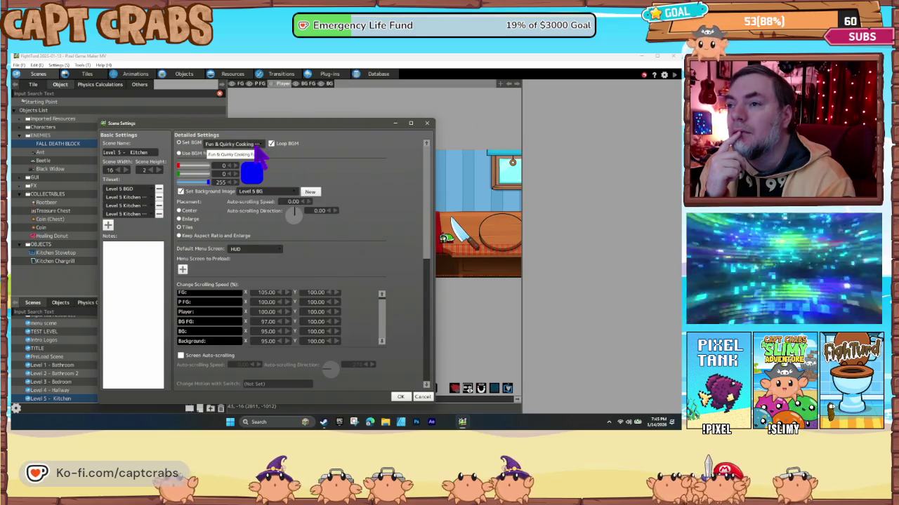
pyautogui.click(422, 396)
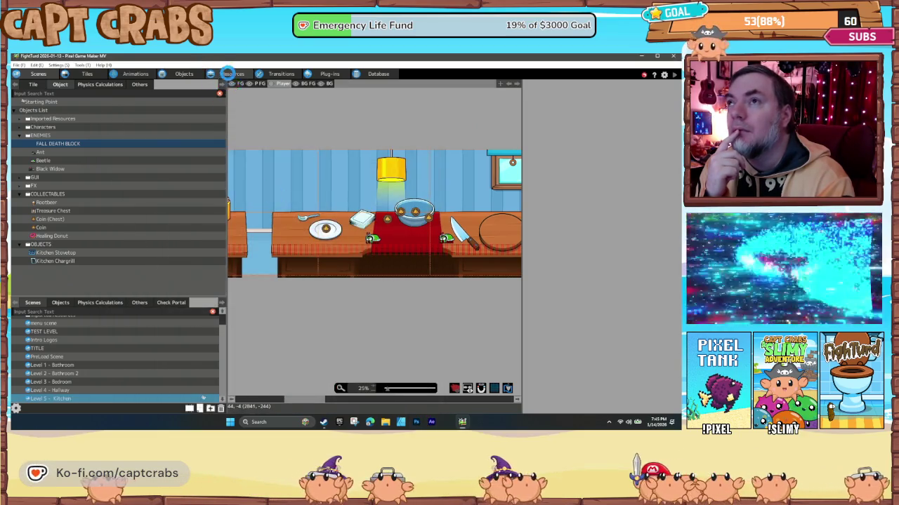
pyautogui.click(183, 73)
pyautogui.click(233, 74)
# Preview the BGM tracks from CrazyTunes pranks through 5-Mess_Loop in the Background Music library.
pyautogui.click(144, 84)
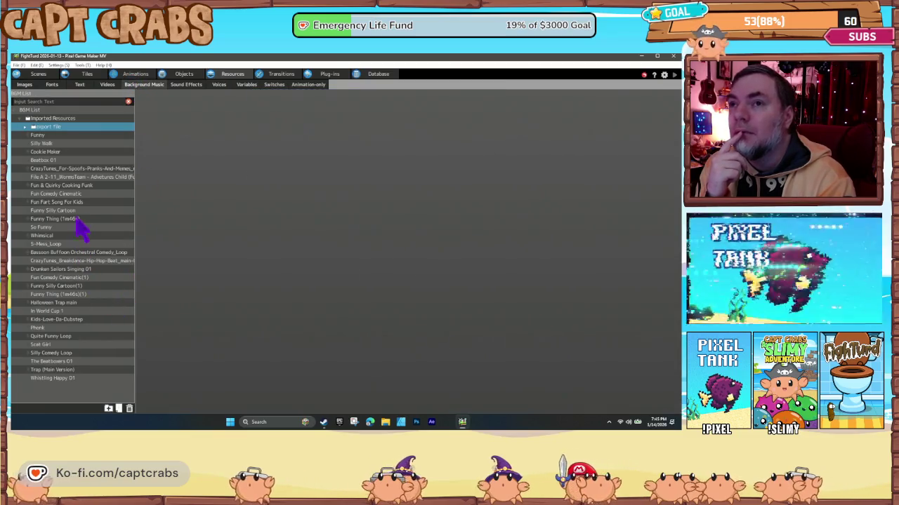
pyautogui.click(76, 170)
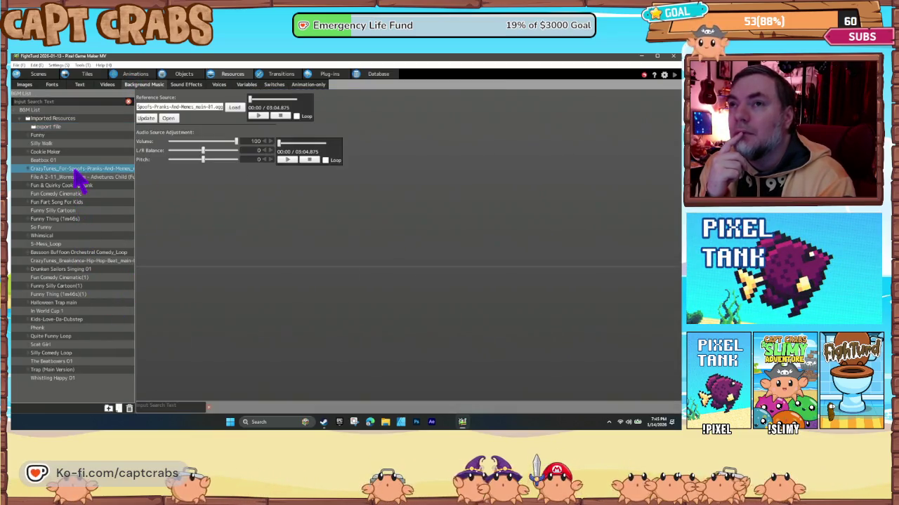
pyautogui.click(251, 116)
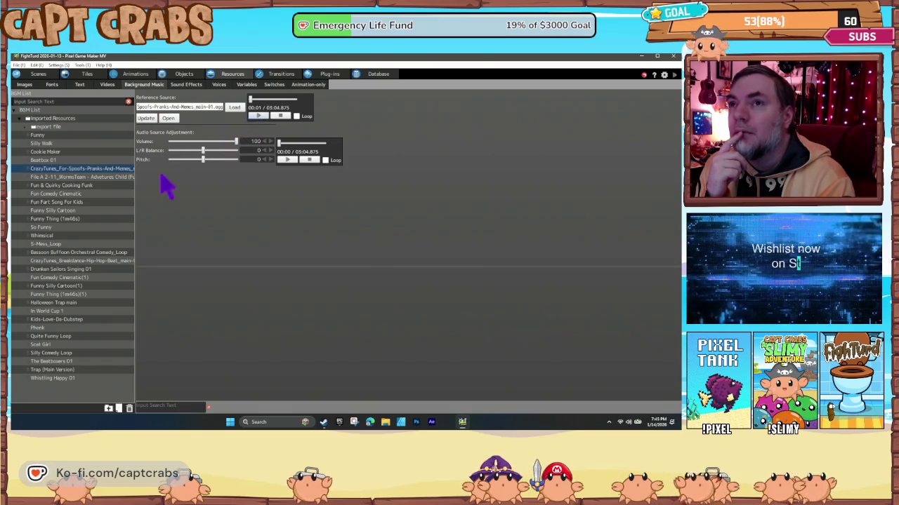
pyautogui.click(72, 160)
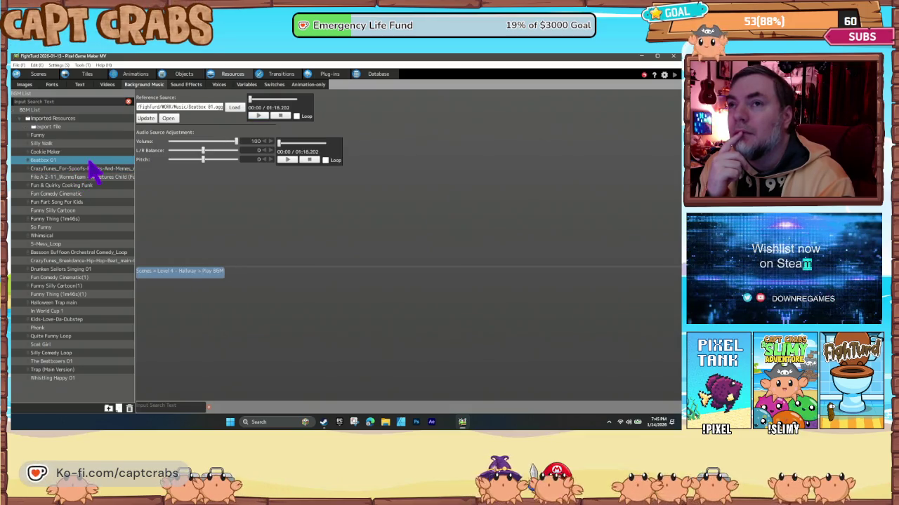
pyautogui.click(97, 177)
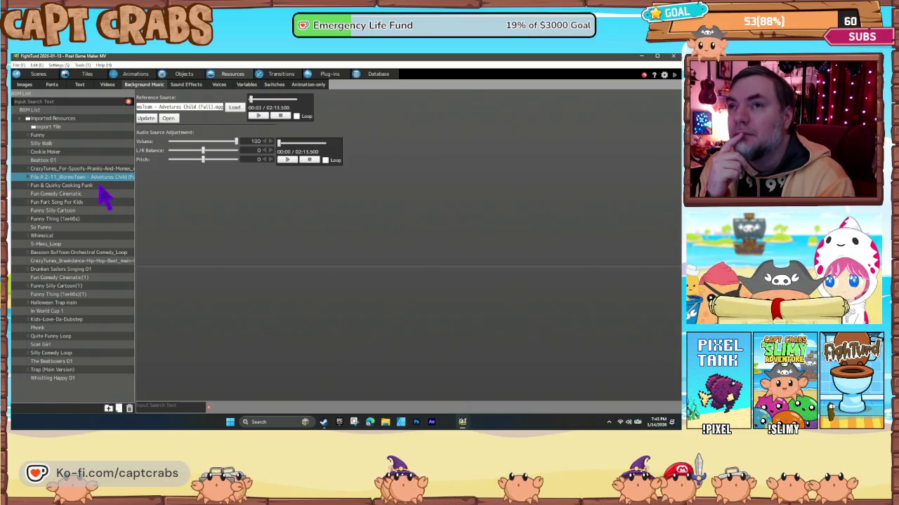
pyautogui.click(99, 187)
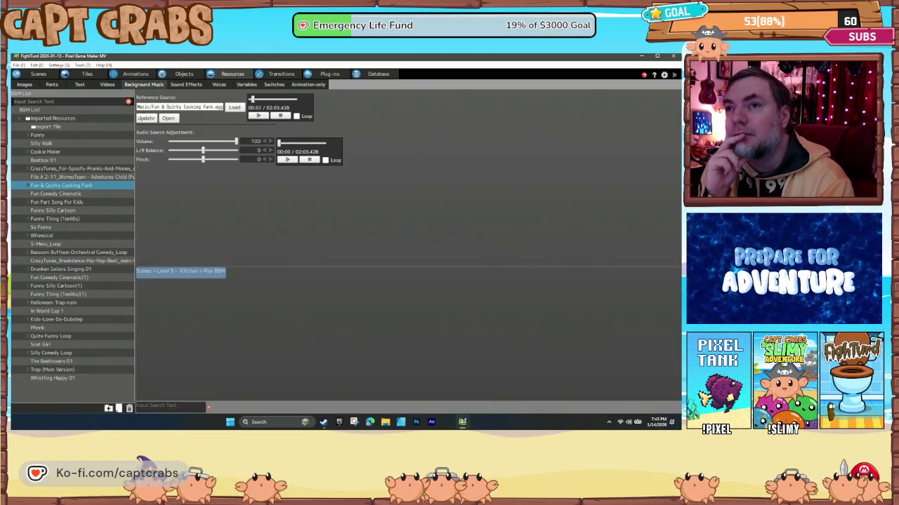
pyautogui.click(61, 194)
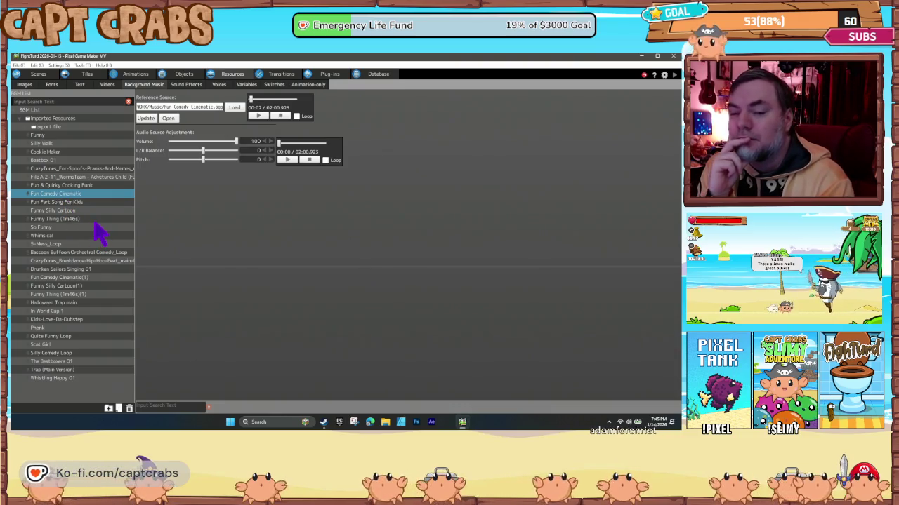
pyautogui.click(76, 202)
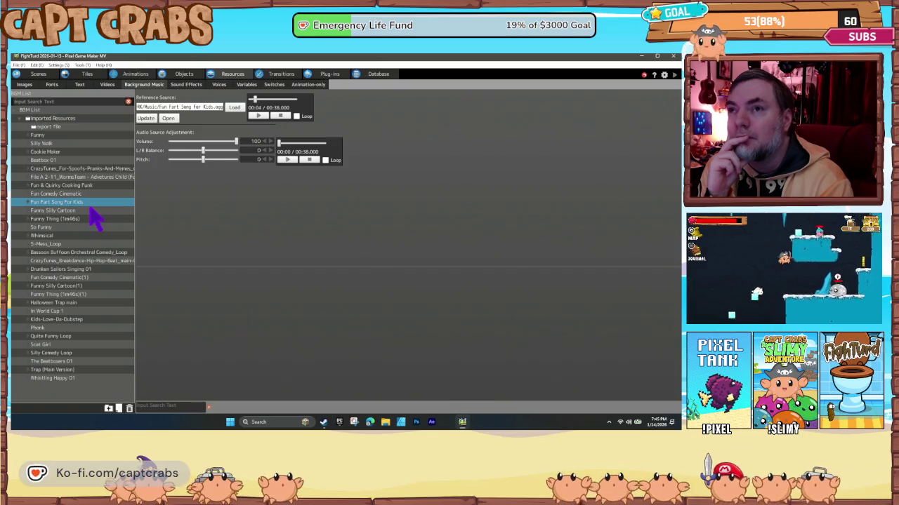
pyautogui.click(90, 211)
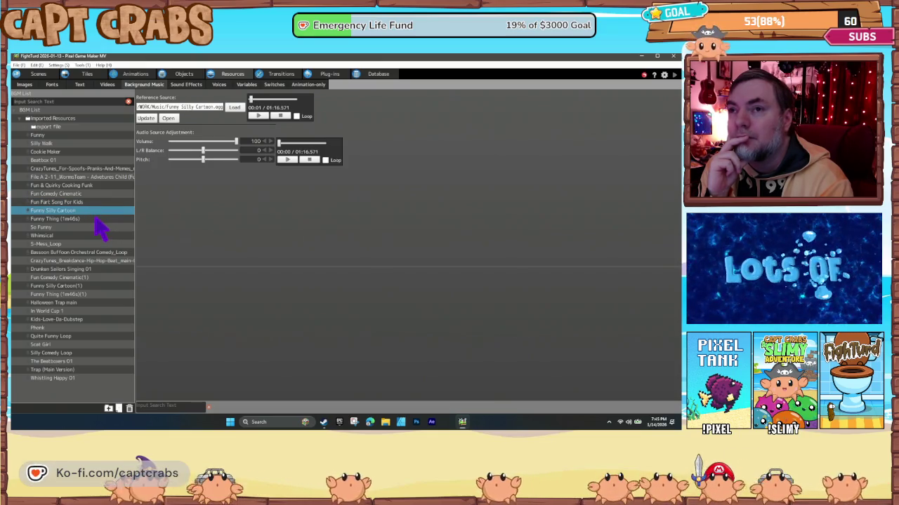
pyautogui.click(97, 219)
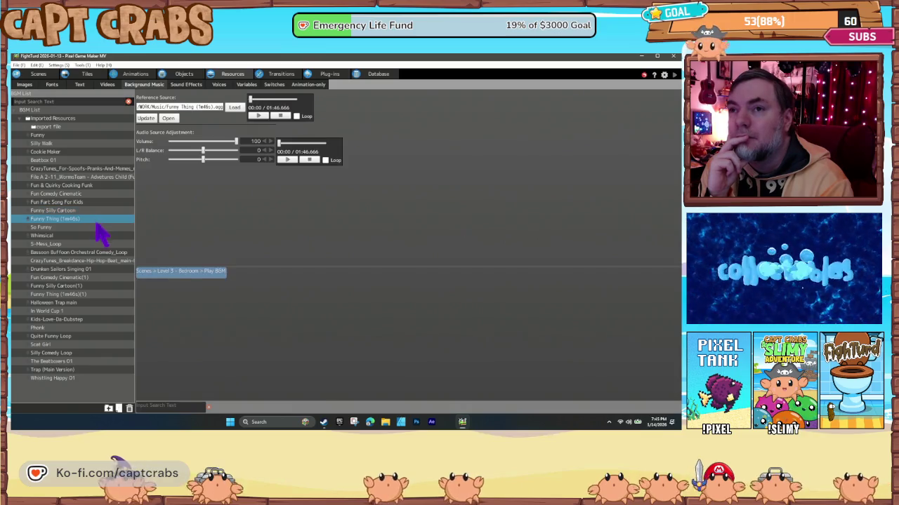
pyautogui.click(82, 244)
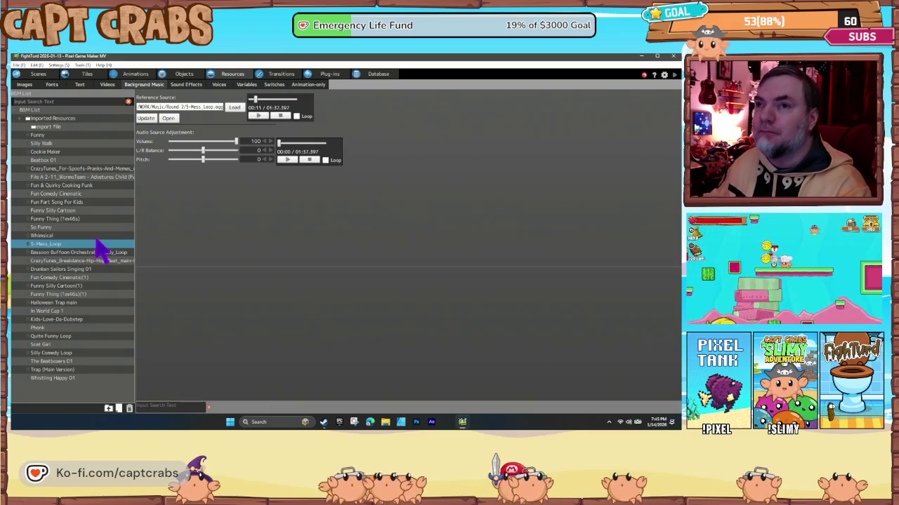
# Audition Bassoon Buffoon, CrazyTunes breakdance, Drunken Sailors, and others through Kids-Love-Da-Dubstep.
pyautogui.click(89, 253)
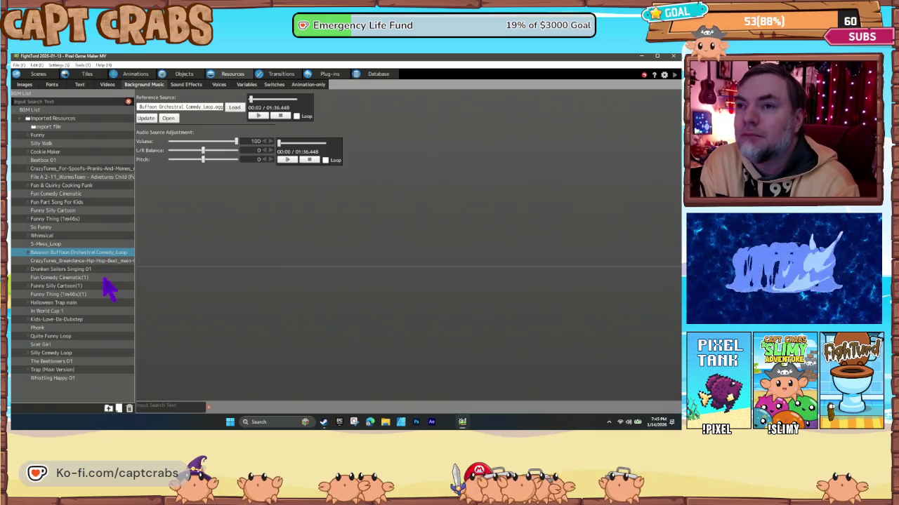
pyautogui.click(111, 261)
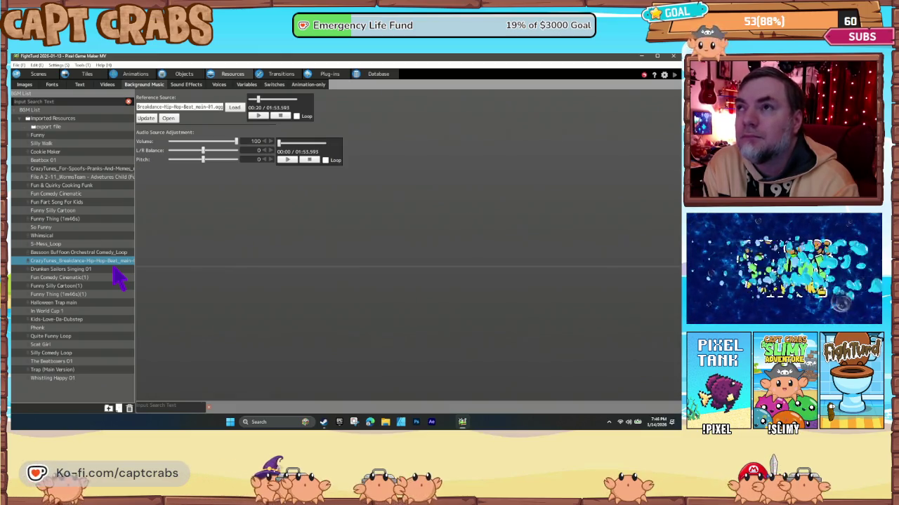
pyautogui.click(112, 270)
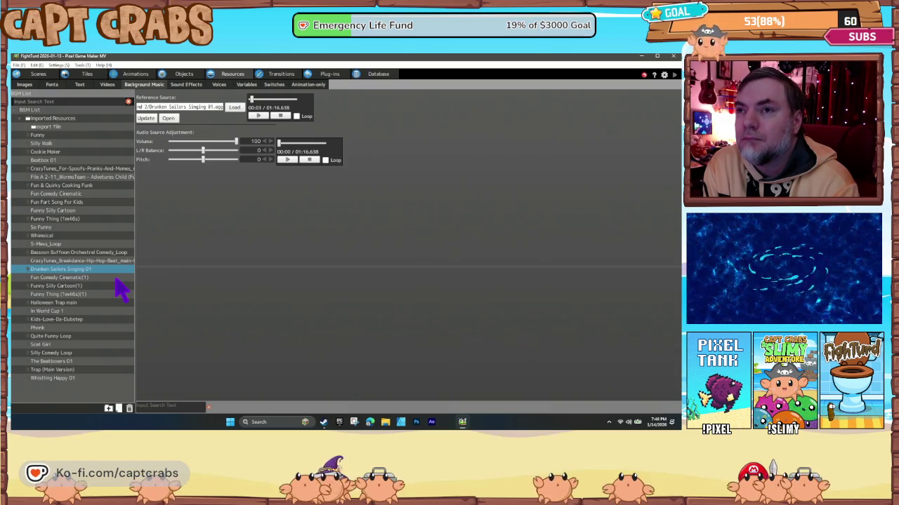
pyautogui.click(92, 278)
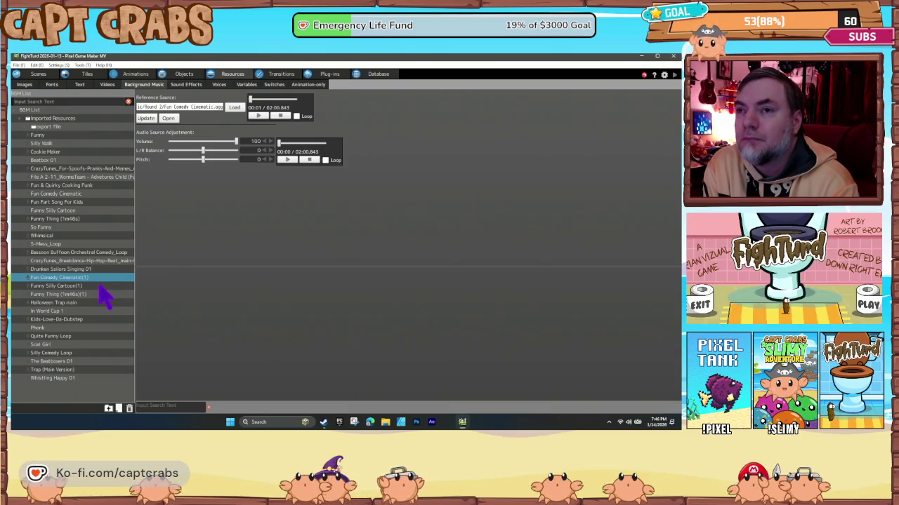
pyautogui.click(99, 287)
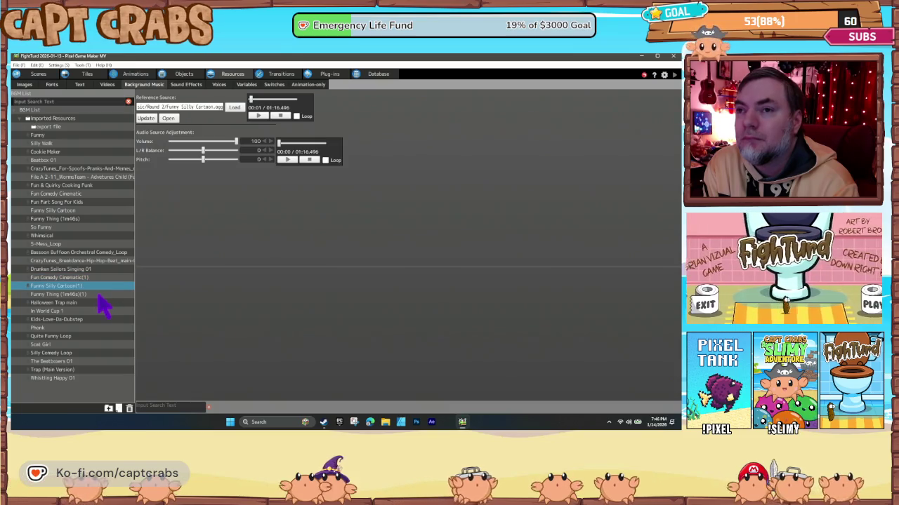
pyautogui.click(98, 311)
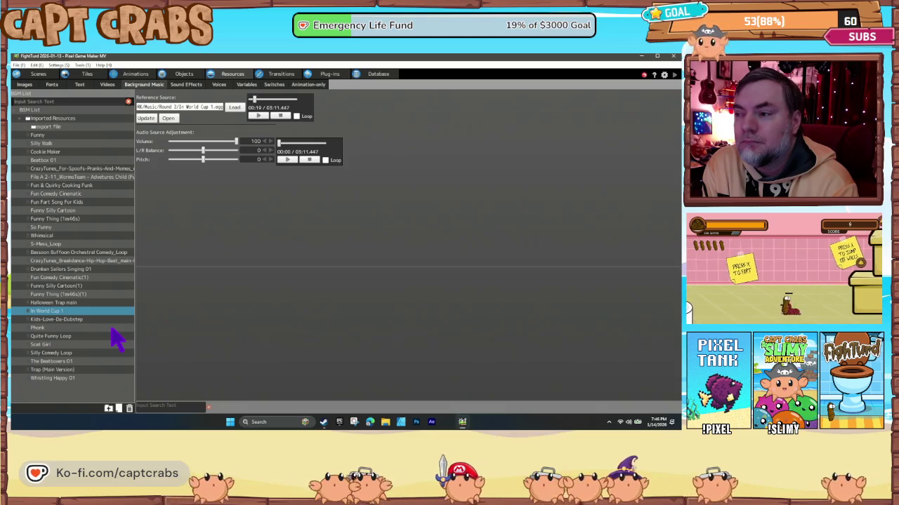
pyautogui.click(89, 321)
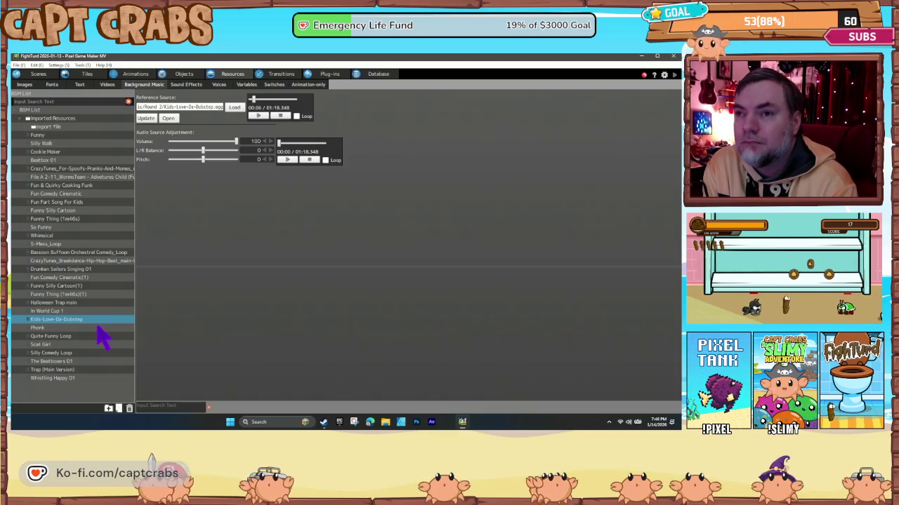
# Preview Phonk, Whistling Happy 01, The Beatboxers 01 and Scat Girl, then return to Scenes.
pyautogui.press('Down')
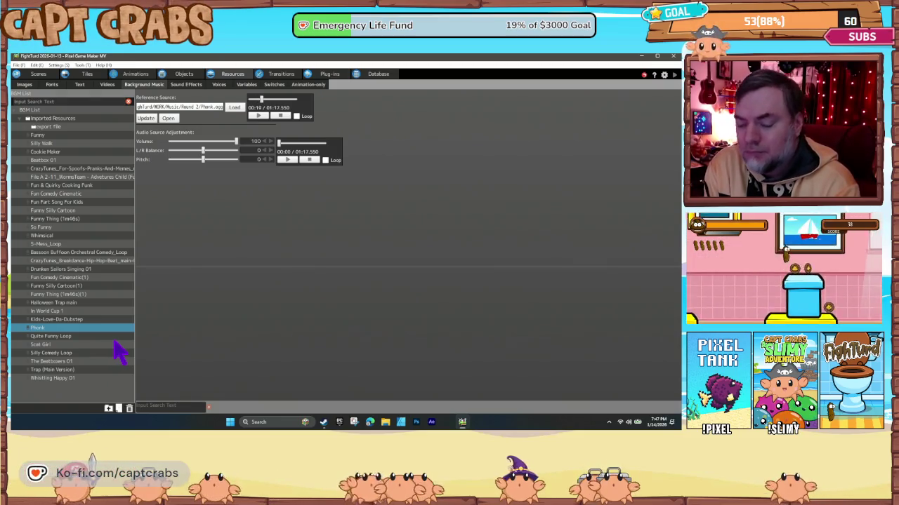
pyautogui.click(80, 379)
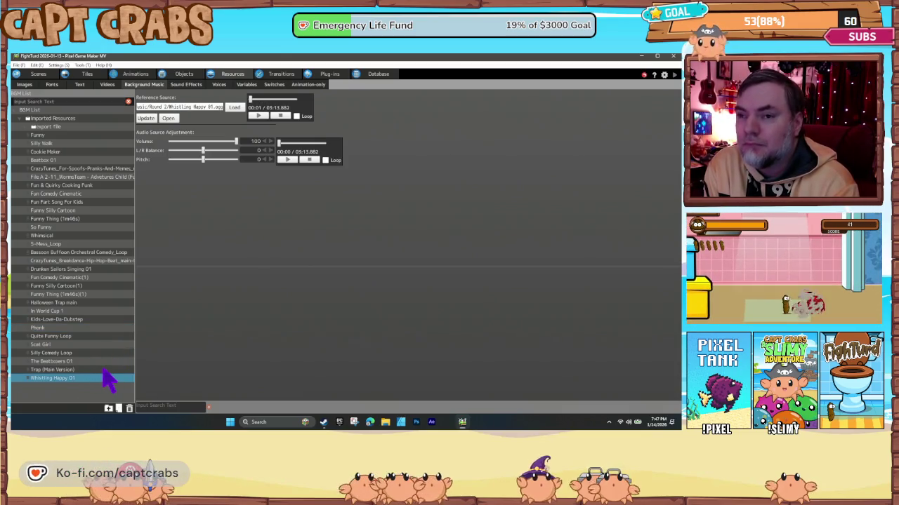
pyautogui.click(97, 361)
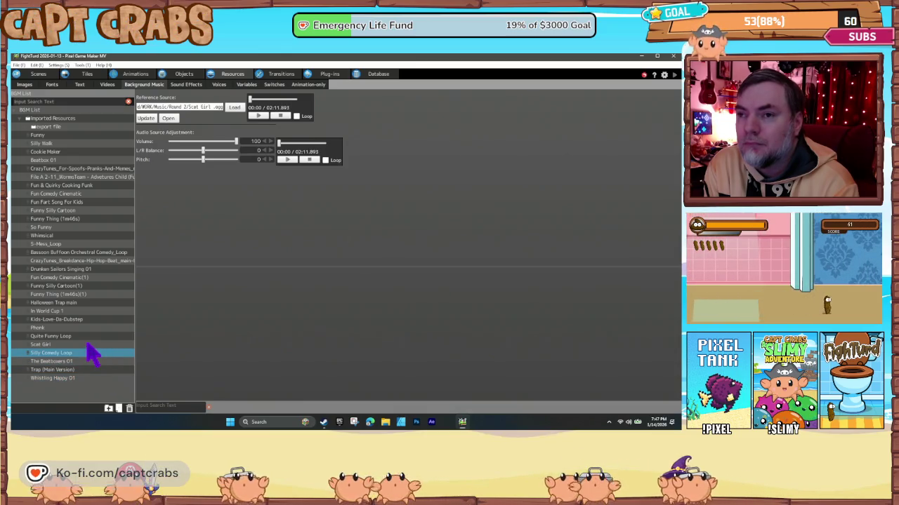
pyautogui.click(88, 345)
pyautogui.click(81, 329)
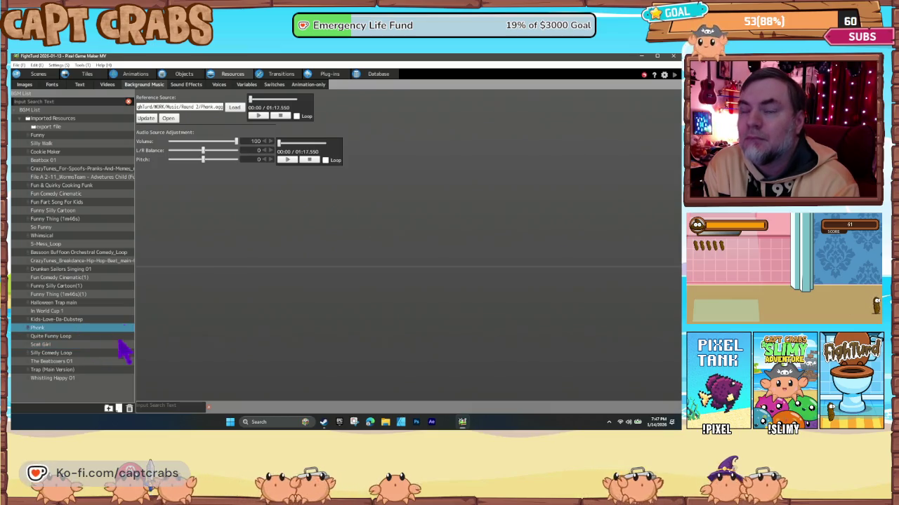
pyautogui.click(36, 73)
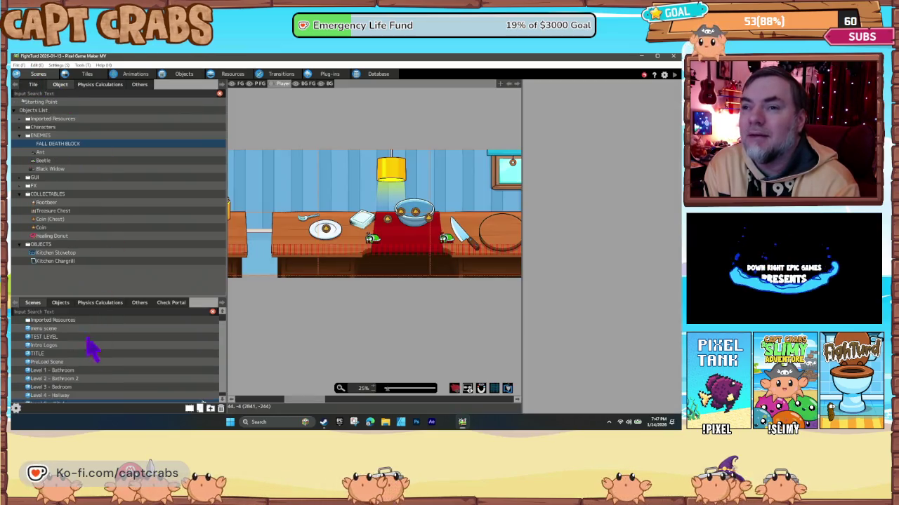
# Choose a new Set BGM track in the Level 5 - Kitchen scene settings and confirm.
pyautogui.scroll(-2, 90, 344)
pyautogui.rightClick(98, 405)
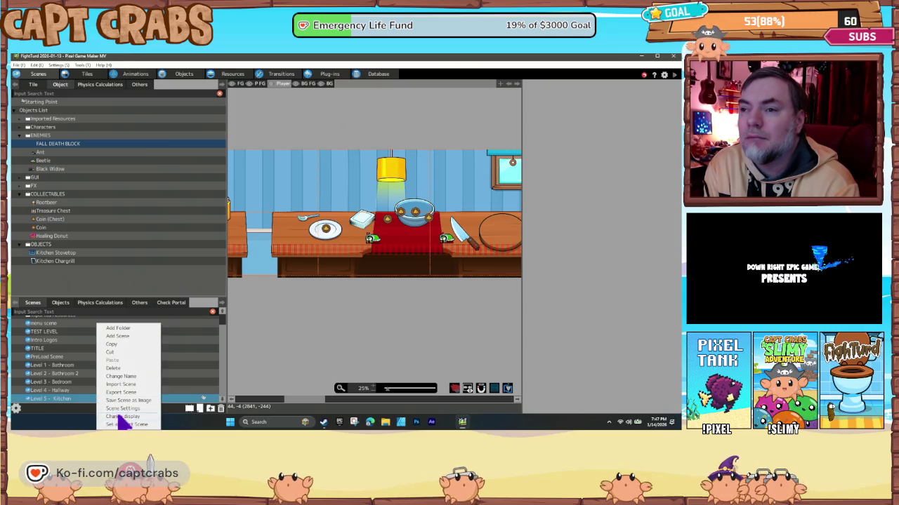
pyautogui.click(122, 408)
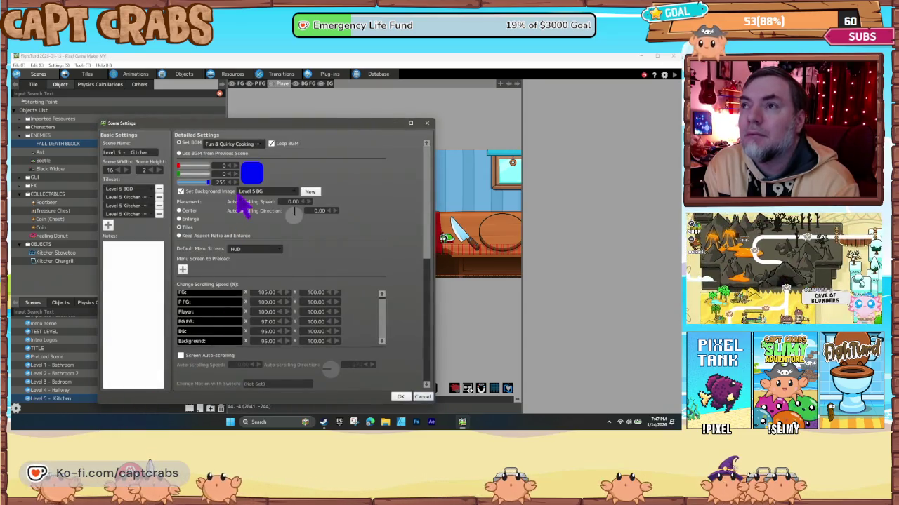
pyautogui.click(241, 143)
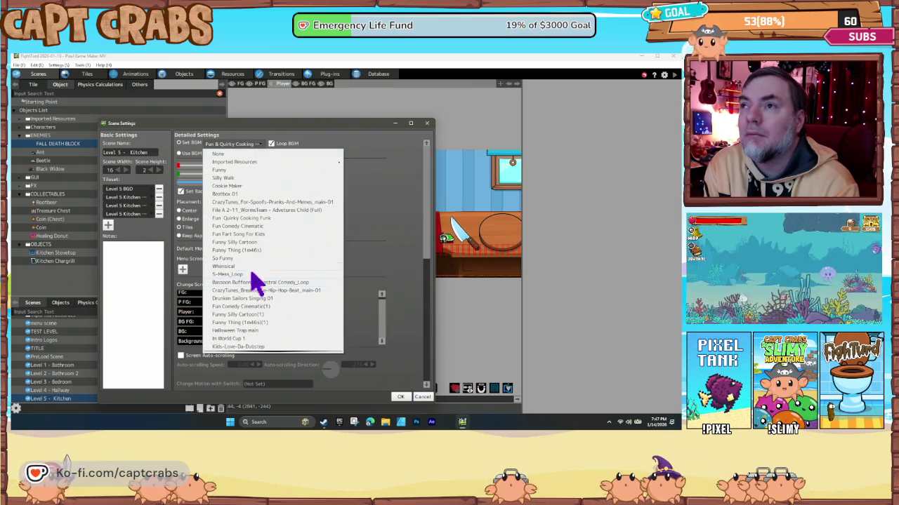
pyautogui.scroll(-3, 257, 255)
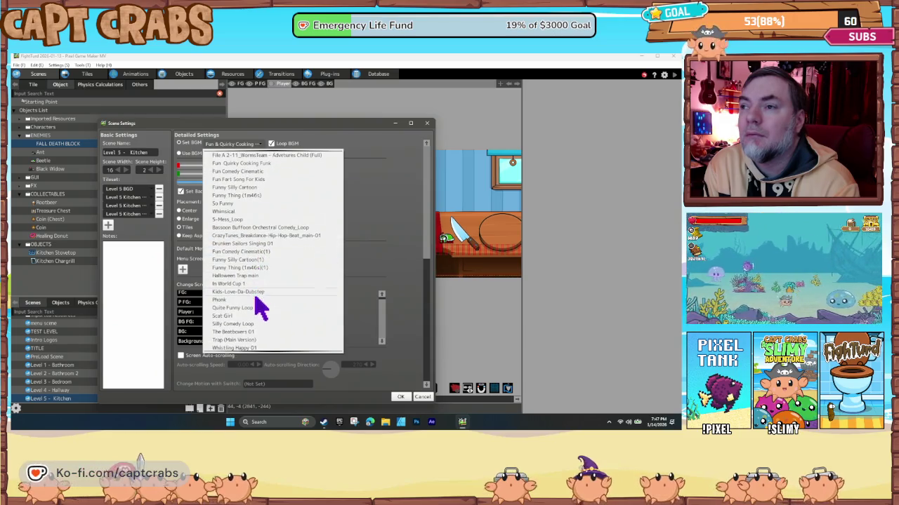
pyautogui.click(247, 300)
pyautogui.click(400, 397)
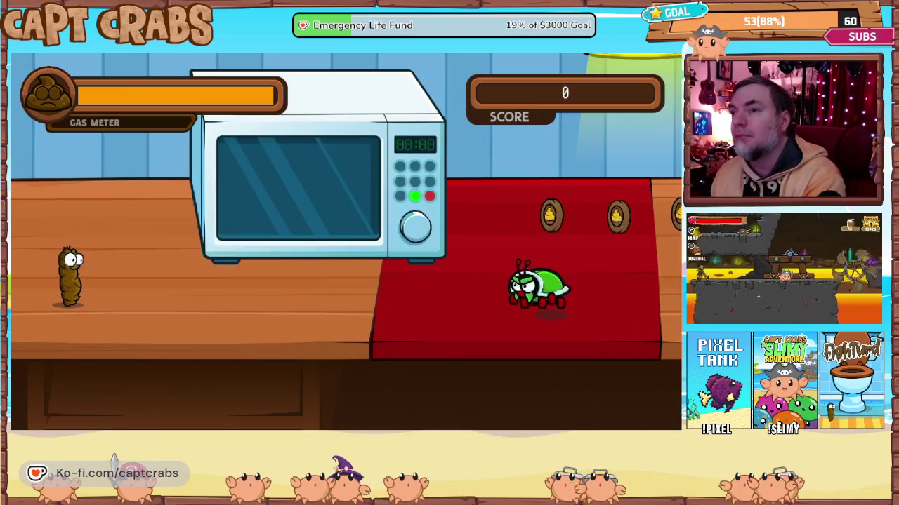
# Walk right, gassing the first turtle and collecting the nearby coins.
pyautogui.press('Right')
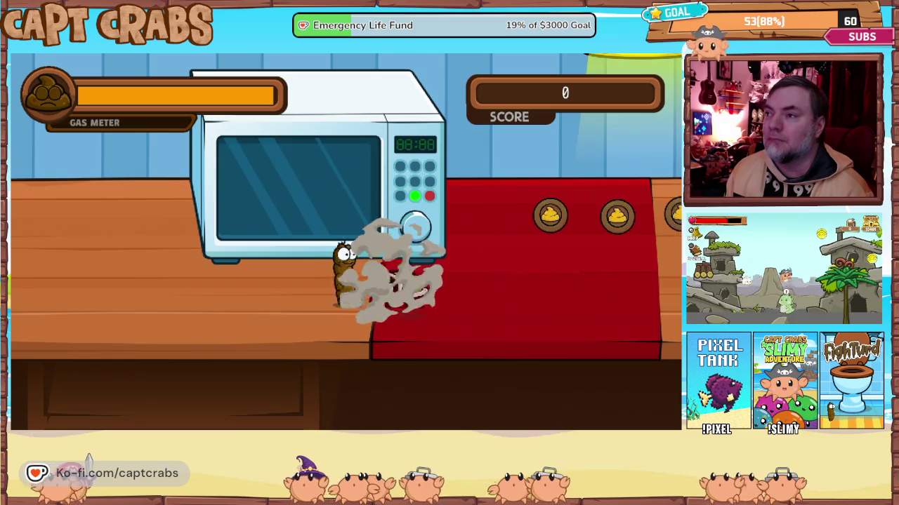
pyautogui.press('Right')
pyautogui.press('Right')
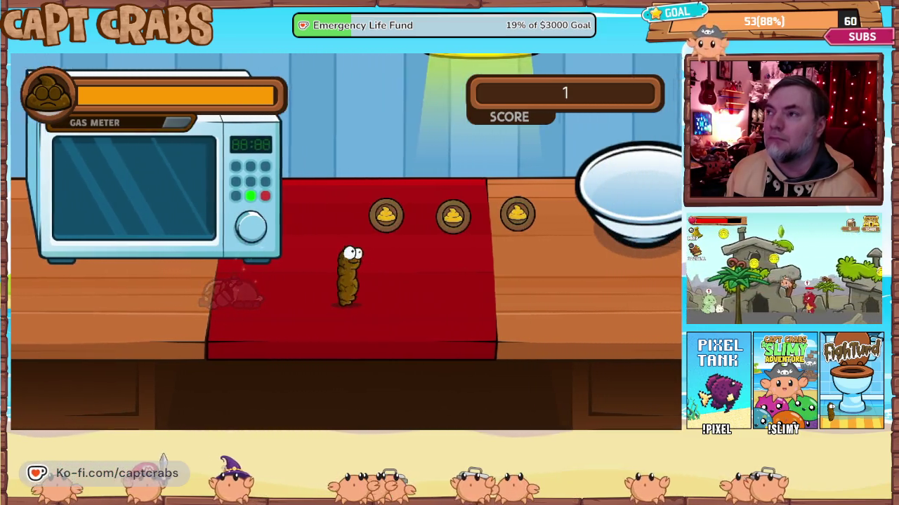
pyautogui.press('Right')
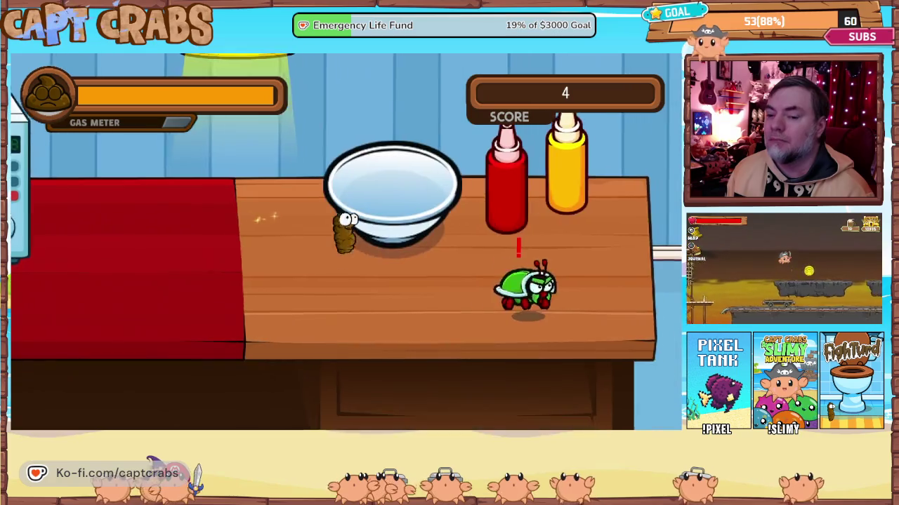
pyautogui.press('space')
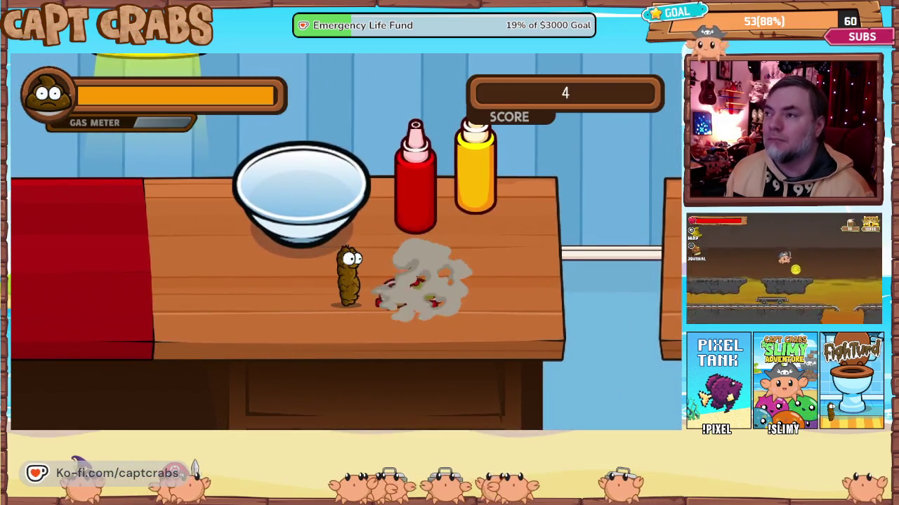
pyautogui.press('Right')
pyautogui.press('Right')
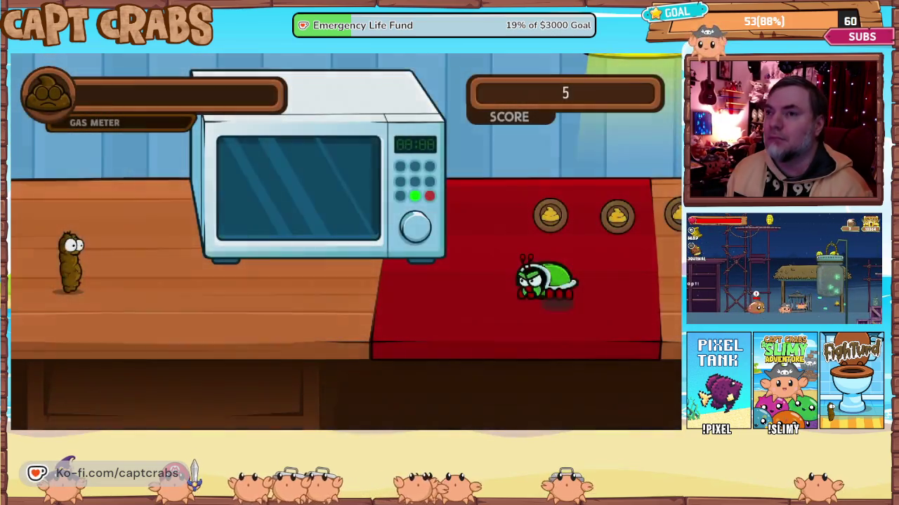
# Jump onto the microwave, gas the red-mat turtle and collect coins up to the bowl.
pyautogui.press('space')
pyautogui.press('Right')
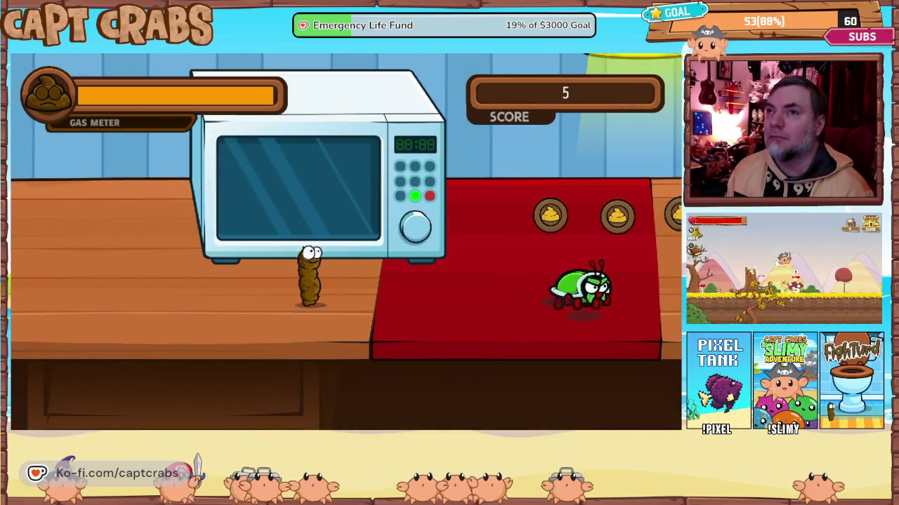
pyautogui.press('space')
pyautogui.press('Right')
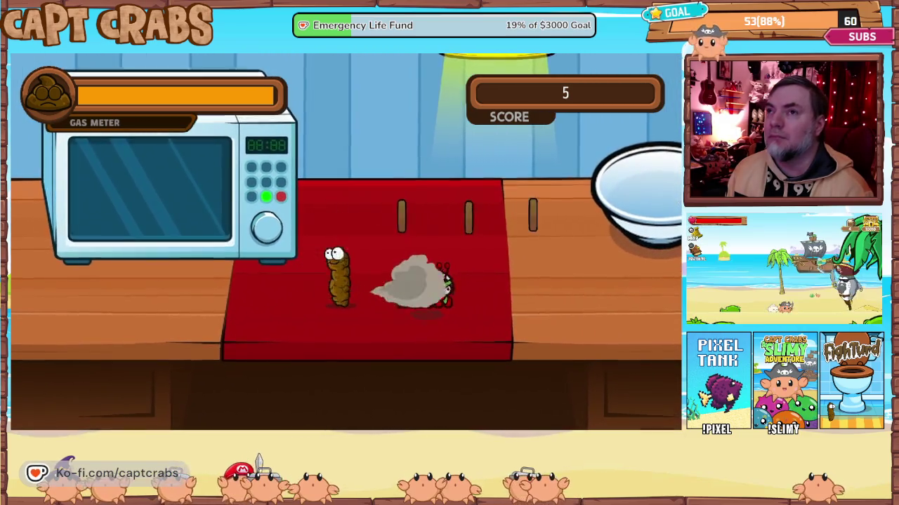
pyautogui.press('Right')
pyautogui.press('Right')
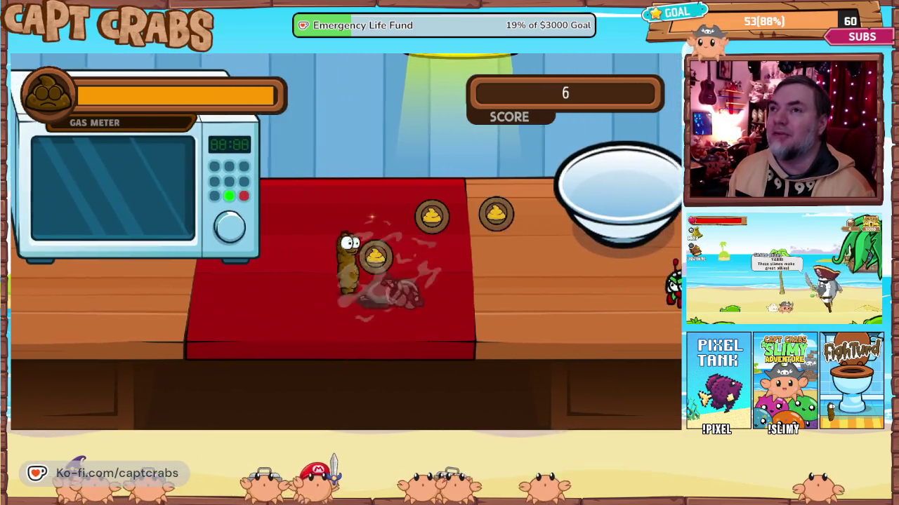
pyautogui.press('space')
pyautogui.press('Right')
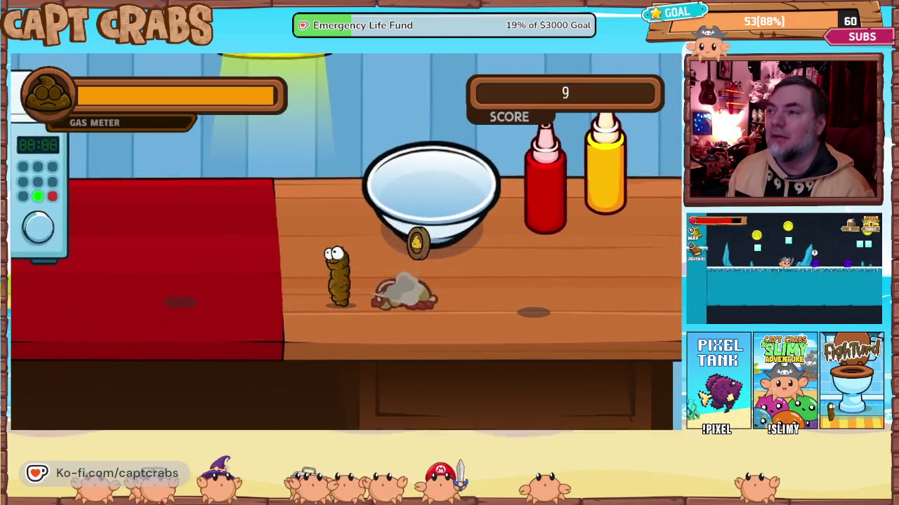
pyautogui.press('Right')
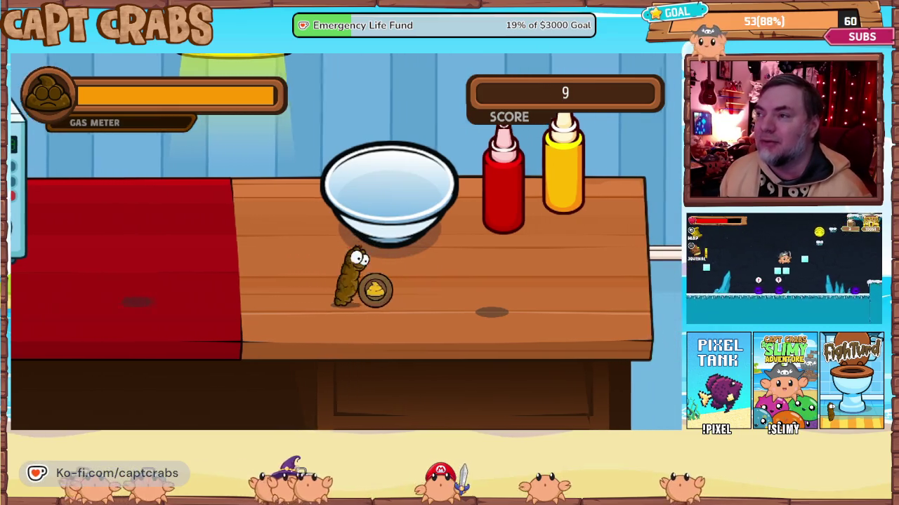
# Cross to the next table, grab the plate coin, gas the napkin turtle and collect the bowl coins.
pyautogui.press('Right')
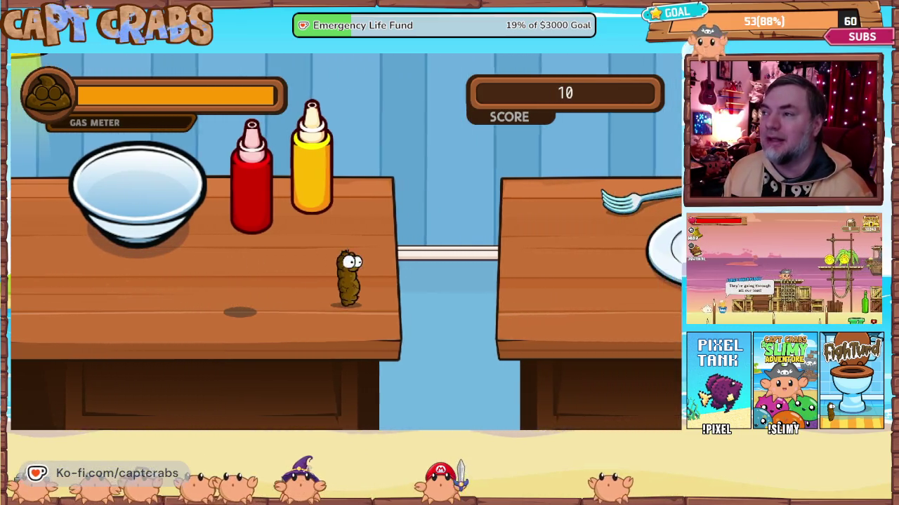
pyautogui.press('space')
pyautogui.press('Right')
pyautogui.press('space')
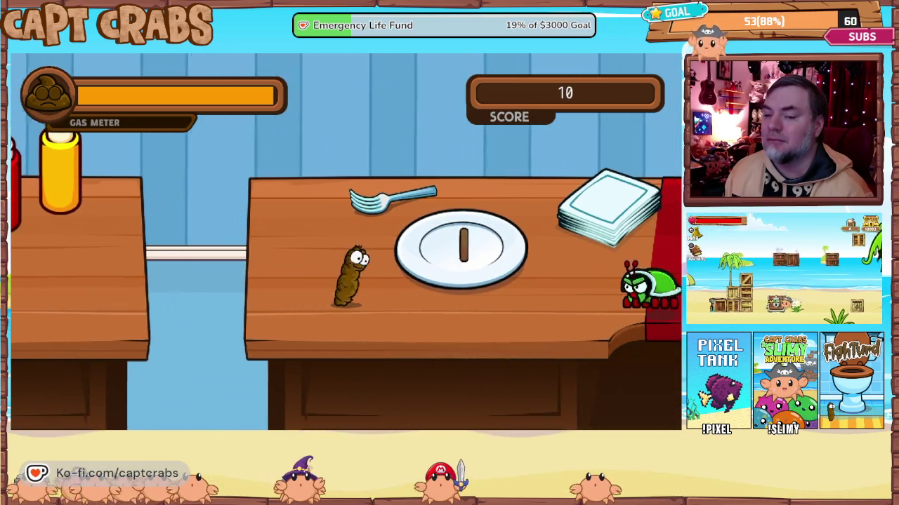
pyautogui.press('Right')
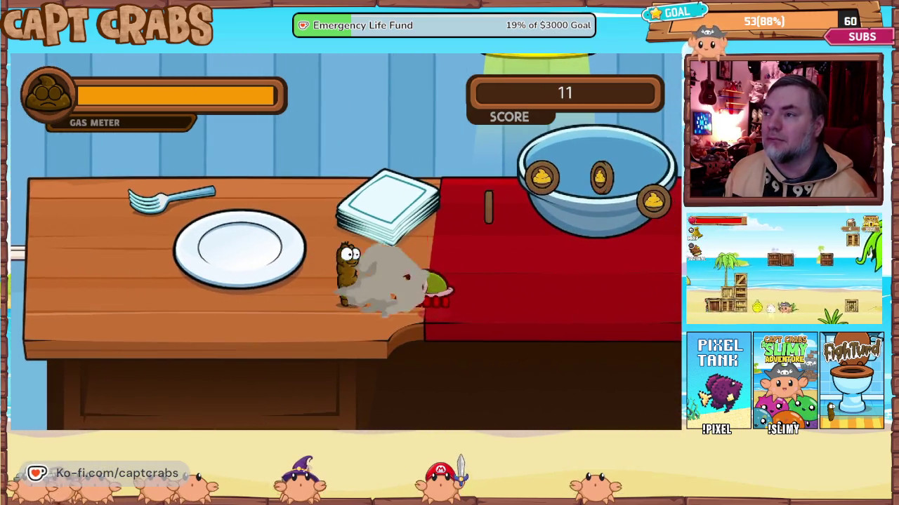
pyautogui.press('Right')
pyautogui.press('space')
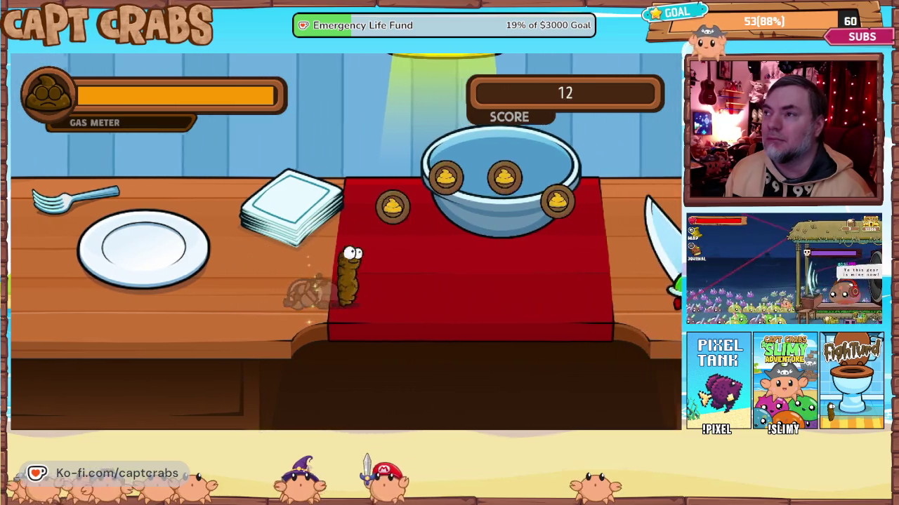
pyautogui.press('Right')
pyautogui.press('space')
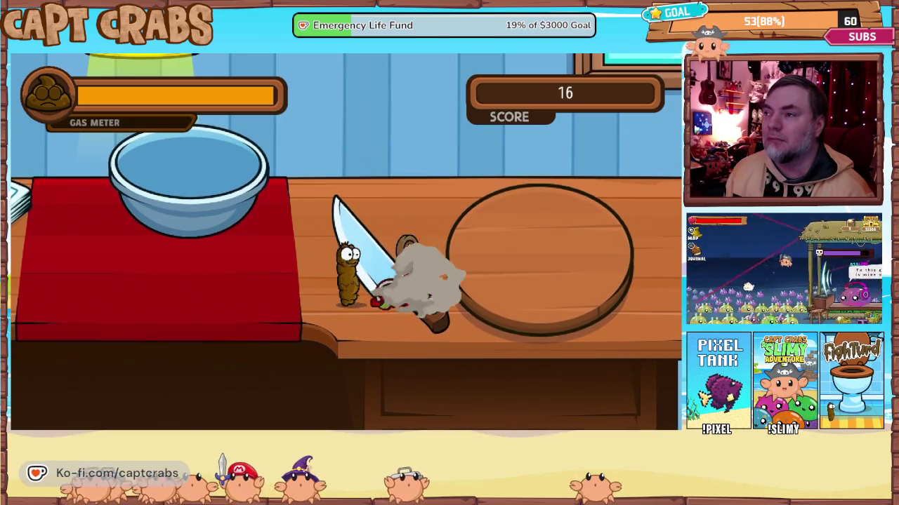
# Jump past the knife and cutting board onto the stove and gas the enemy by the pot.
pyautogui.press('Right')
pyautogui.press('space')
pyautogui.press('Right')
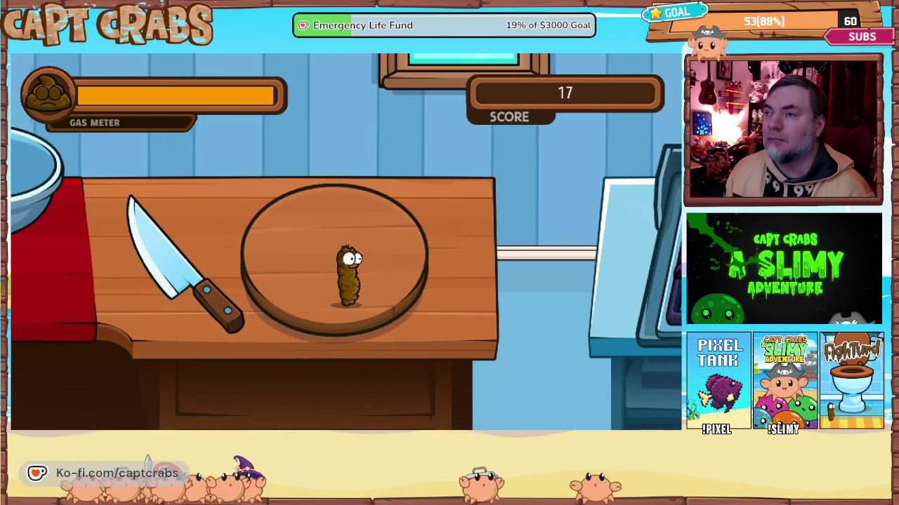
pyautogui.press('Right')
pyautogui.press('space')
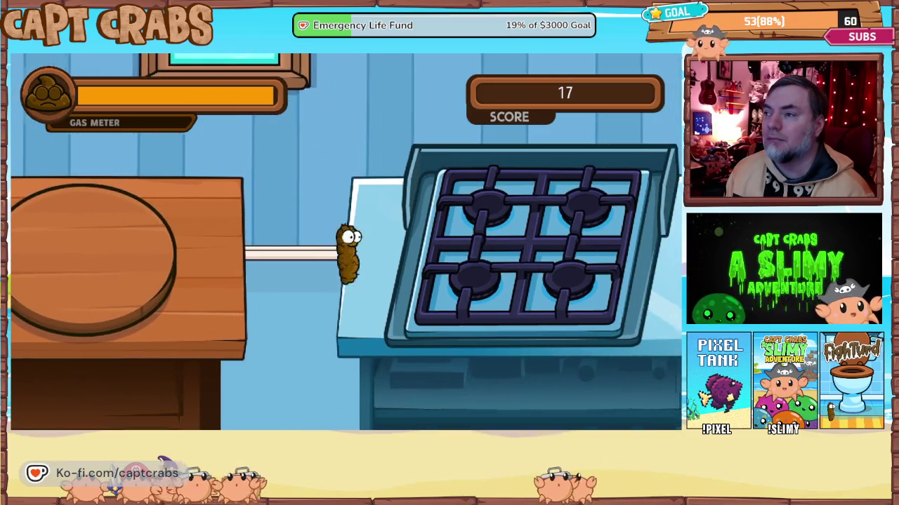
pyautogui.press('Right')
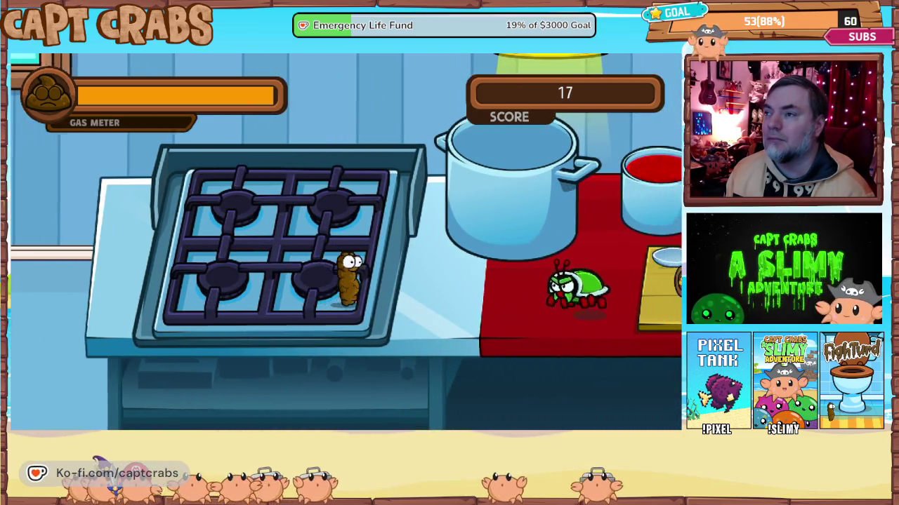
pyautogui.press('Right')
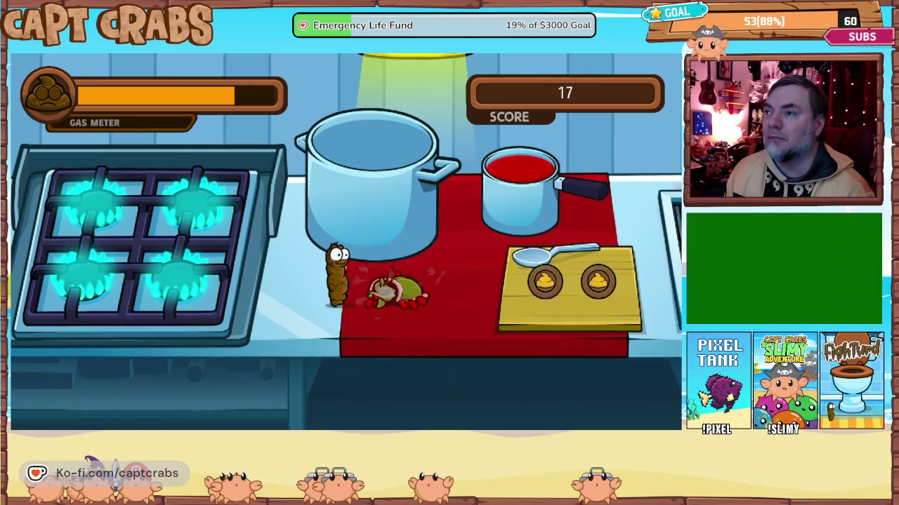
pyautogui.press('Right')
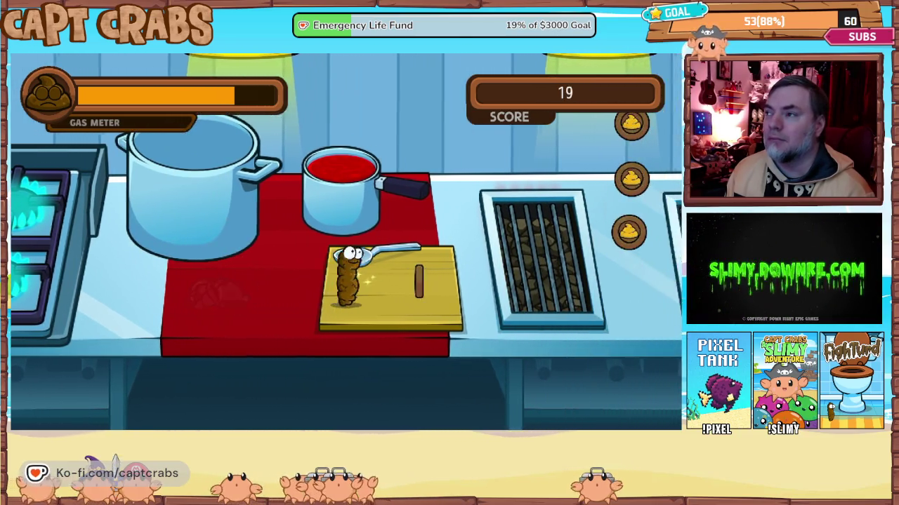
# Collect the floating coins, cross the stove burners, eat the donut and gas the turtle.
pyautogui.press('Up')
pyautogui.press('Right')
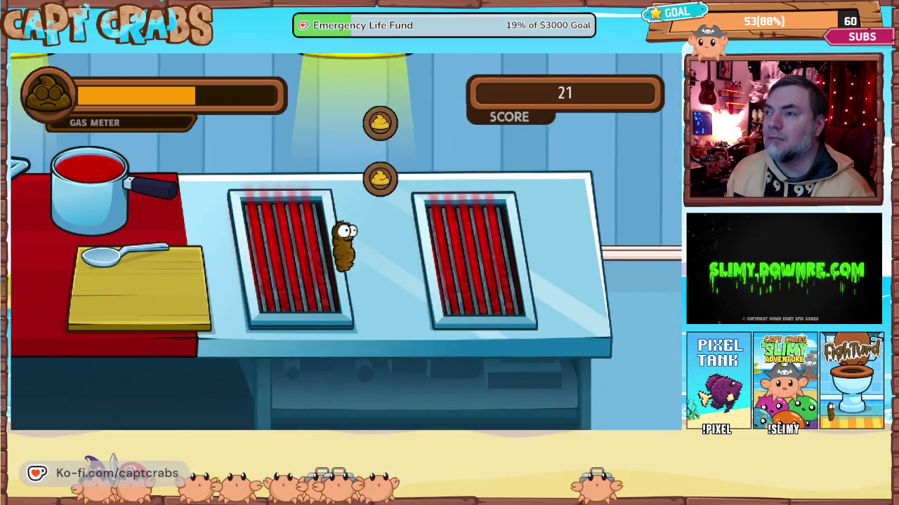
pyautogui.press('Right')
pyautogui.press('Up')
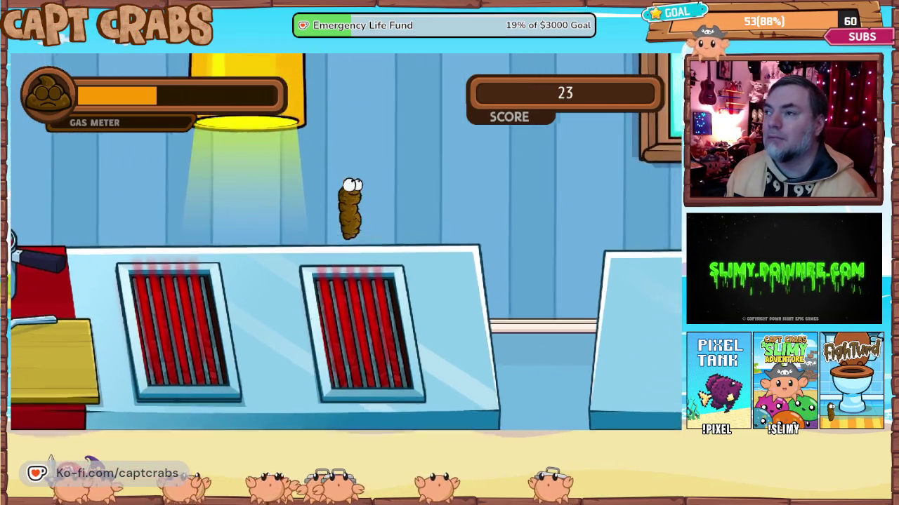
pyautogui.press('Right')
pyautogui.press('Up')
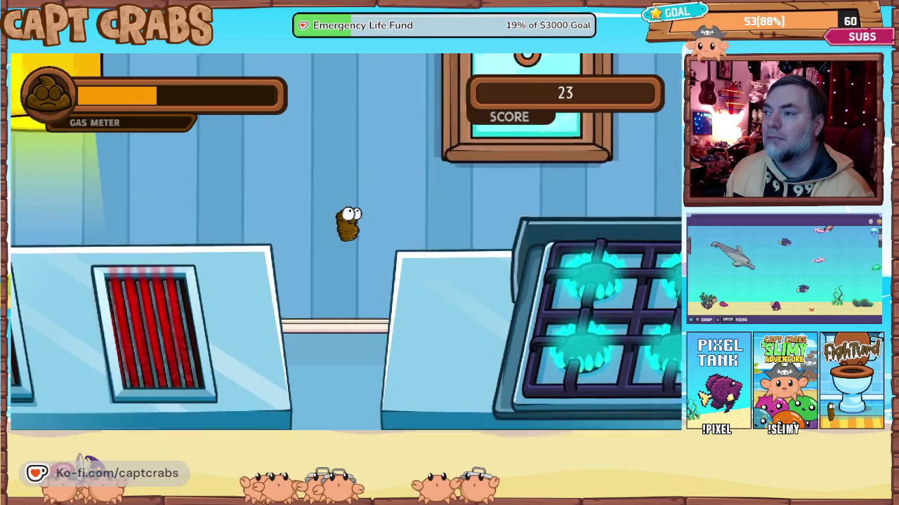
pyautogui.press('Right')
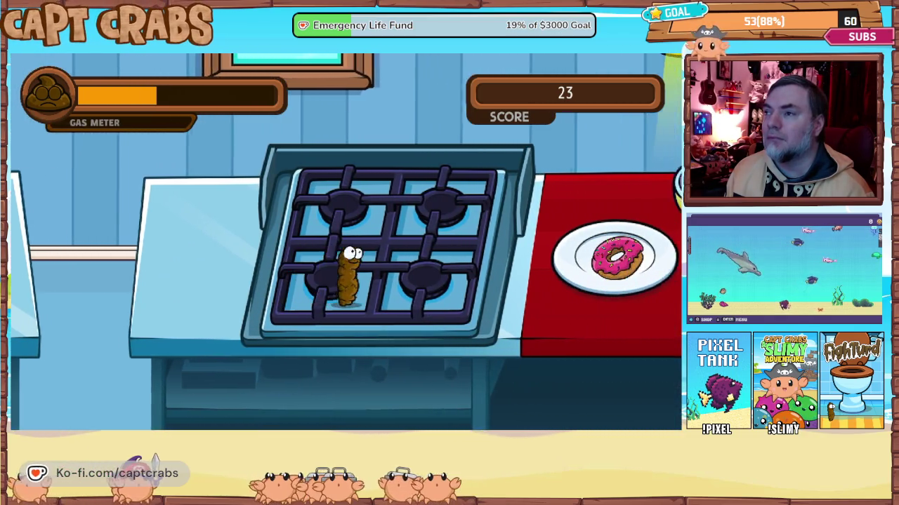
pyautogui.press('Right')
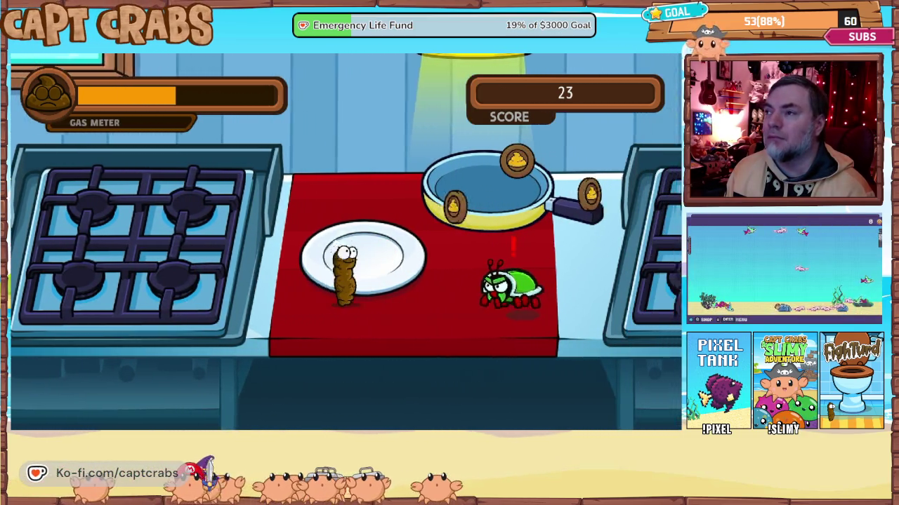
pyautogui.press('space')
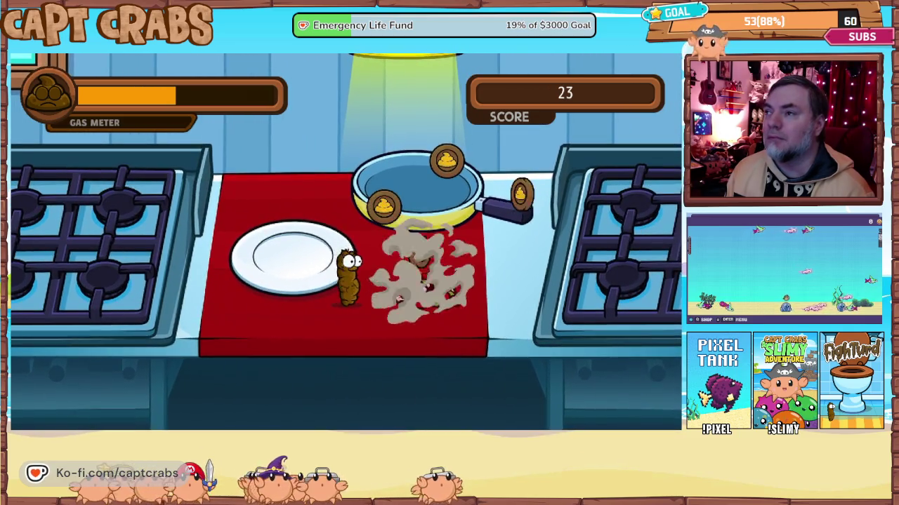
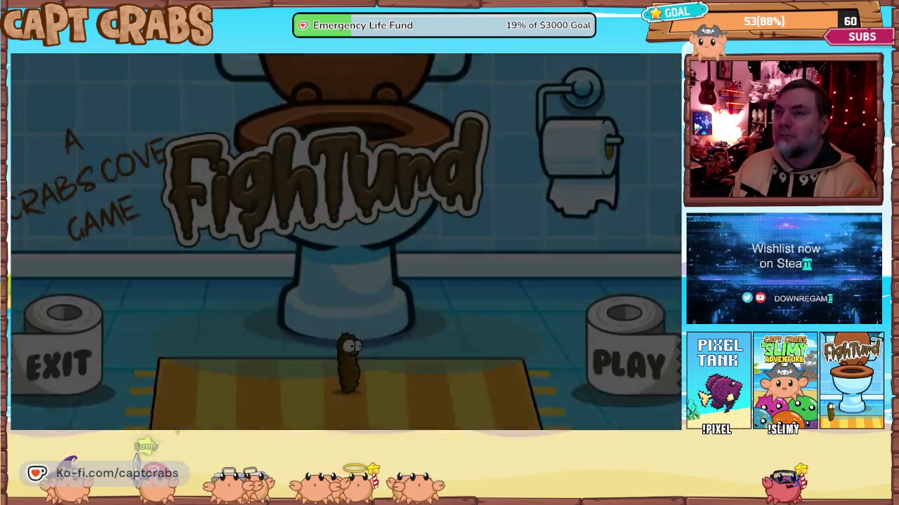
# Exit the playtest and set TITLE as the start scene.
pyautogui.press('Left')
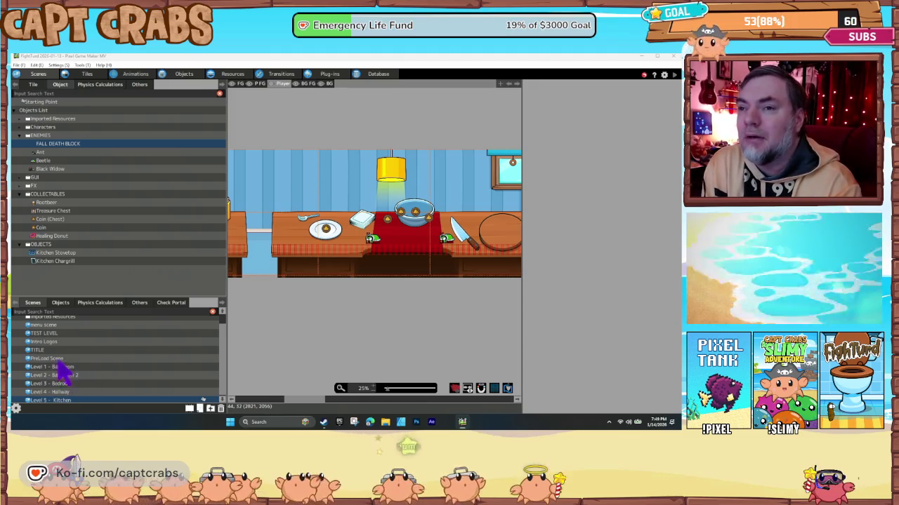
pyautogui.click(56, 351)
pyautogui.rightClick(59, 351)
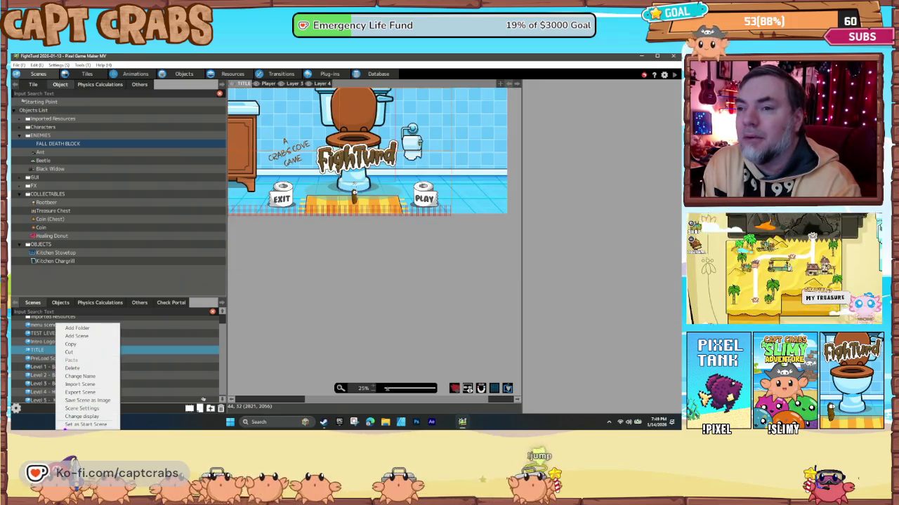
pyautogui.click(88, 424)
# Give the TITLE scene 'Fun Fart Song For Kids' as its BGM, then reload the scene.
pyautogui.rightClick(74, 362)
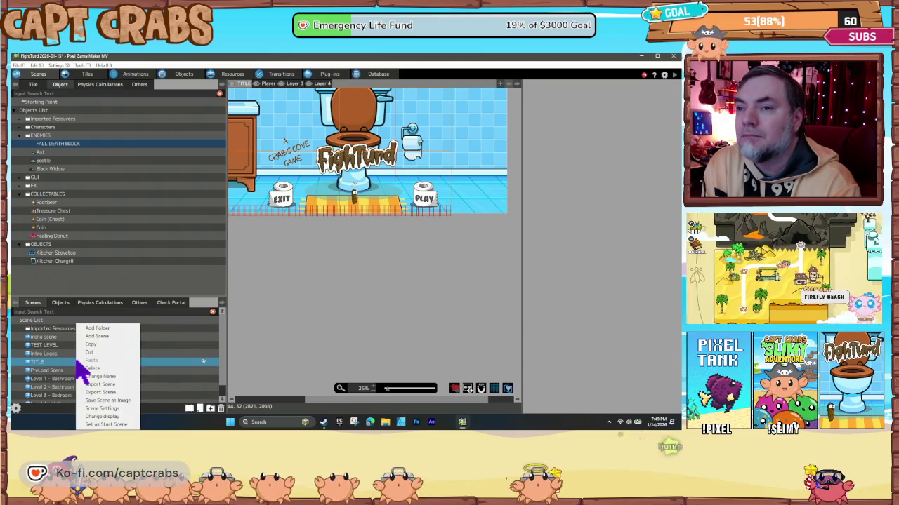
pyautogui.click(107, 408)
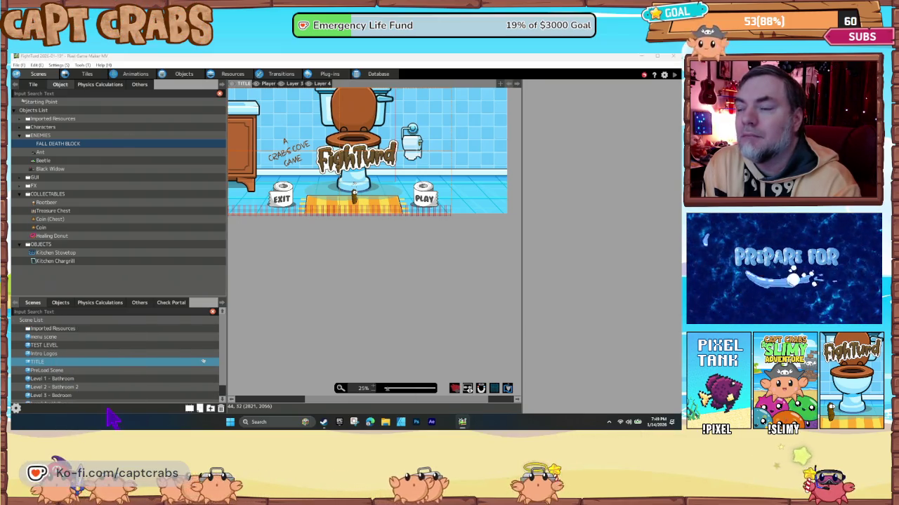
pyautogui.click(260, 144)
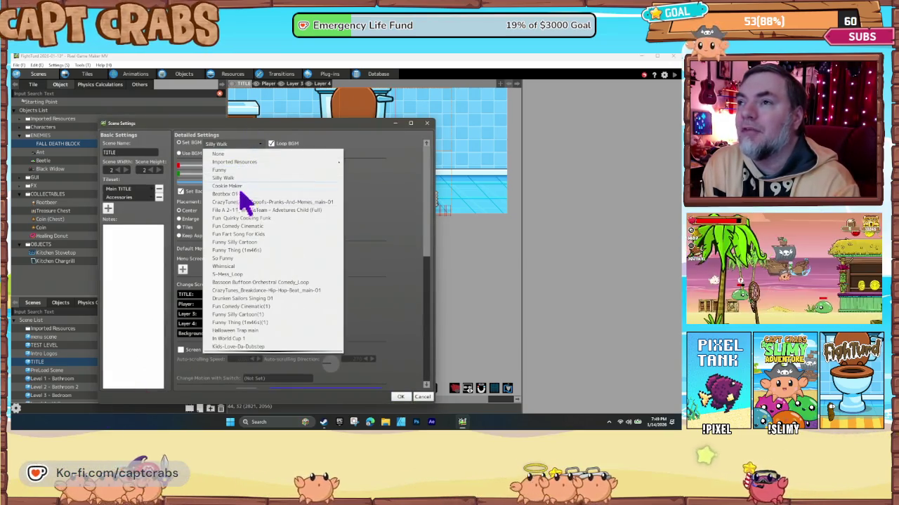
pyautogui.click(257, 242)
pyautogui.click(400, 396)
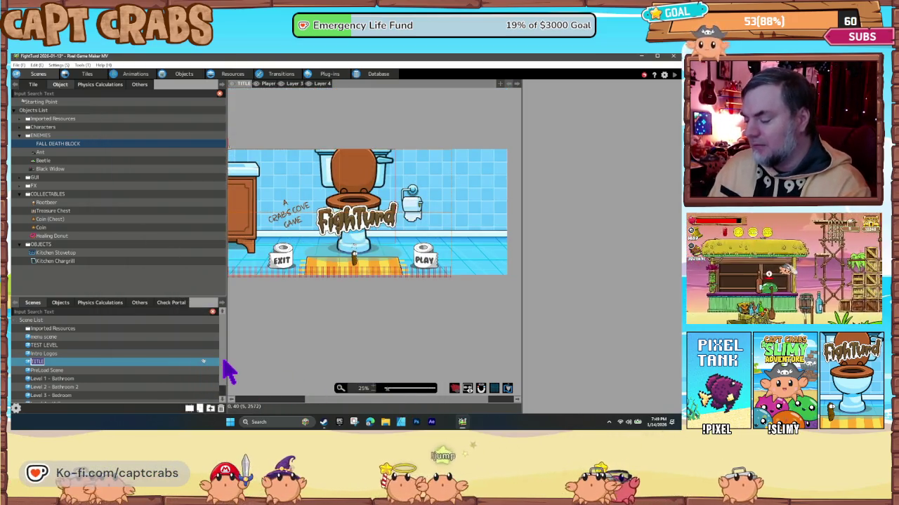
pyautogui.doubleClick(220, 362)
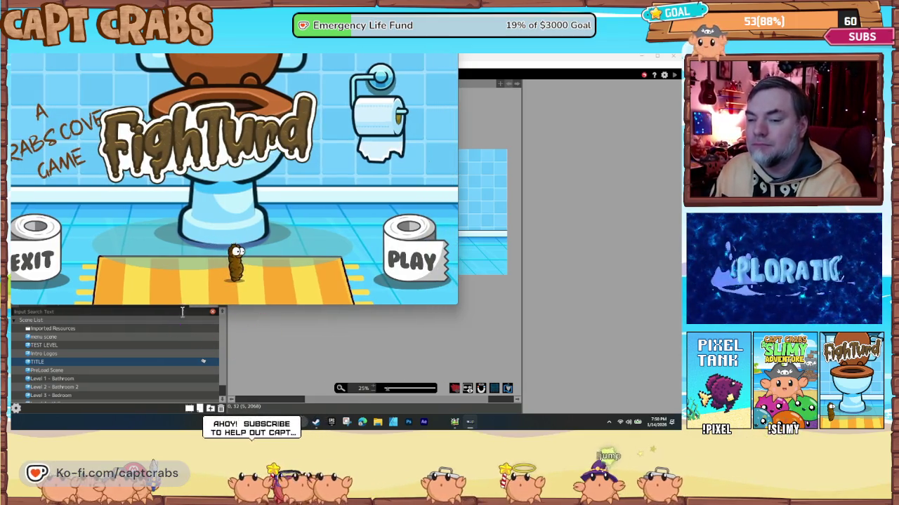
# Focus the FightTurd test-play window on its title screen.
pyautogui.click(403, 307)
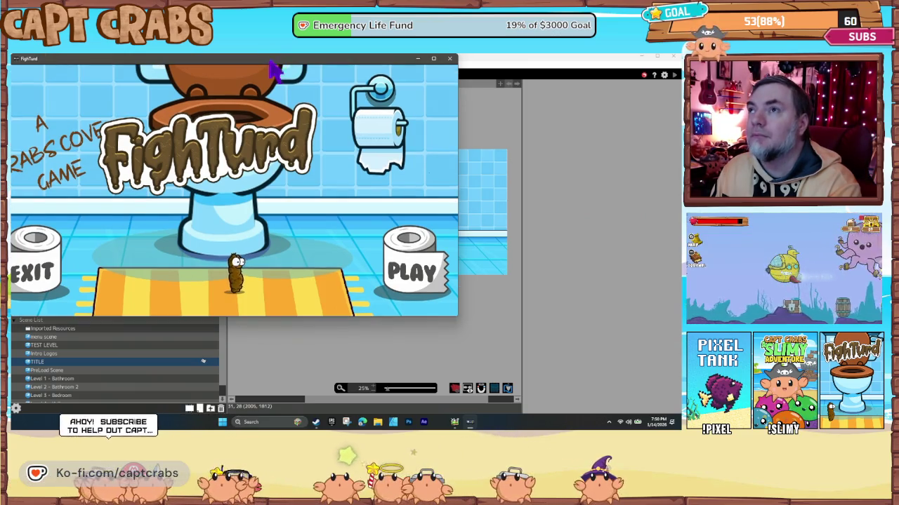
# Center the game window, walk right past the table toward the bookshelf, and switch to fullscreen.
pyautogui.moveTo(276, 70)
pyautogui.mouseDown()
pyautogui.moveTo(383, 135)
pyautogui.moveTo(375, 130)
pyautogui.mouseUp()
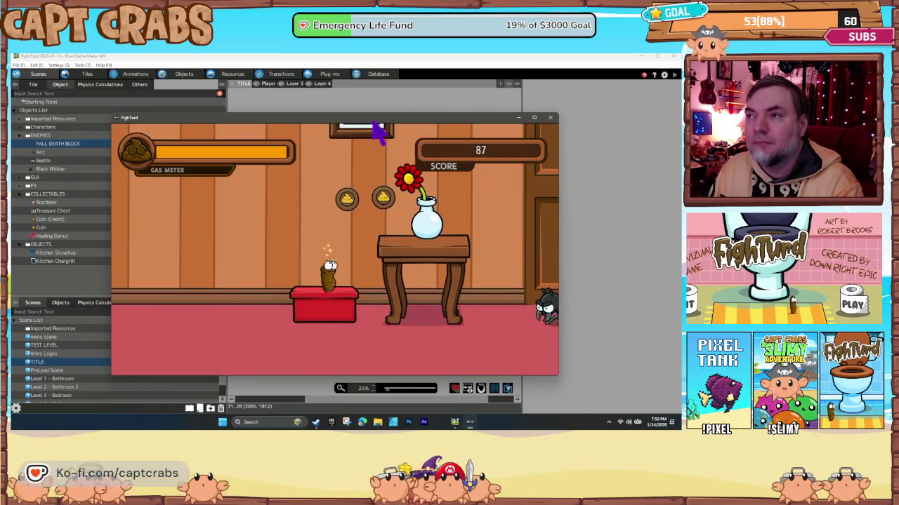
pyautogui.press('Right')
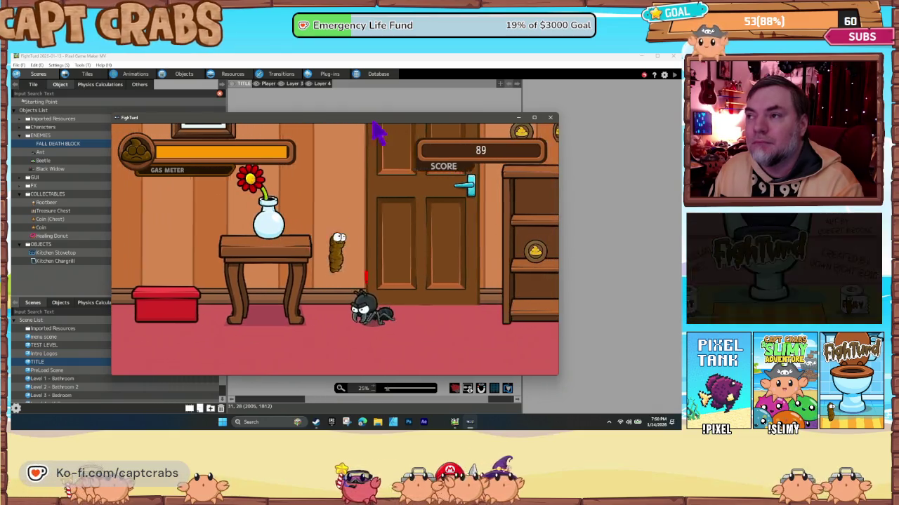
pyautogui.press('Right')
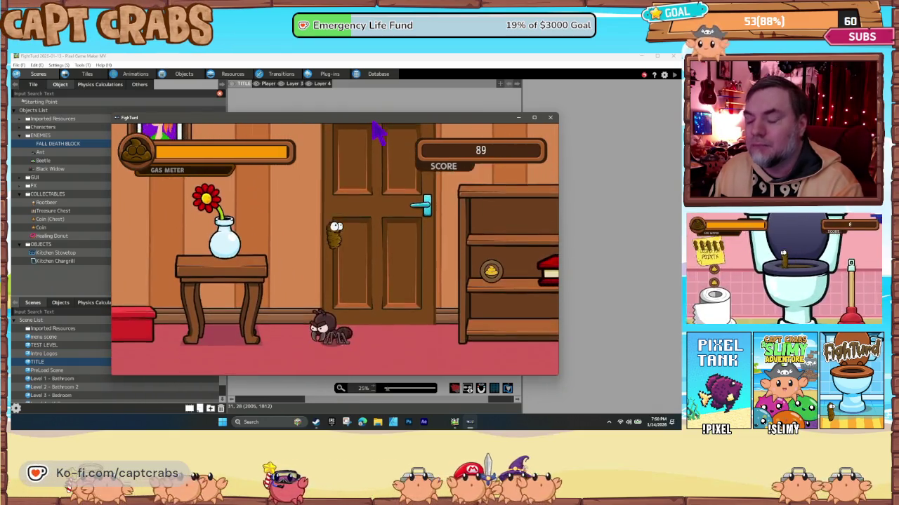
pyautogui.hotkey('alt', 'Return')
pyautogui.press('Right')
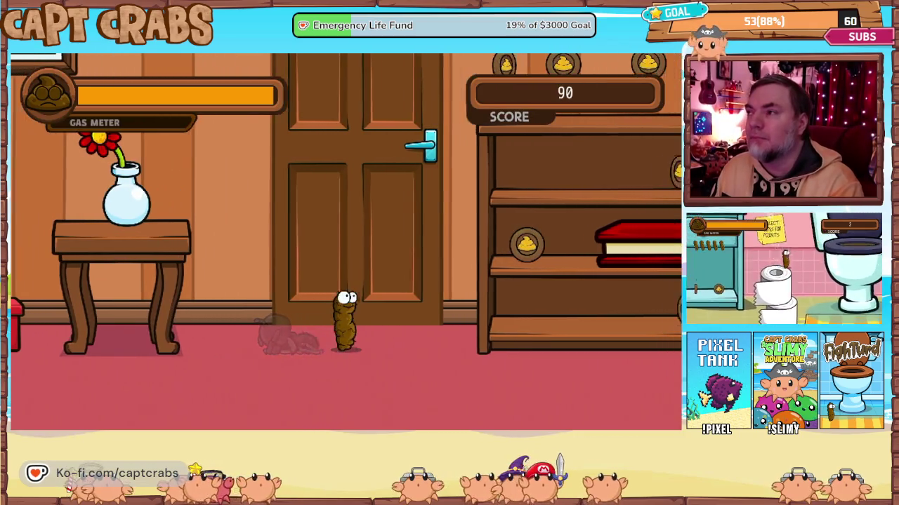
# Climb to the top of the bookshelf, drop down, and gas the approaching spider.
pyautogui.press('Up')
pyautogui.press('Up')
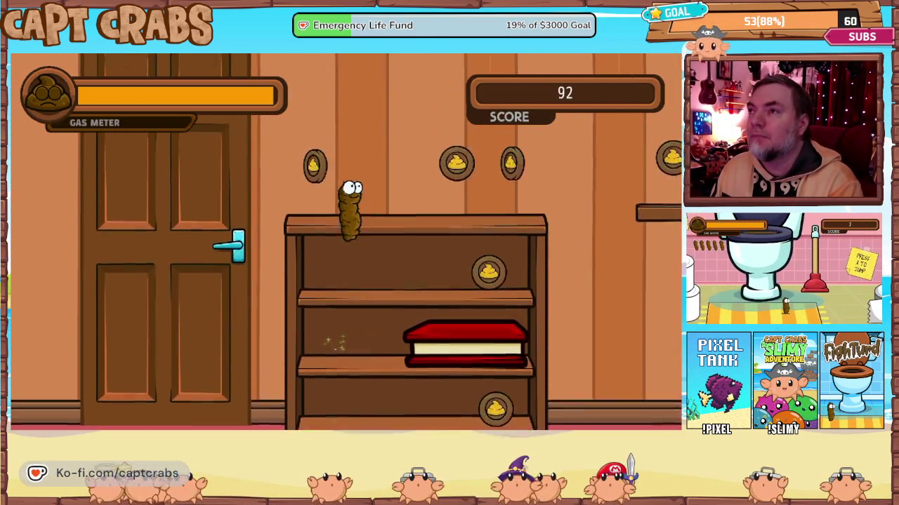
pyautogui.press('Up')
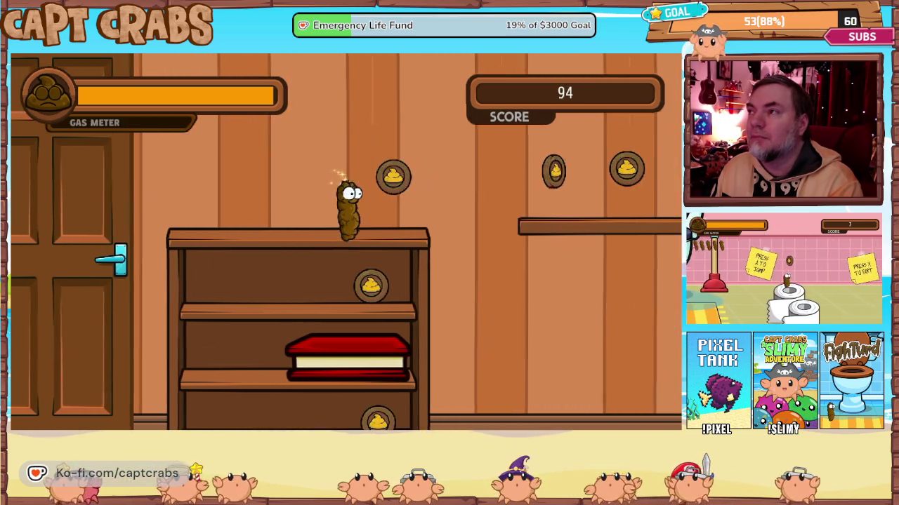
pyautogui.press('Right')
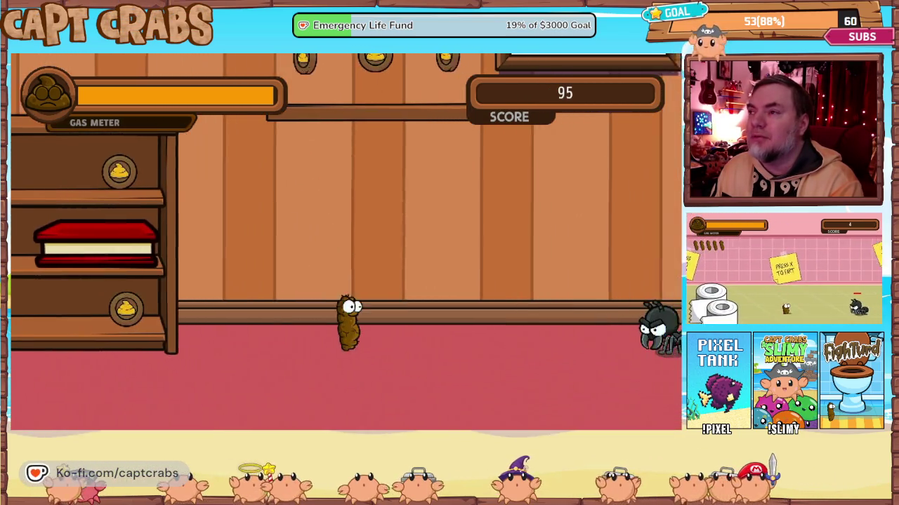
pyautogui.press('x')
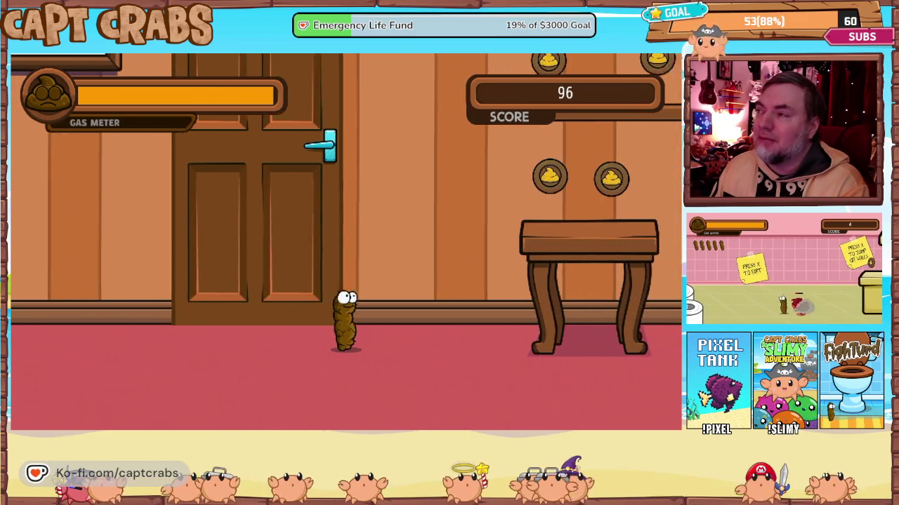
# Jump up to the shelves, drop back down, and dodge the spider by backing left.
pyautogui.press('Up')
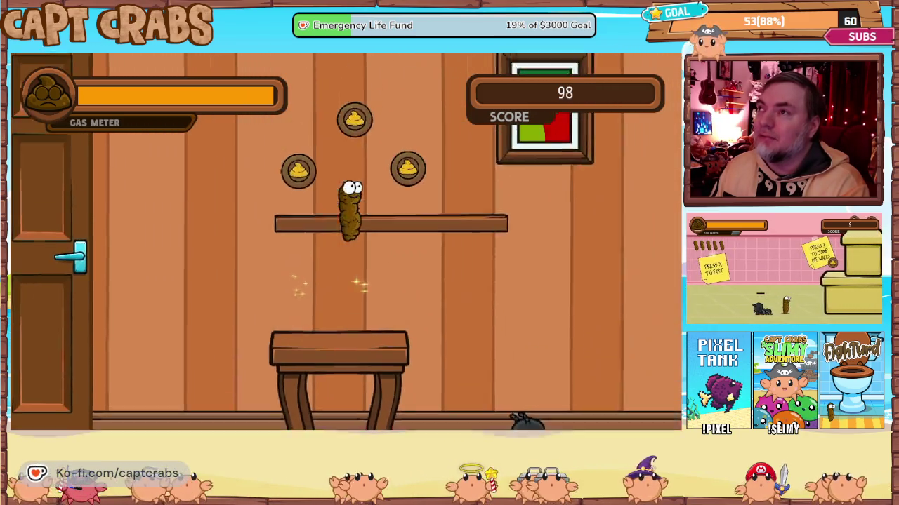
pyautogui.press('Up')
pyautogui.press('Right')
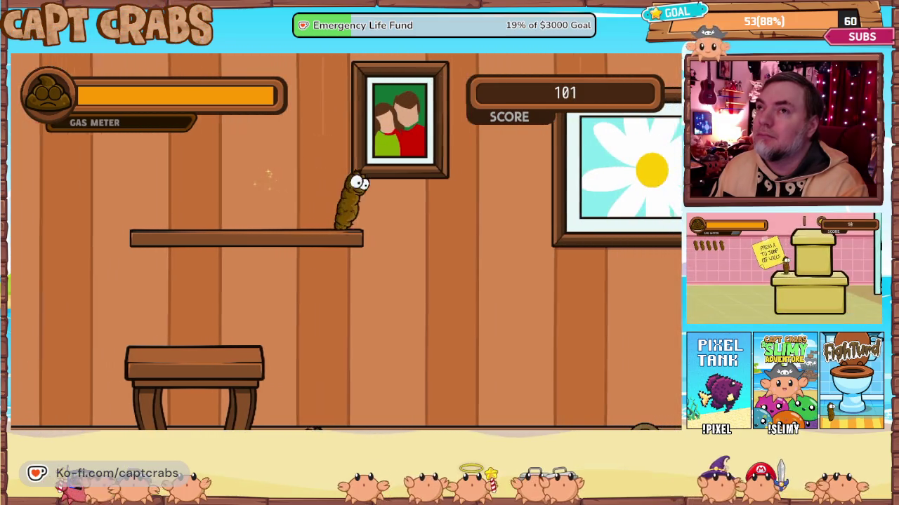
pyautogui.press('Up')
pyautogui.press('Left')
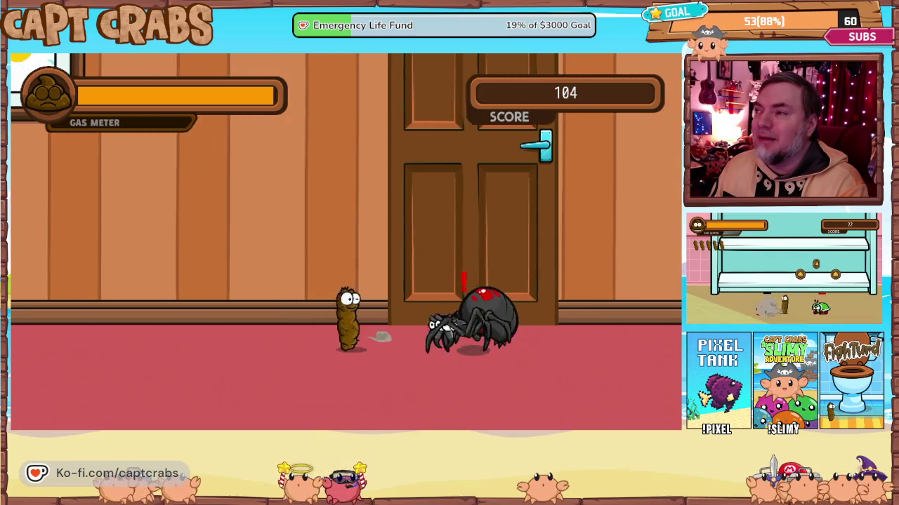
pyautogui.press('Left')
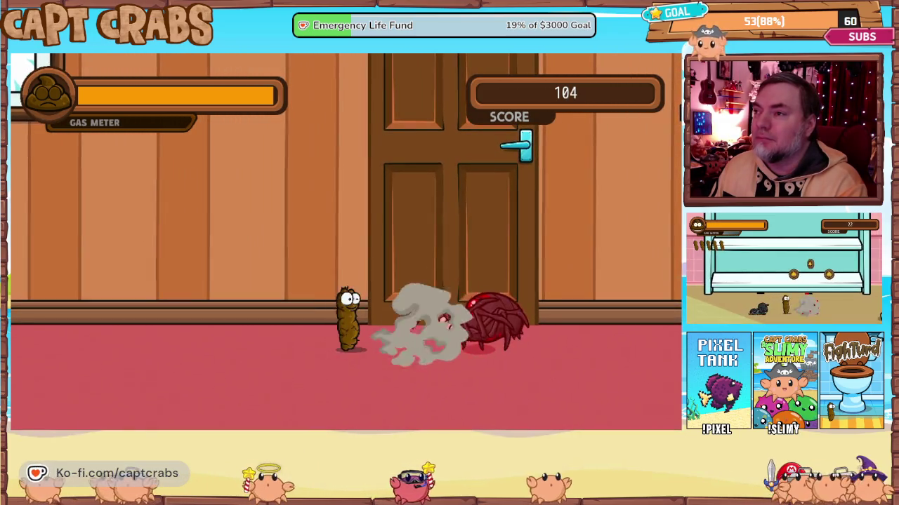
pyautogui.press('Left')
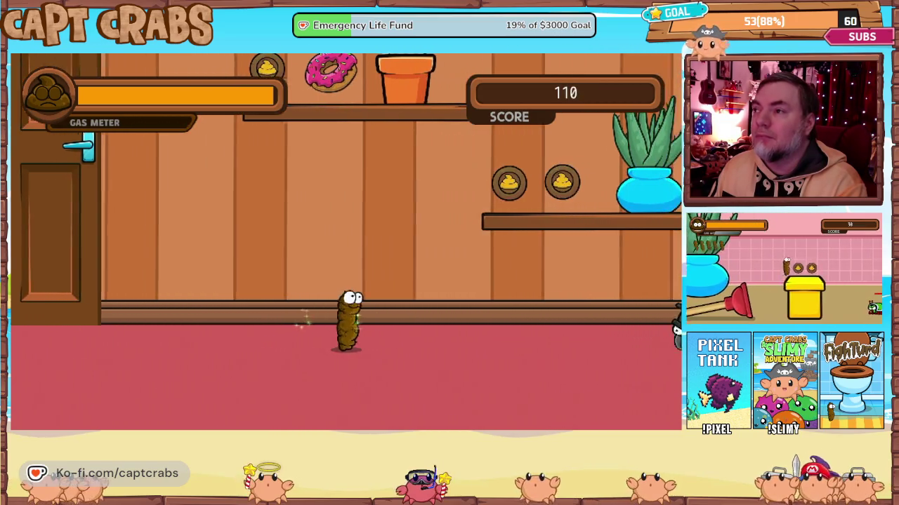
# Get onto the vase shelf, drop beside the spider, and stomp it.
pyautogui.press('Right')
pyautogui.press('Up')
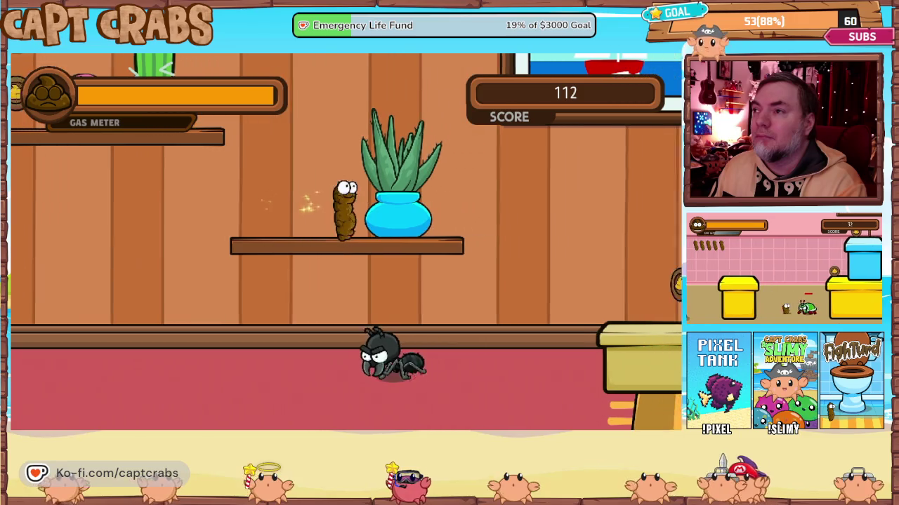
pyautogui.press('Left')
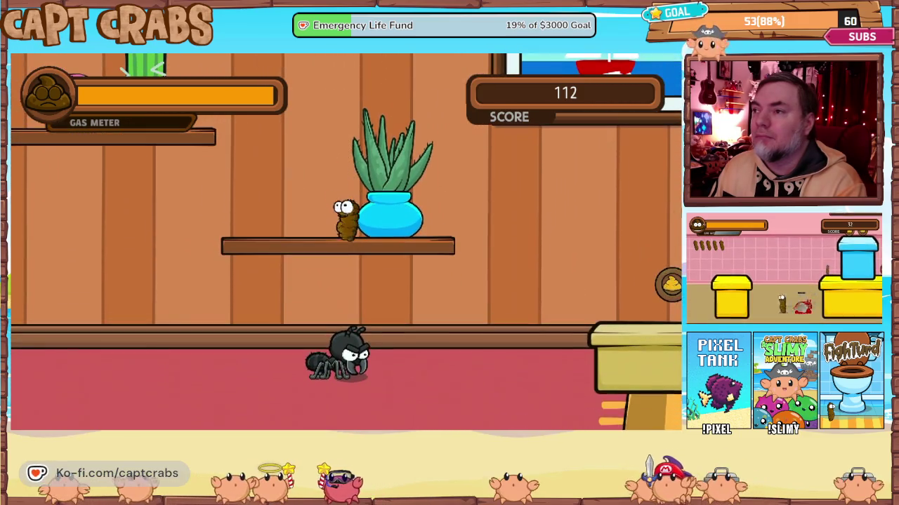
pyautogui.press('Down')
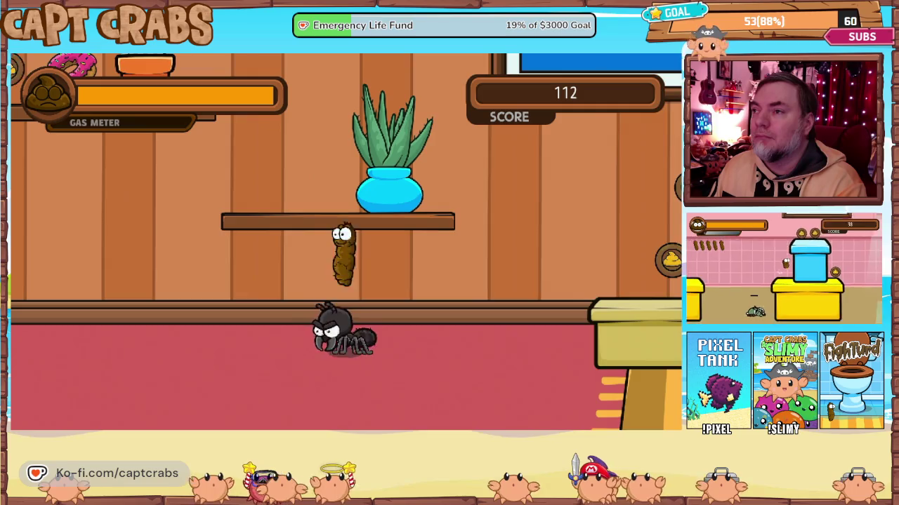
pyautogui.press('Down')
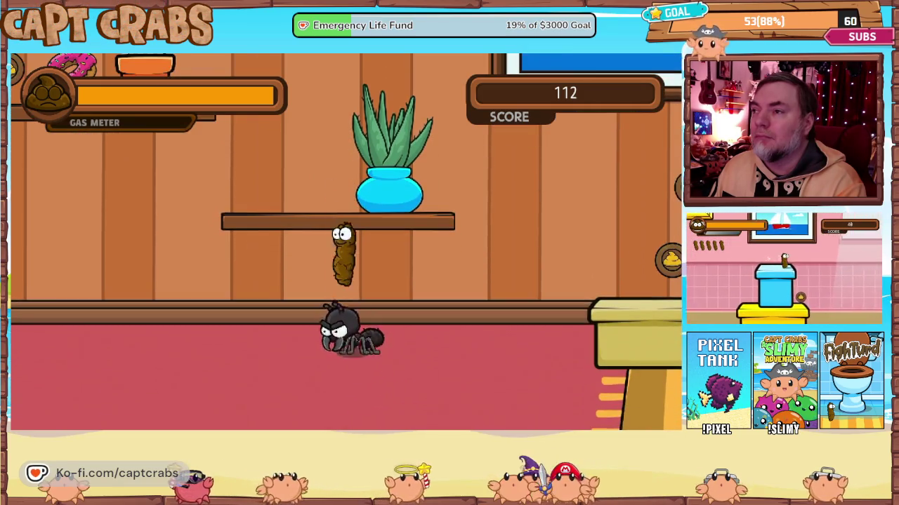
pyautogui.press('Up')
pyautogui.press('Down')
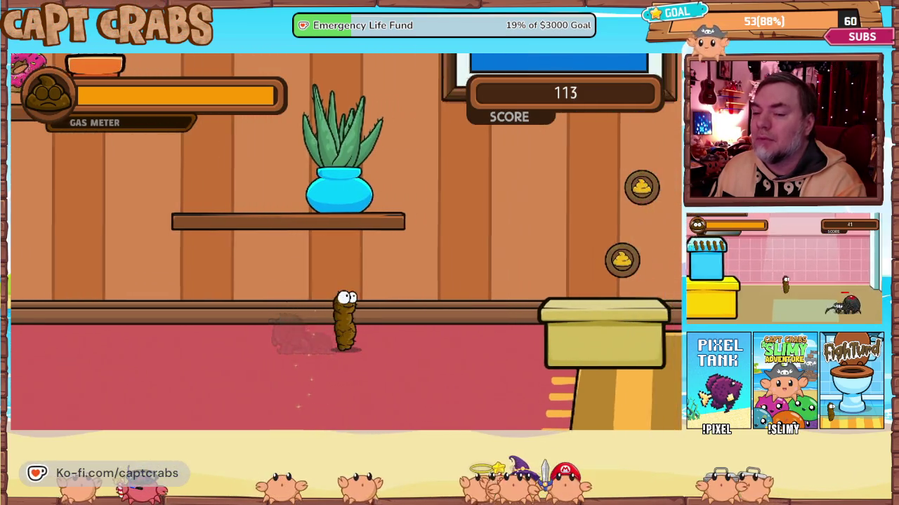
# Hop across the yellow, blue and green boxes collecting coins, then gas the spider.
pyautogui.press('Up')
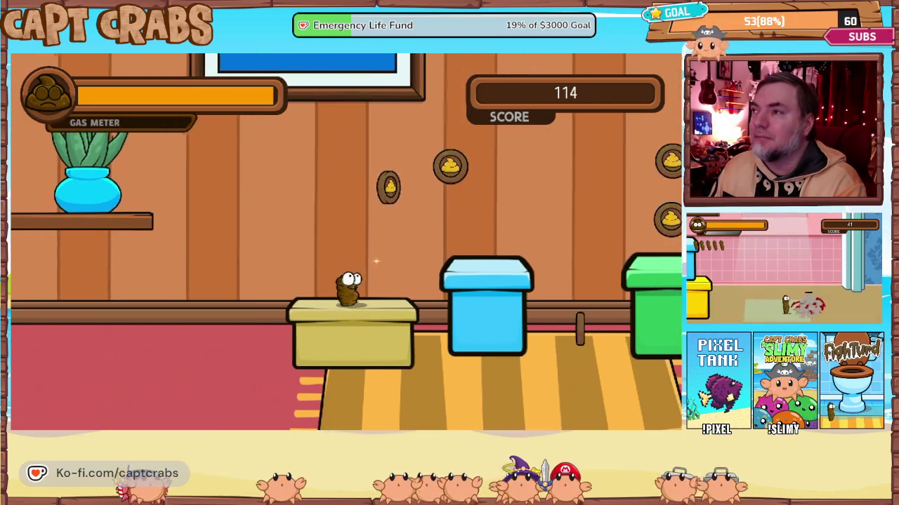
pyautogui.press('Up')
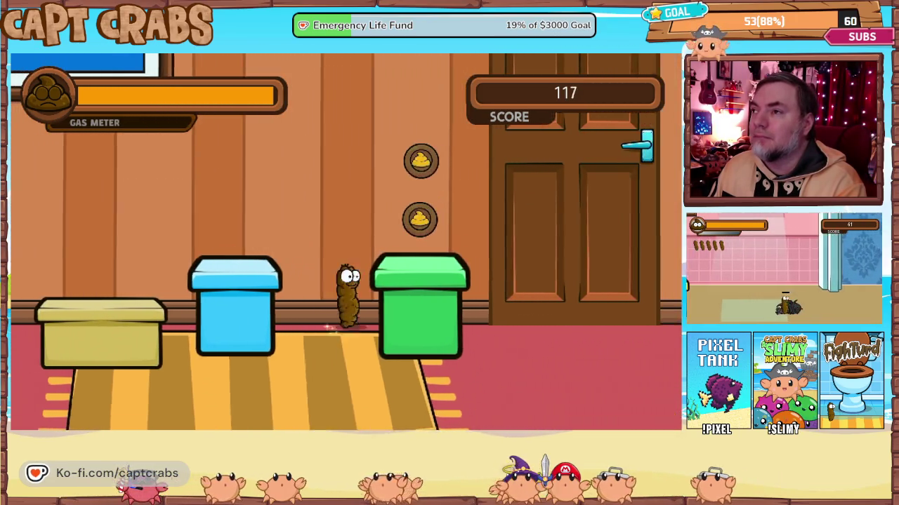
pyautogui.press('Up')
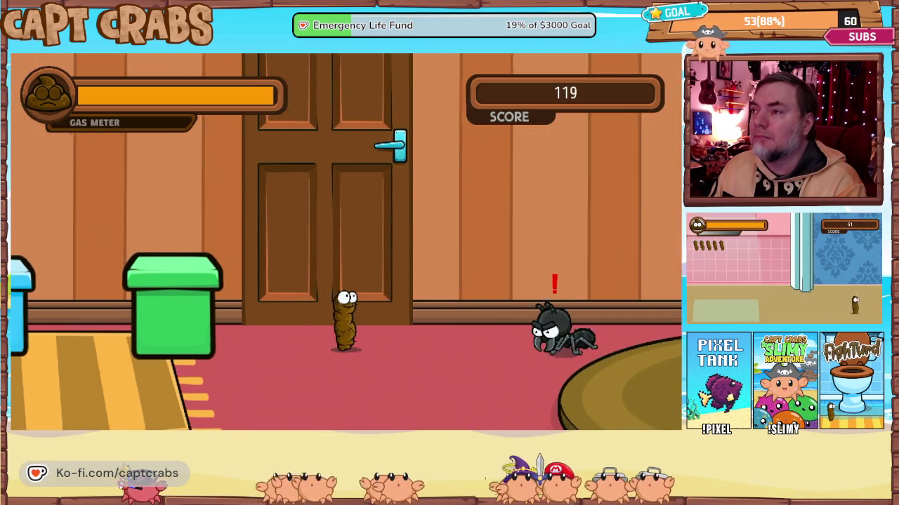
pyautogui.press('space')
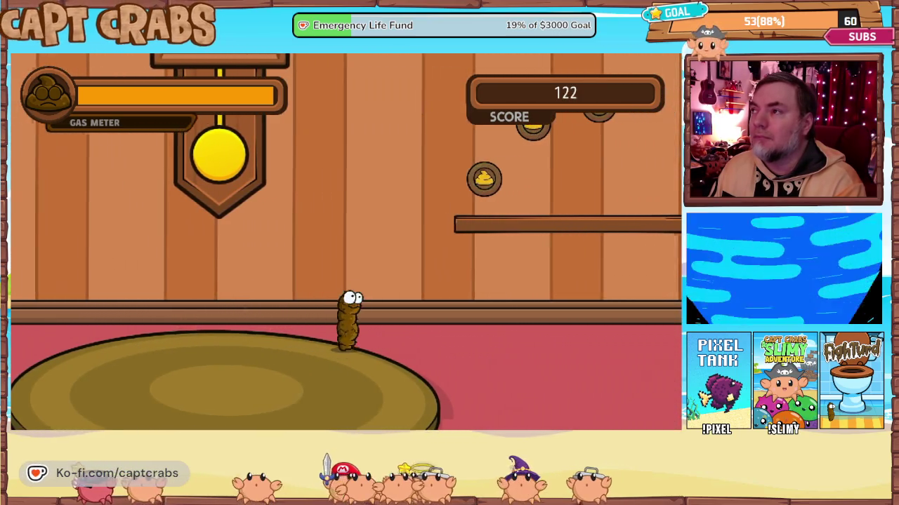
# Gas and defeat the spider, collecting coins on the way to the donut shelf.
pyautogui.press('Up')
pyautogui.press('Up')
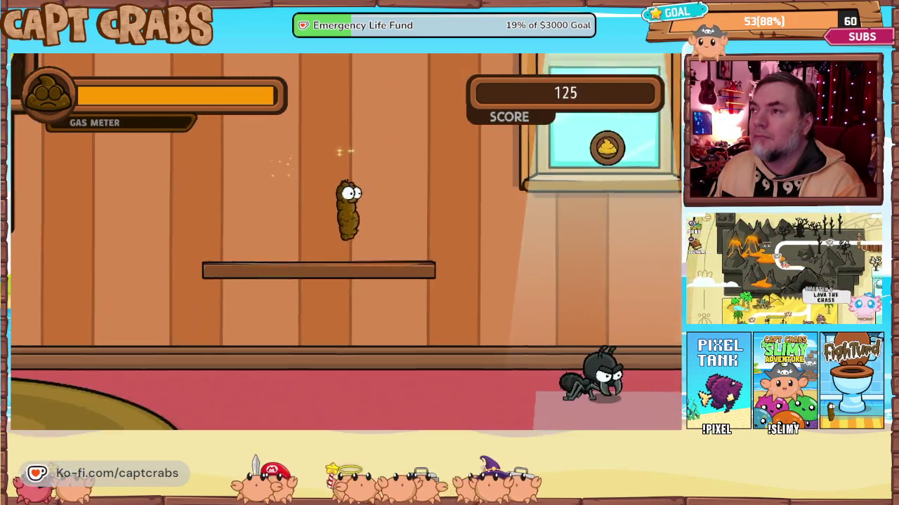
pyautogui.press('space')
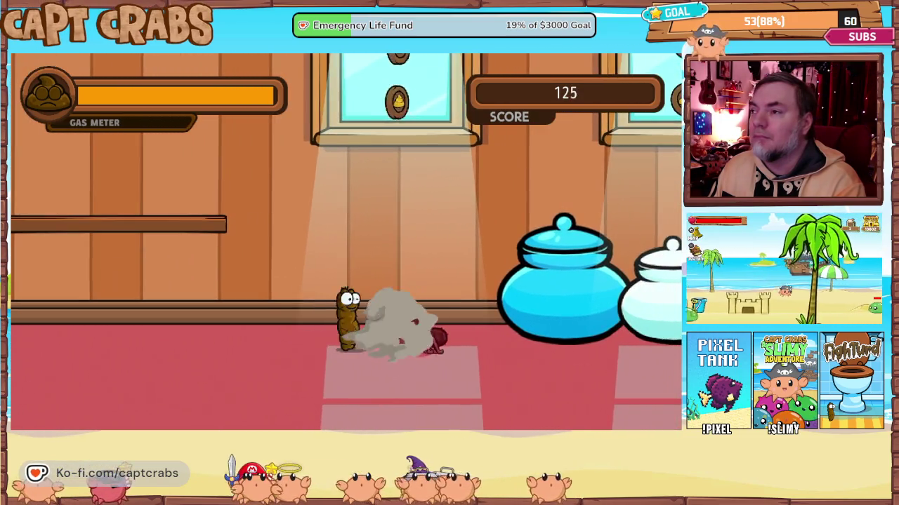
pyautogui.press('Up')
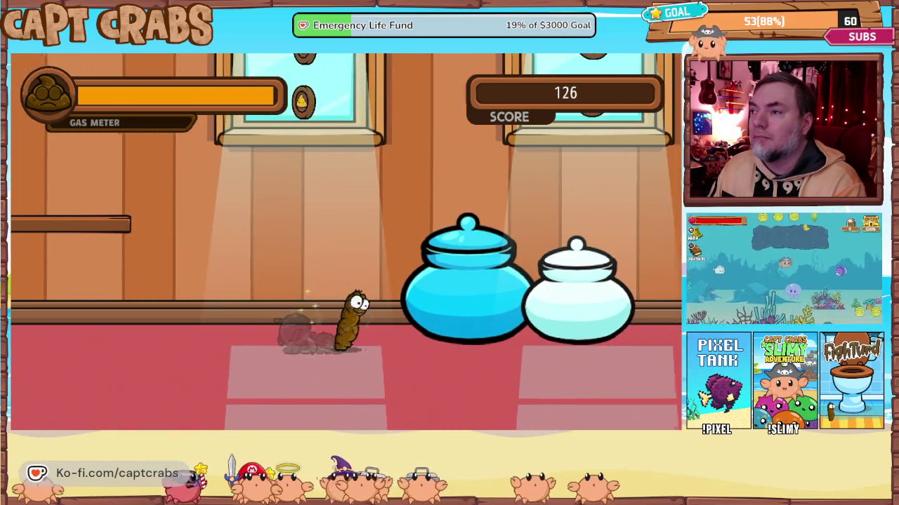
pyautogui.press('Right')
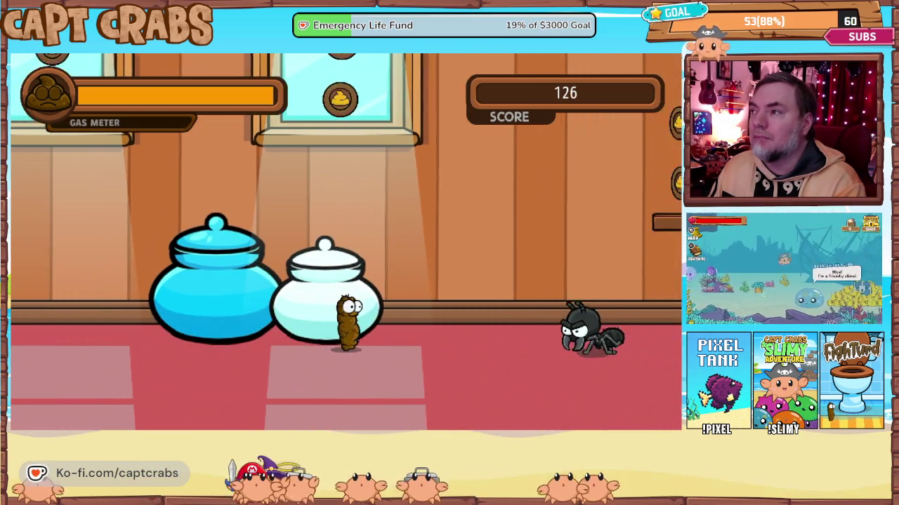
pyautogui.press('space')
pyautogui.press('Right')
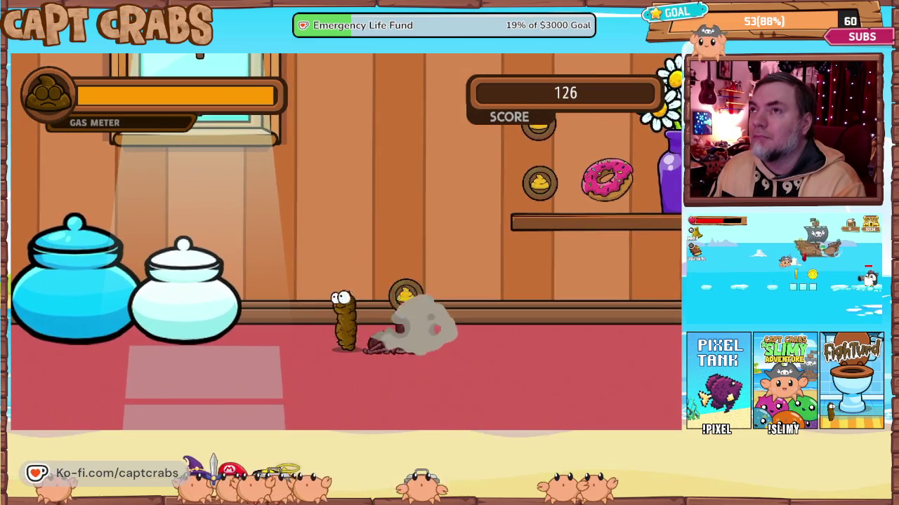
pyautogui.press('Right')
pyautogui.press('Up')
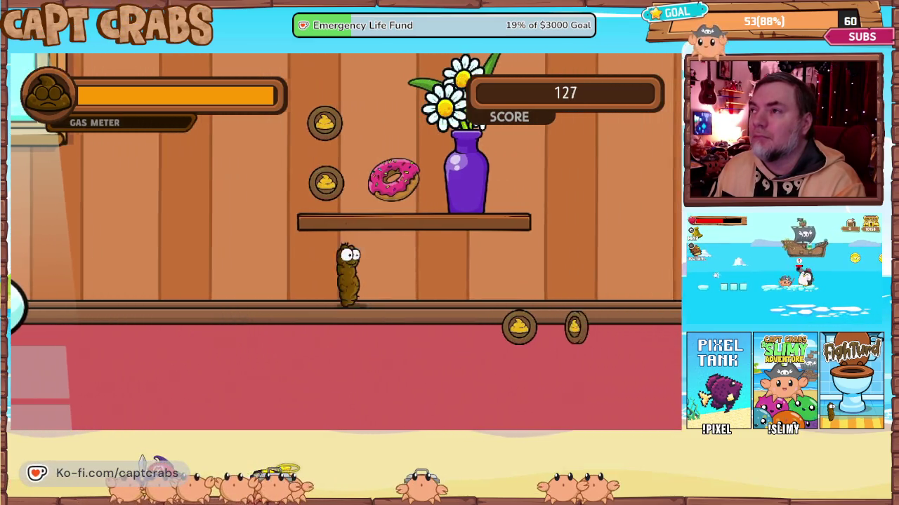
pyautogui.press('Up')
pyautogui.press('Right')
pyautogui.press('Right')
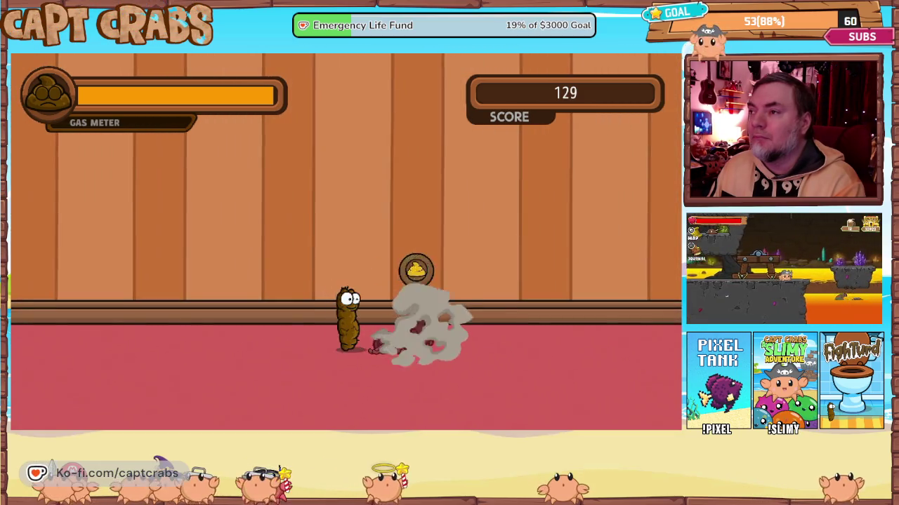
# Enter the kitchen level, collect coins across the red counter, and gas the green turtle.
pyautogui.press('Right')
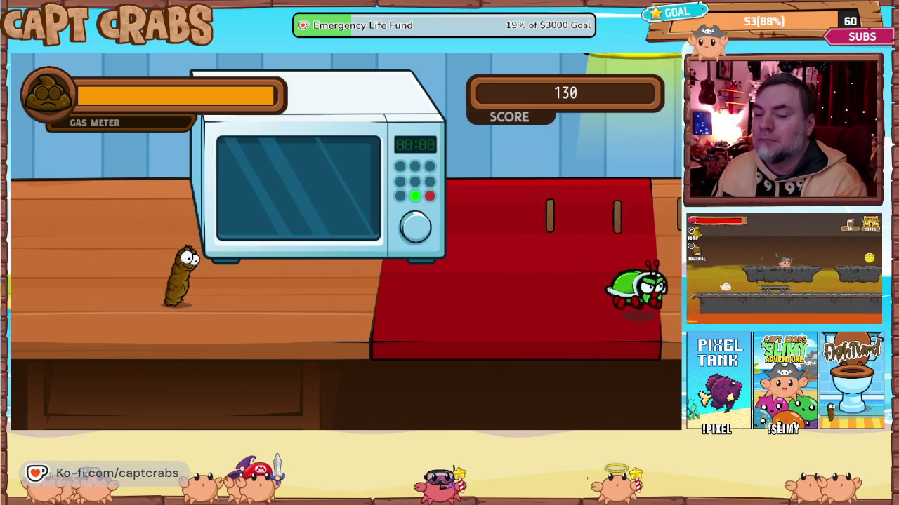
pyautogui.press('Right')
pyautogui.press('Up')
pyautogui.press('space')
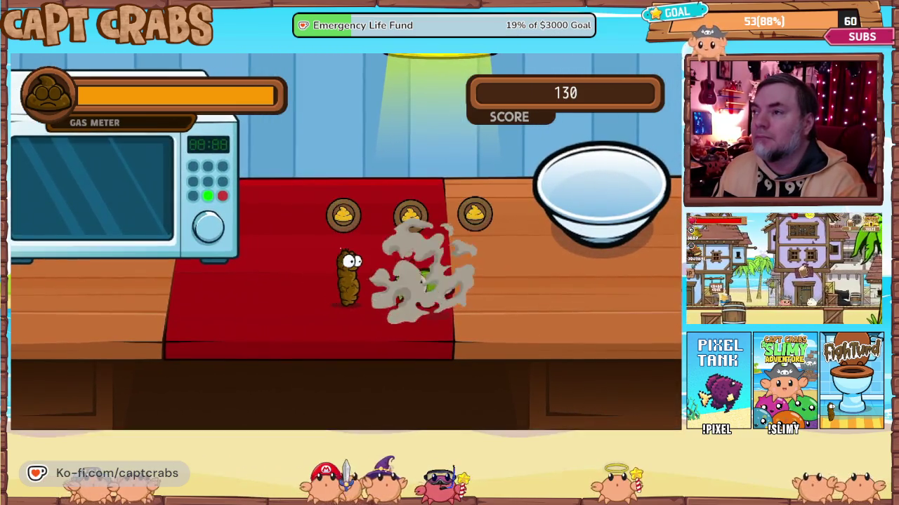
pyautogui.press('Right')
pyautogui.press('Up')
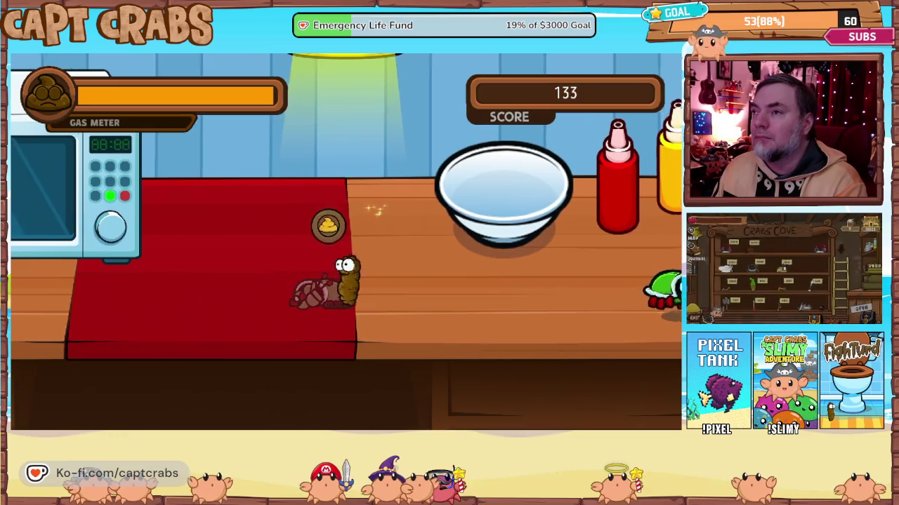
pyautogui.press('Right')
pyautogui.press('Up')
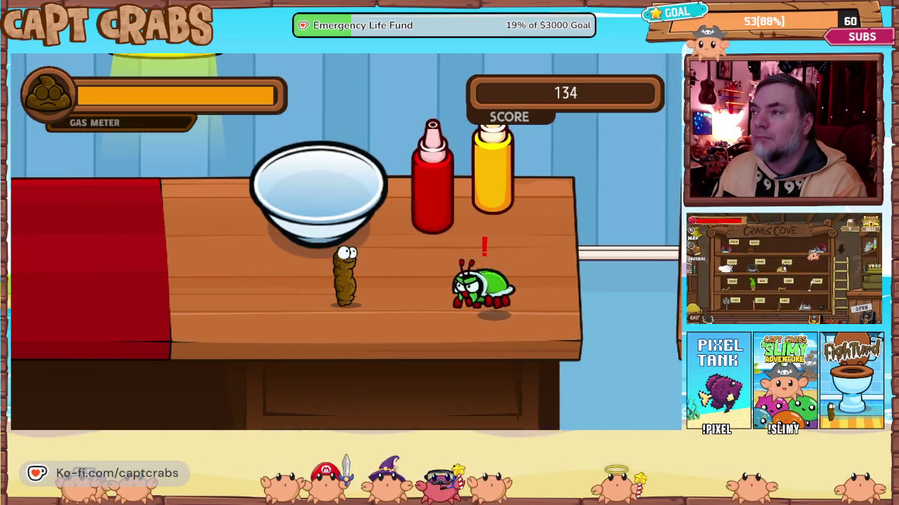
pyautogui.press('Right')
pyautogui.press('space')
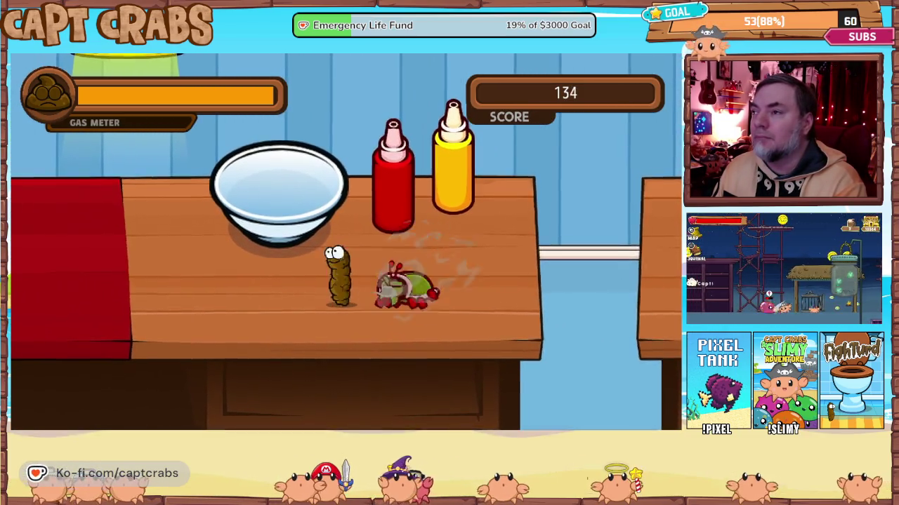
pyautogui.press('Right')
# Pause the game and go back to the main menu.
pyautogui.press('Escape')
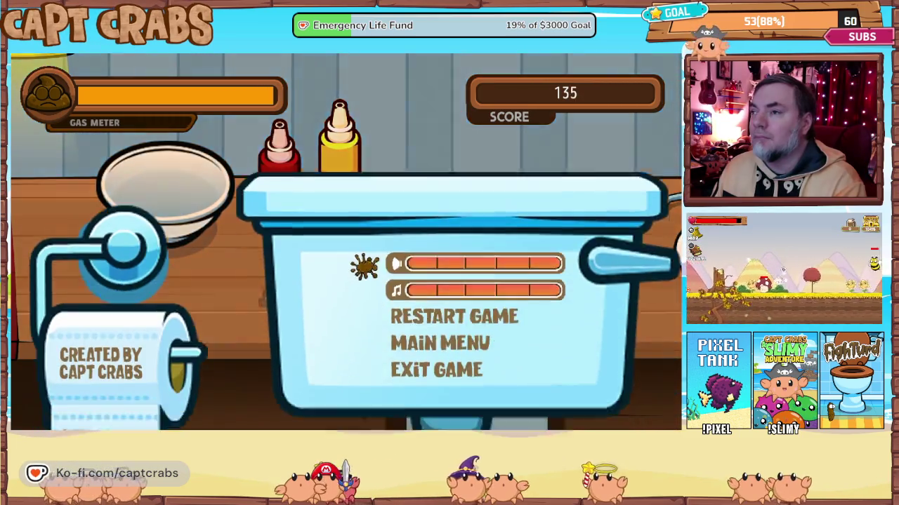
pyautogui.press('Down')
pyautogui.press('Down')
pyautogui.press('Down')
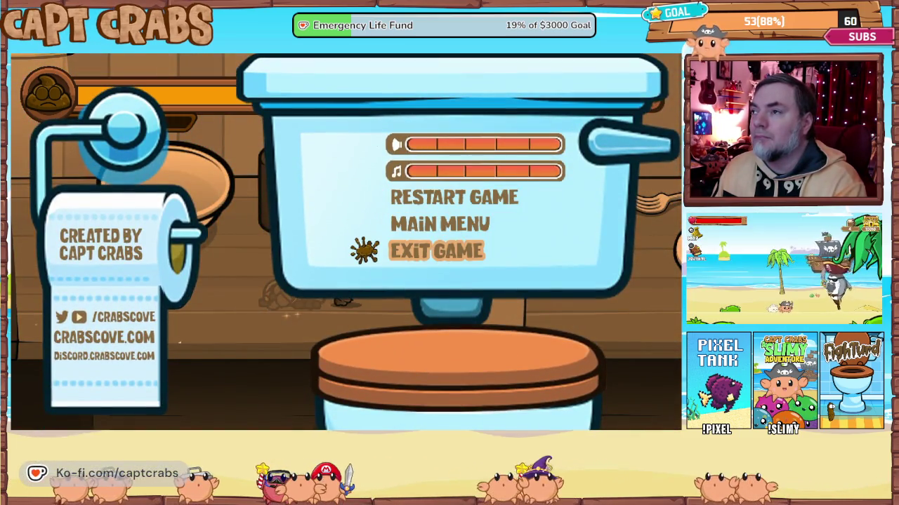
pyautogui.press('Up')
pyautogui.press('Return')
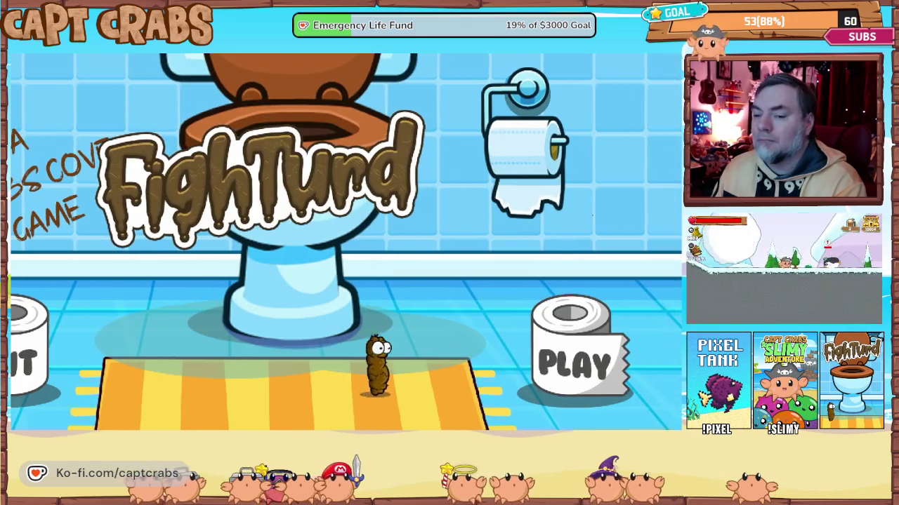
# Restart from PLAY, walk into the kitchen, then exit the game to the editor.
pyautogui.press('Right')
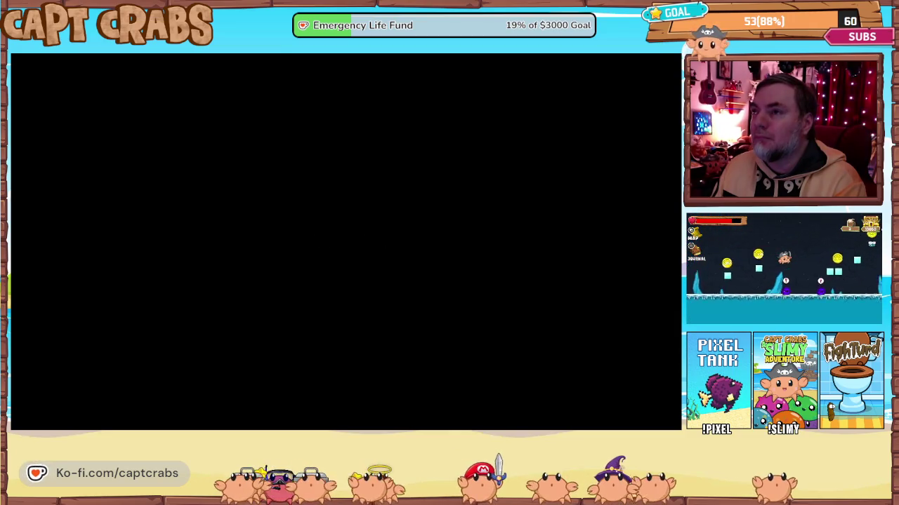
pyautogui.press('Right')
pyautogui.press('Escape')
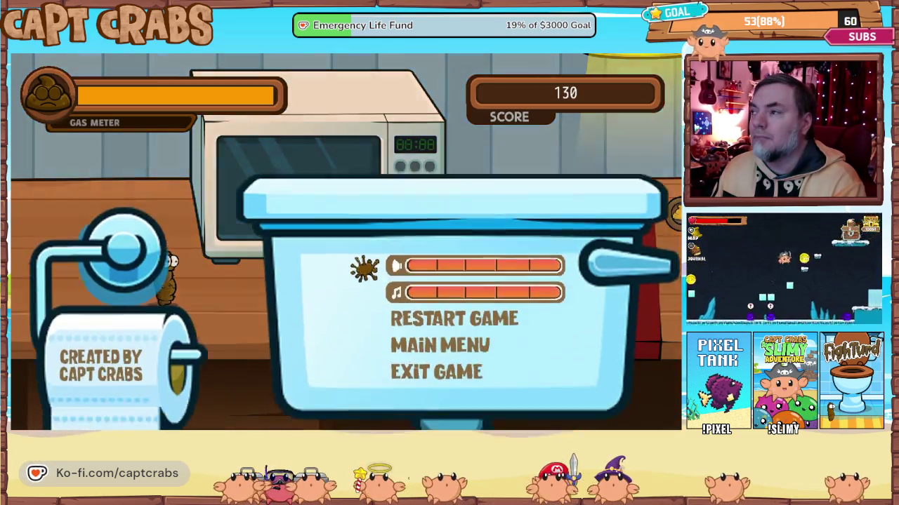
pyautogui.press('Down')
pyautogui.press('Down')
pyautogui.press('Down')
pyautogui.press('Return')
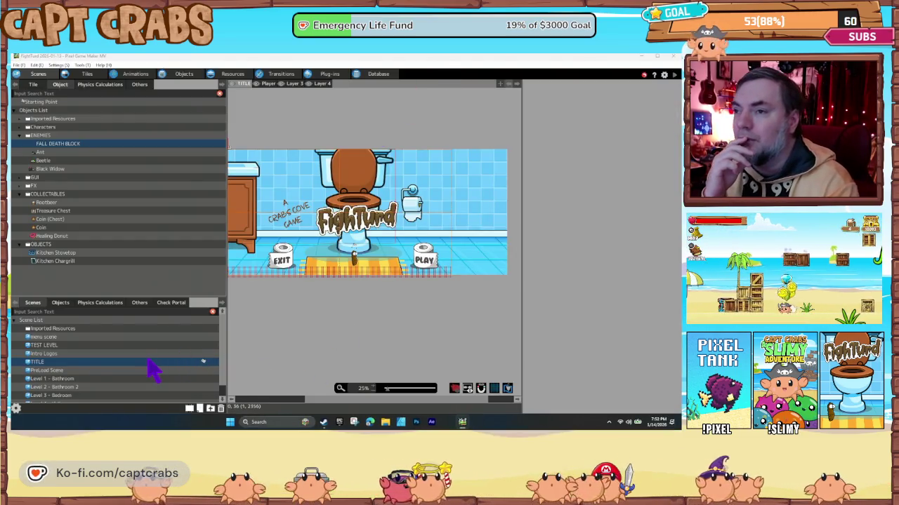
# Open Level 5 - Kitchen at 50% zoom and edit the floor beetle's base object.
pyautogui.scroll(-2, 148, 372)
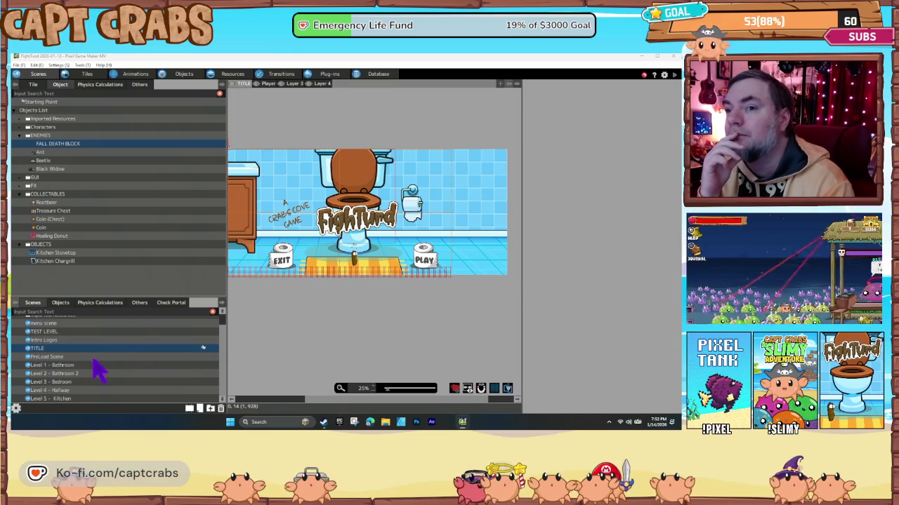
pyautogui.click(84, 400)
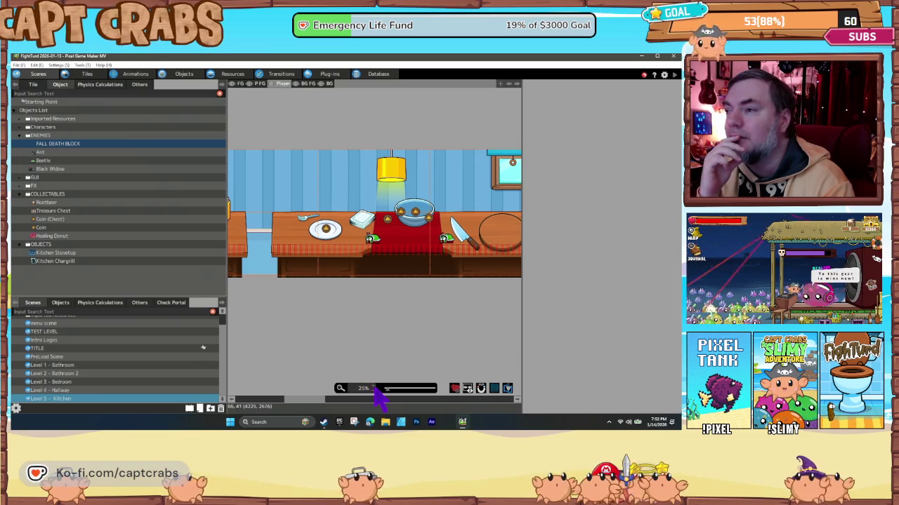
pyautogui.click(372, 388)
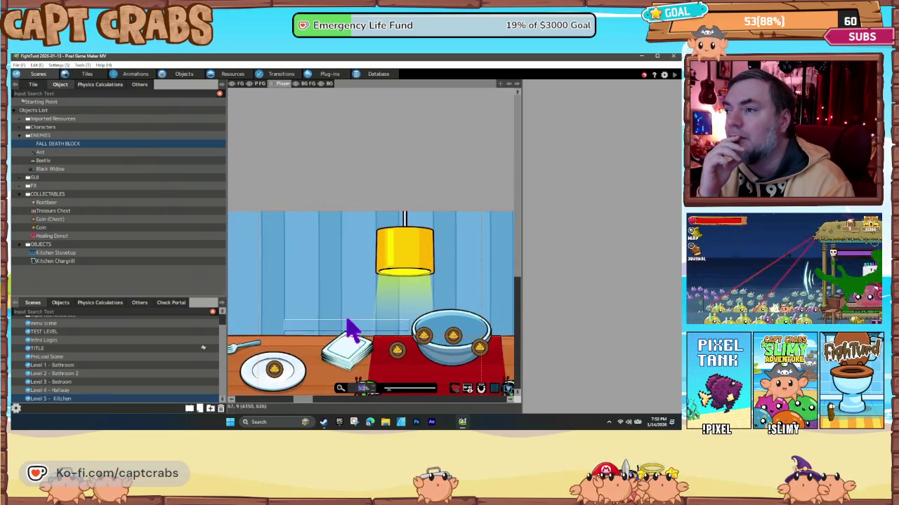
pyautogui.scroll(-3, 351, 327)
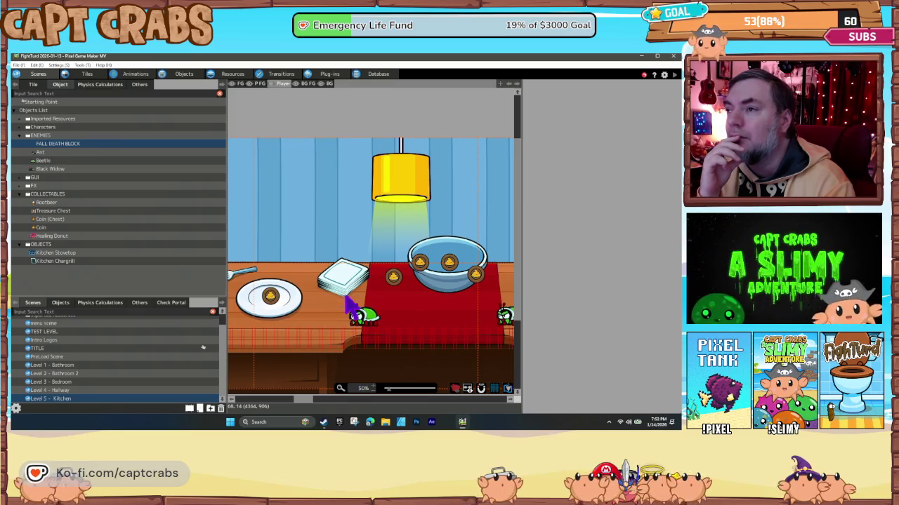
pyautogui.click(363, 325)
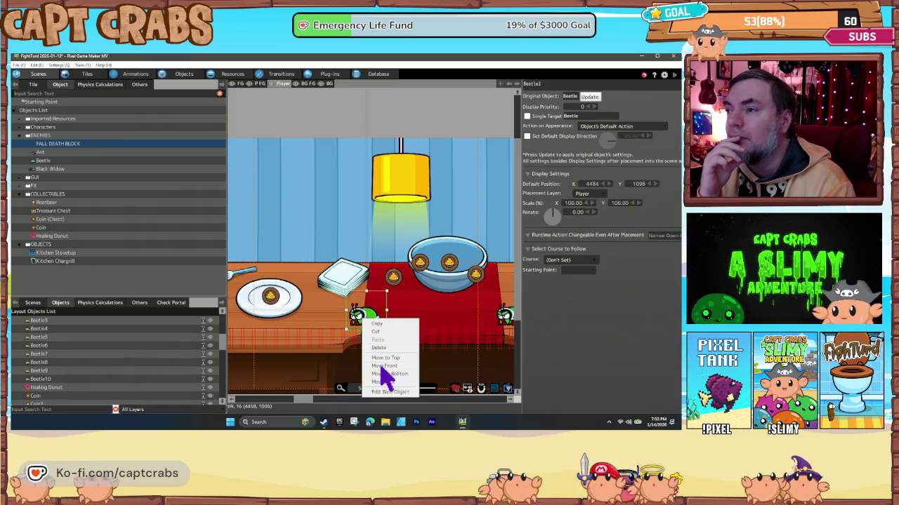
pyautogui.click(388, 392)
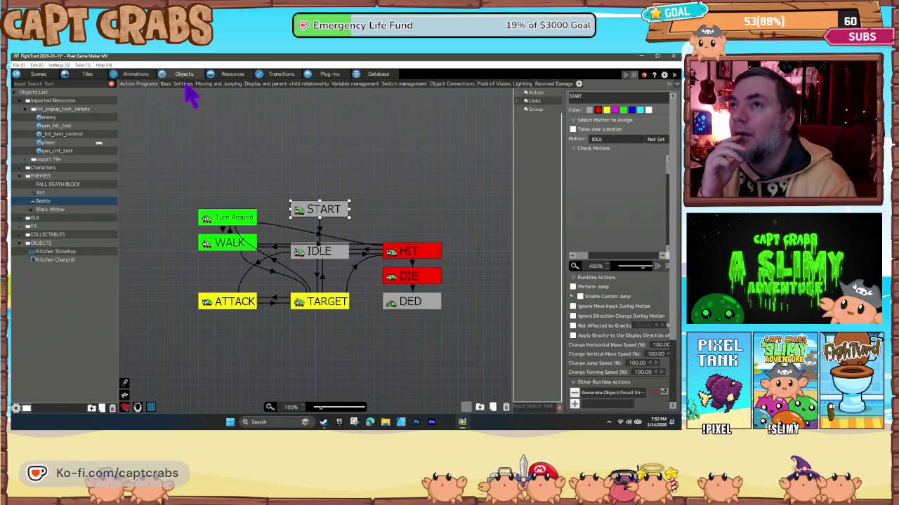
# Change the Beetle's Small Shadow generation Y offset from 110 to 80.
pyautogui.click(183, 84)
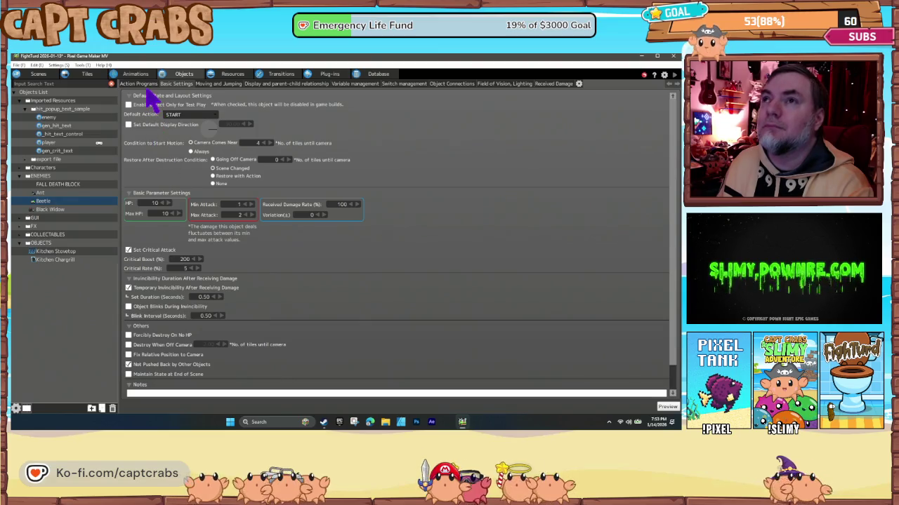
pyautogui.click(144, 85)
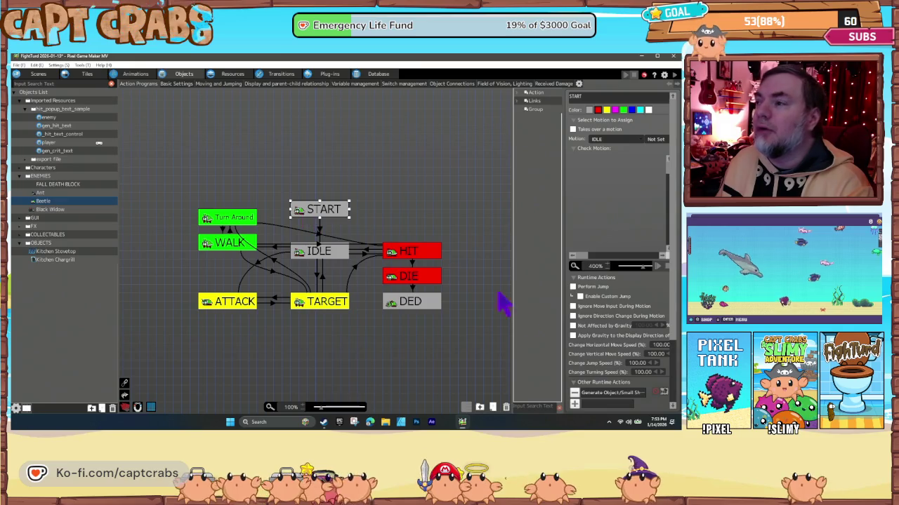
pyautogui.click(608, 393)
pyautogui.doubleClick(609, 394)
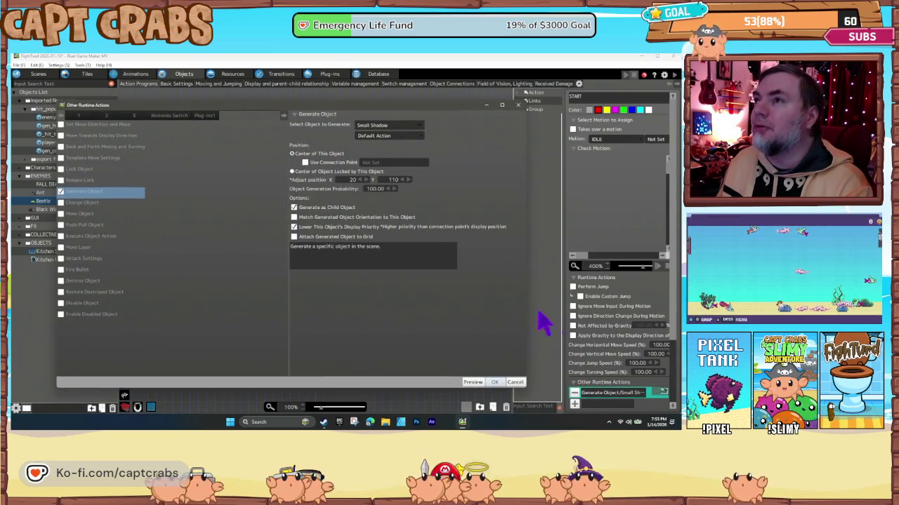
pyautogui.doubleClick(391, 180)
pyautogui.write('80')
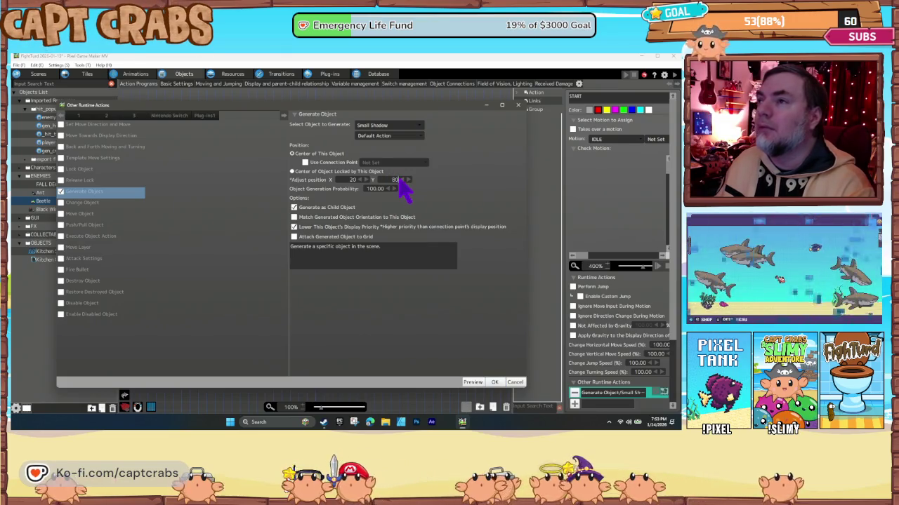
pyautogui.click(495, 381)
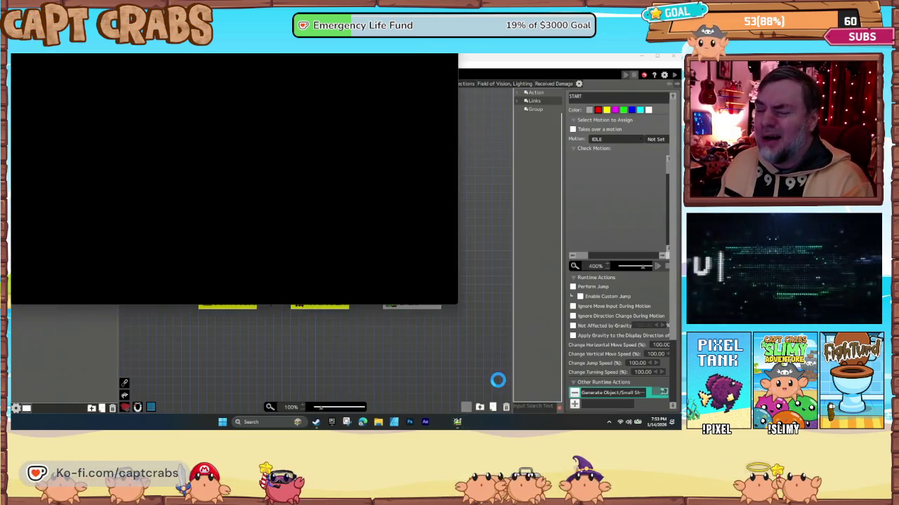
# Start the game, walk right across the kitchen counter, then exit the test play.
pyautogui.press('Right')
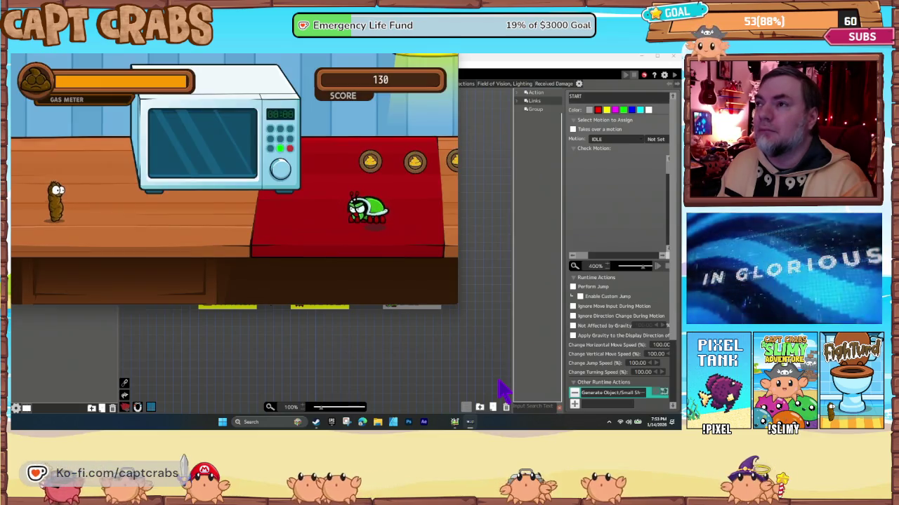
pyautogui.press('Right')
pyautogui.press('Right')
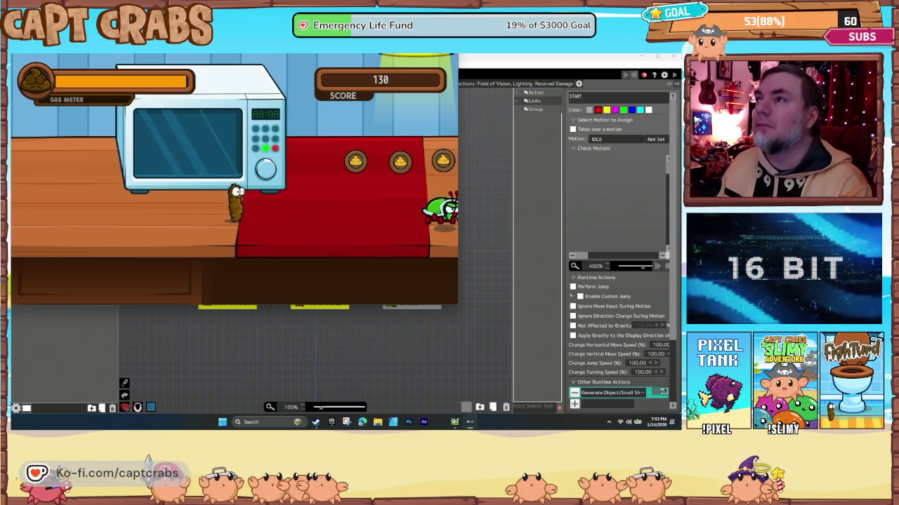
pyautogui.press('Escape')
pyautogui.press('Down')
pyautogui.press('Down')
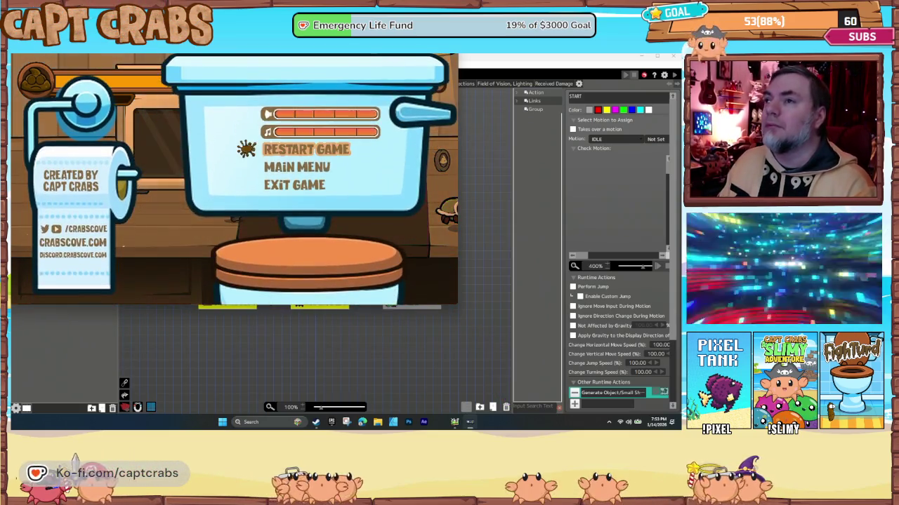
pyautogui.press('Down')
pyautogui.press('Down')
pyautogui.press('Return')
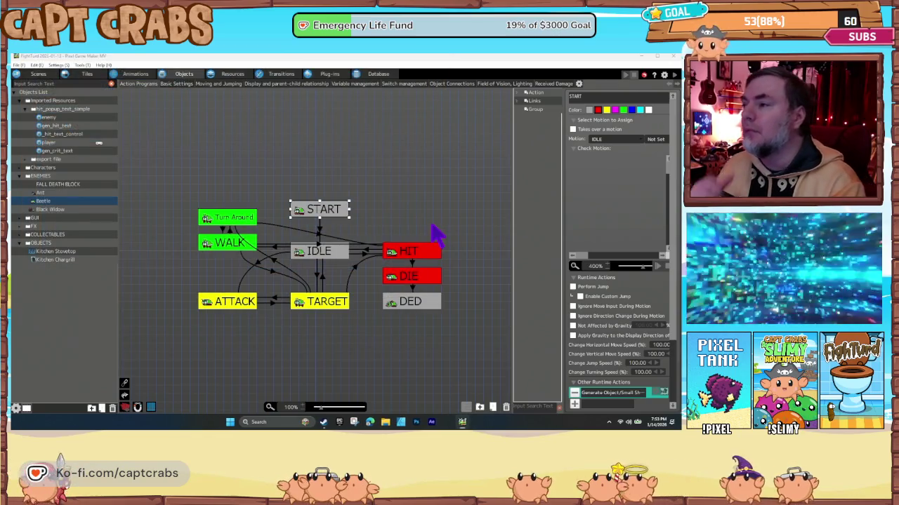
# Open the Beetle's Small Shadow generation settings to check the X 20, Y 30 offset.
pyautogui.doubleClick(598, 393)
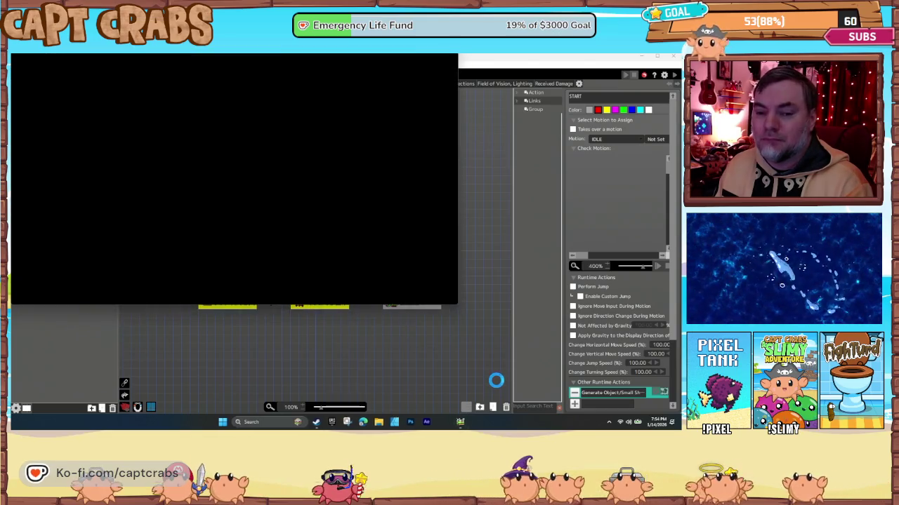
# Start from PLAY, grab a kitchen coin, then pause and close the test window with Alt+F4.
pyautogui.press('Right')
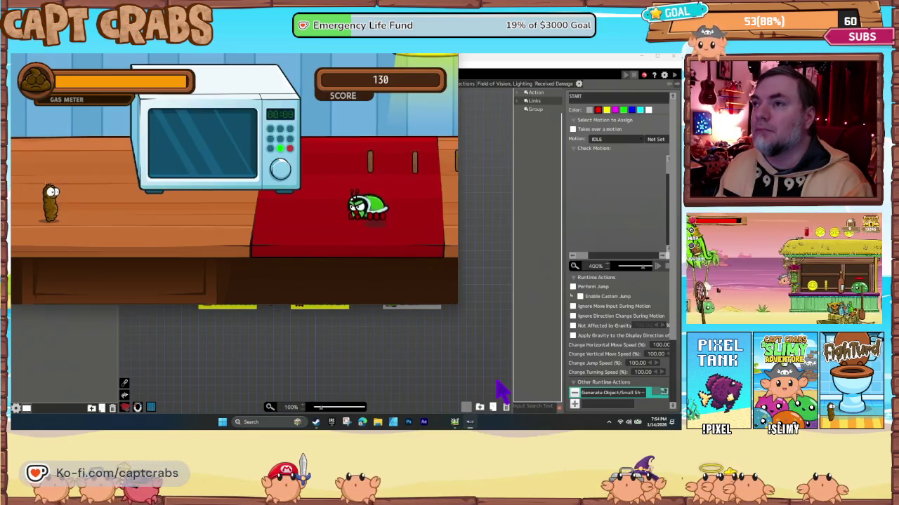
pyautogui.press('Right')
pyautogui.press('Right')
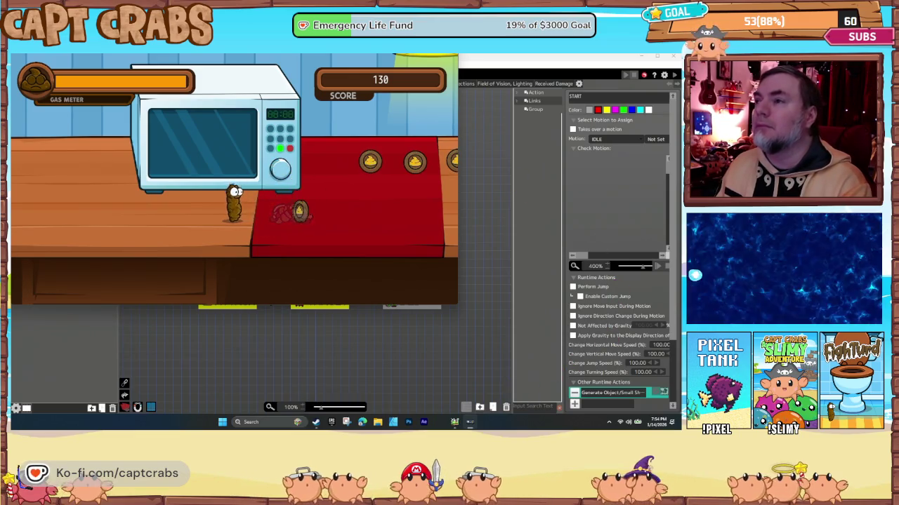
pyautogui.press('Right')
pyautogui.press('Escape')
pyautogui.press('Down')
pyautogui.press('Down')
pyautogui.press('Down')
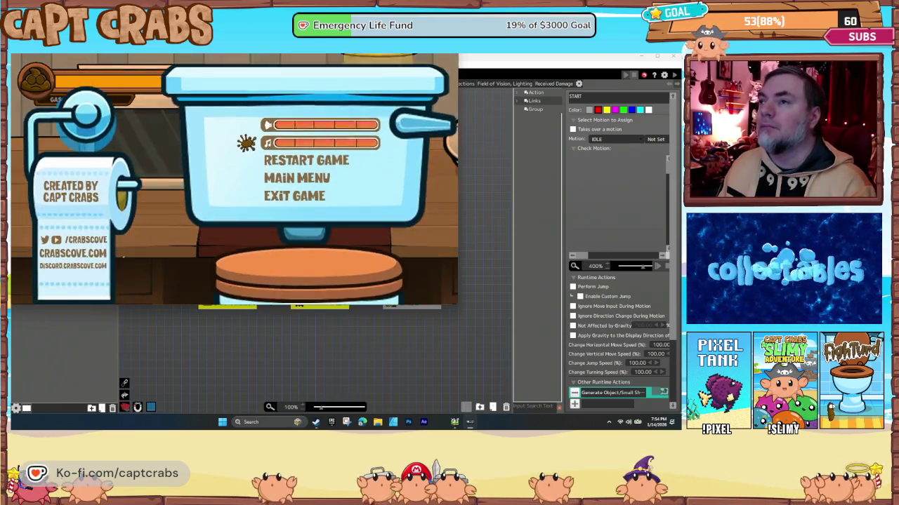
pyautogui.hotkey('alt', 'F4')
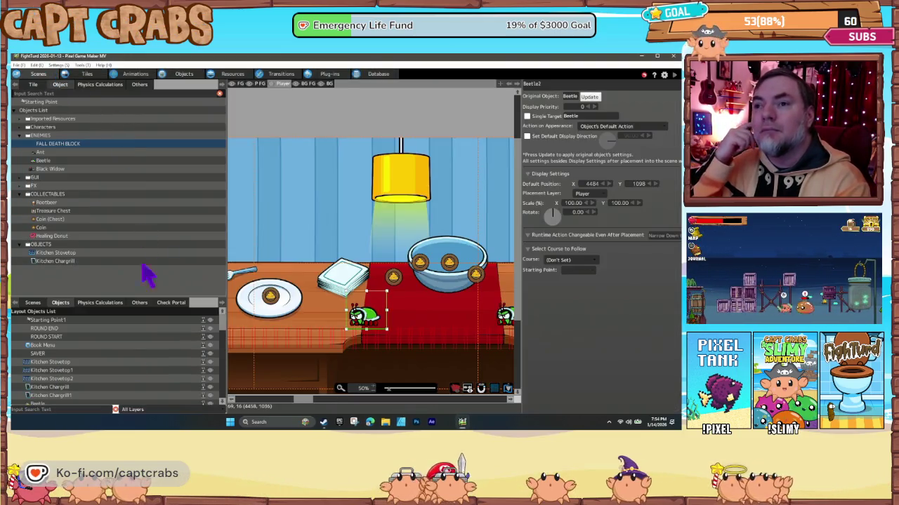
# Set Level 5 - Kitchen as the start scene and recheck the Beetle's Small Shadow generation settings.
pyautogui.click(35, 304)
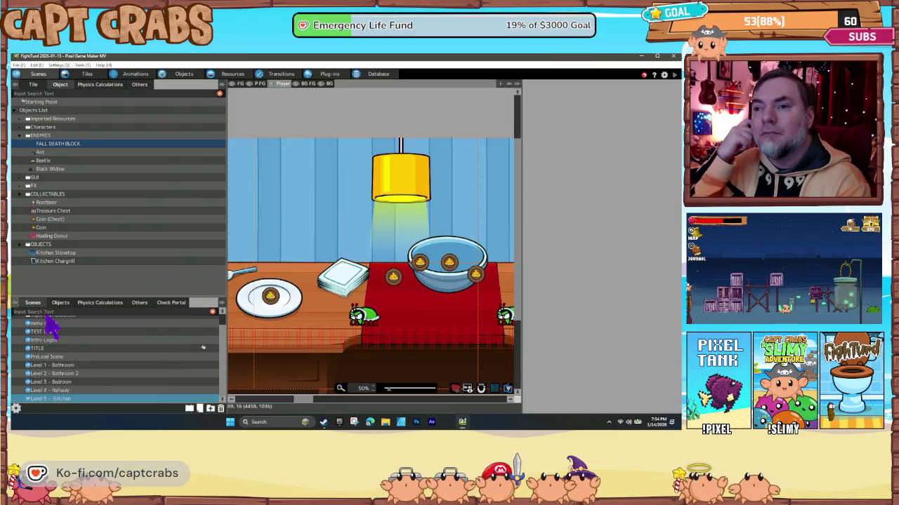
pyautogui.rightClick(91, 400)
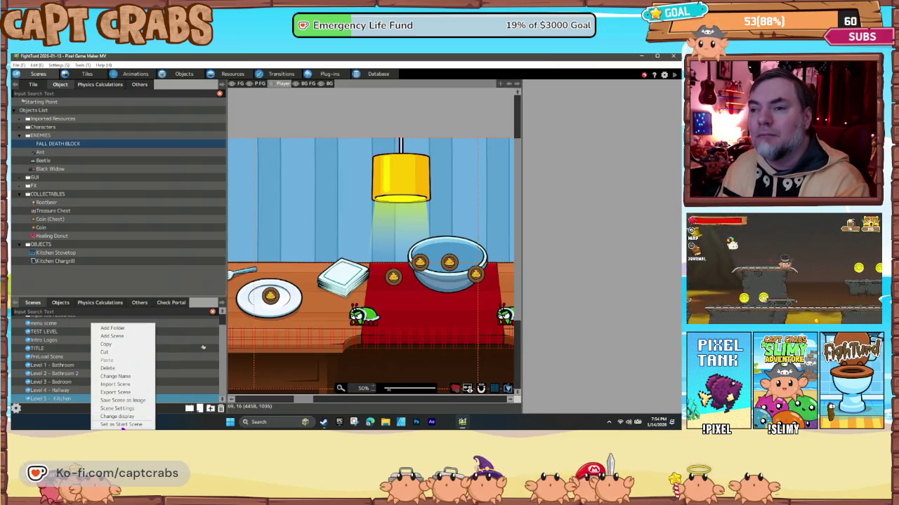
pyautogui.click(203, 347)
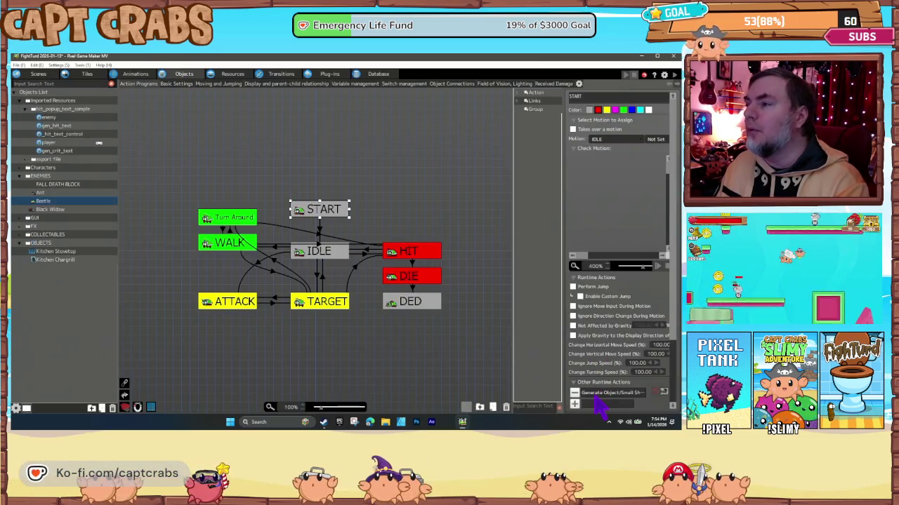
pyautogui.doubleClick(602, 393)
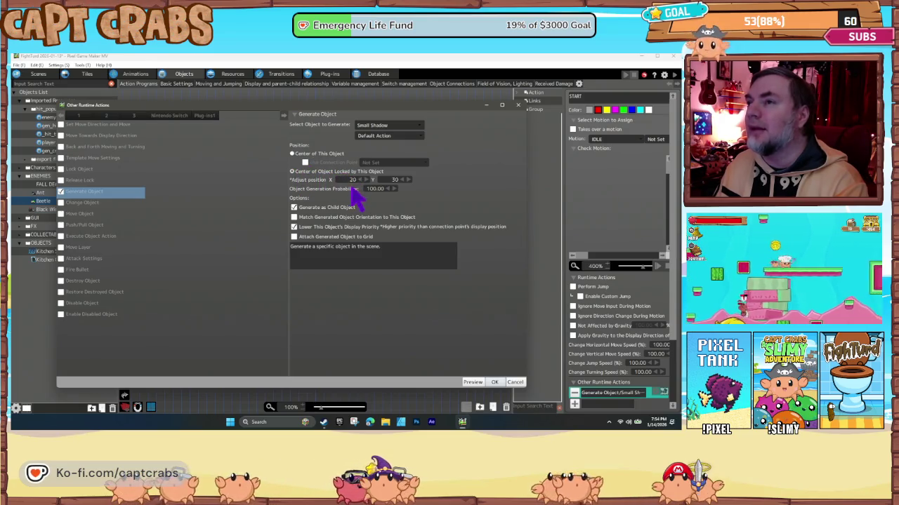
pyautogui.click(499, 381)
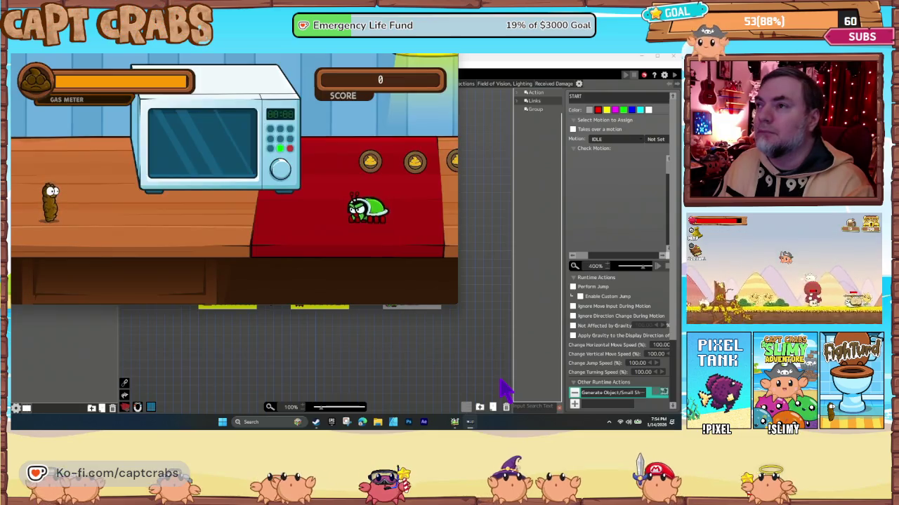
# Play the kitchen level, stomping beetles for a score of 4, then exit the game.
pyautogui.press('Right')
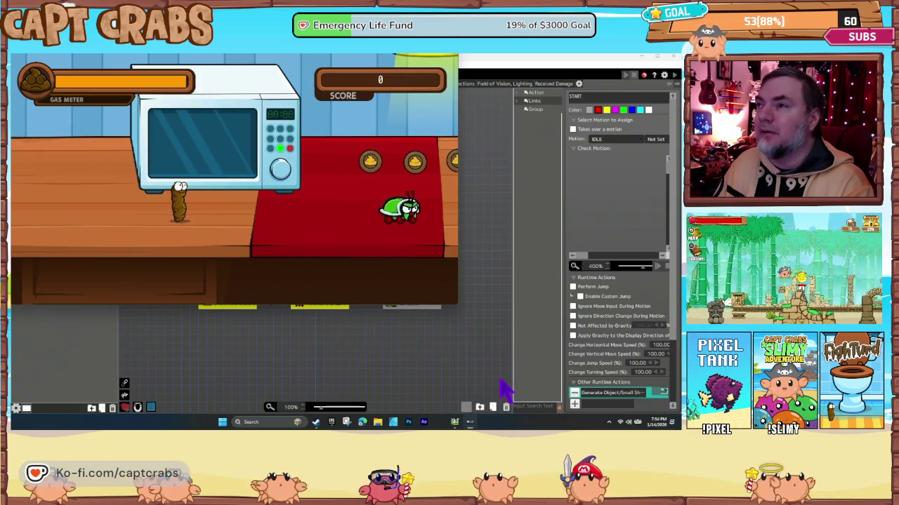
pyautogui.press('Right')
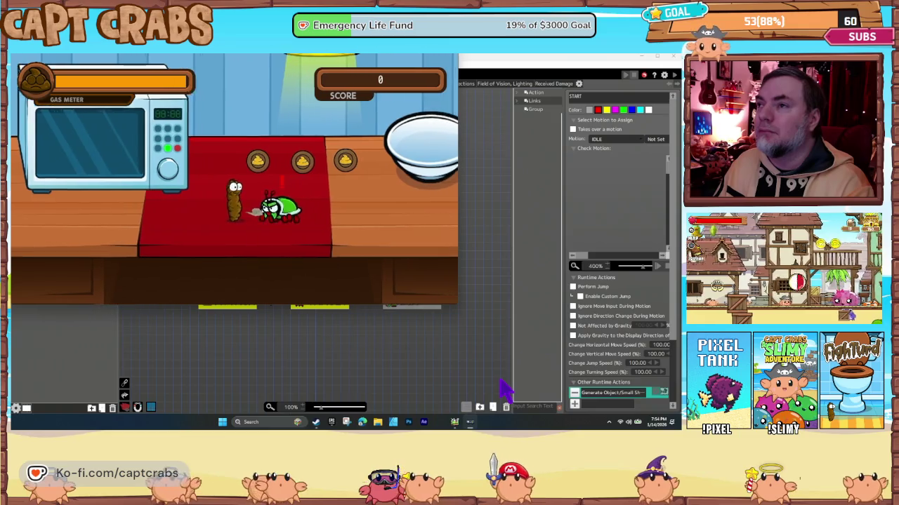
pyautogui.press('Right')
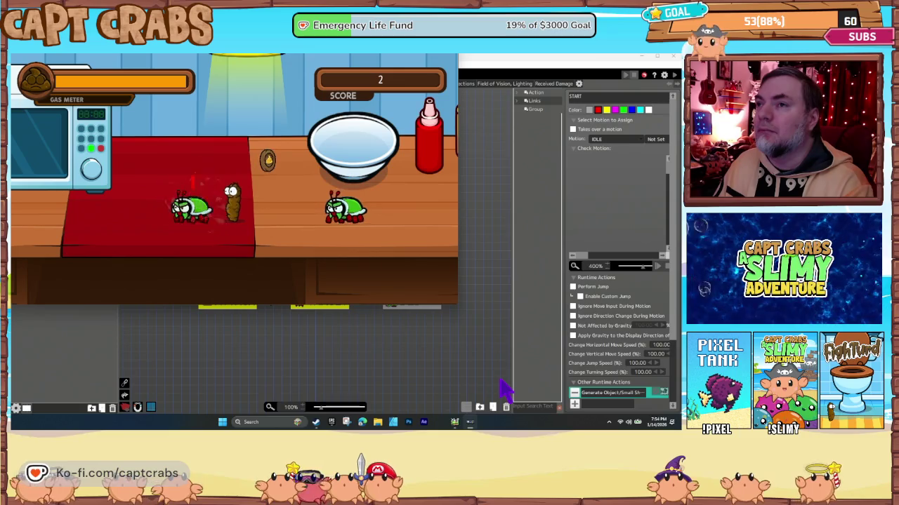
pyautogui.press('Right')
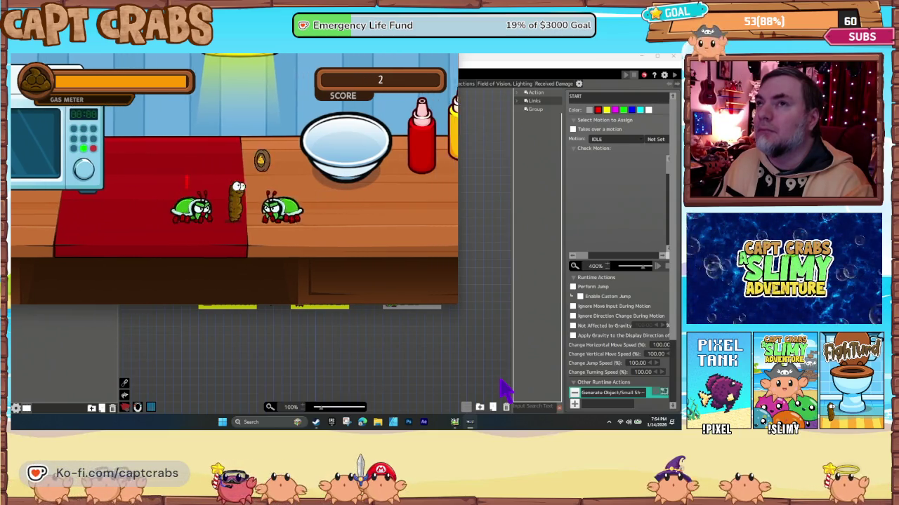
pyautogui.press('Left')
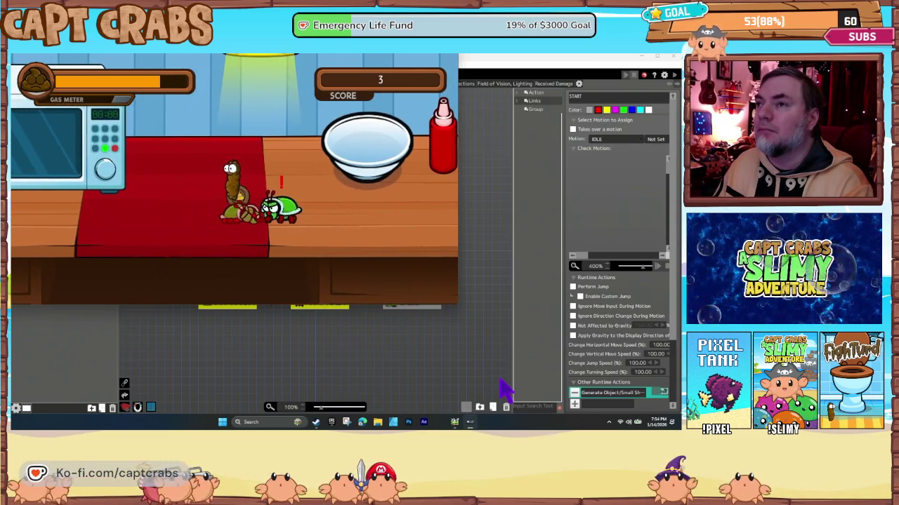
pyautogui.press('Right')
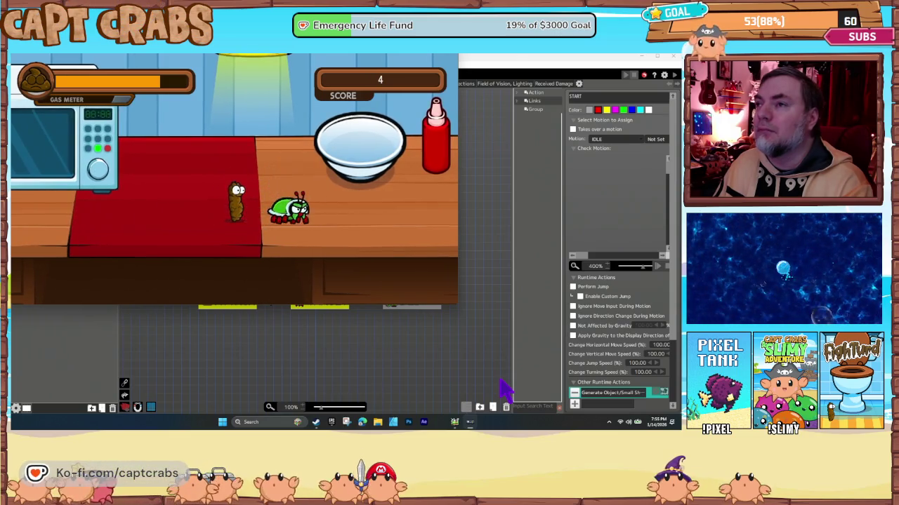
pyautogui.press('Escape')
pyautogui.press('Down')
pyautogui.press('Down')
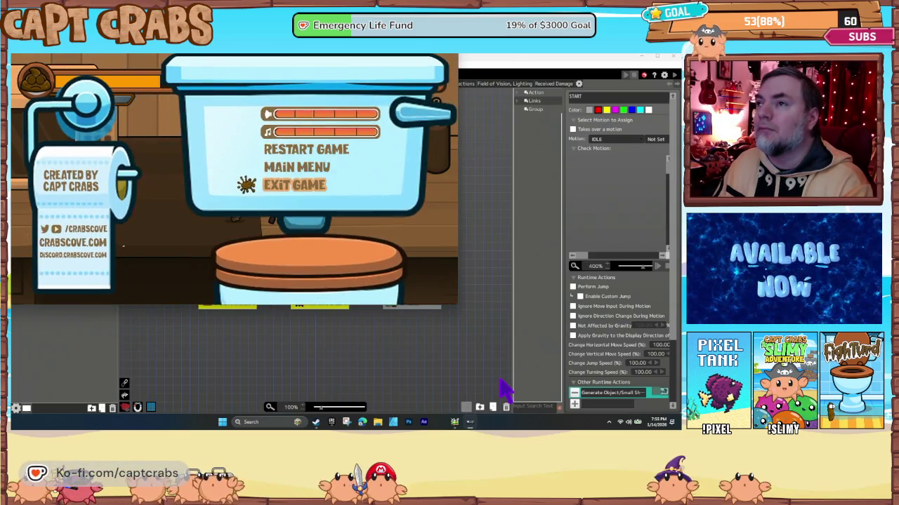
pyautogui.press('Return')
# Reopen and confirm the Beetle's Small Shadow settings, then launch a new test play.
pyautogui.doubleClick(597, 394)
pyautogui.write('120')
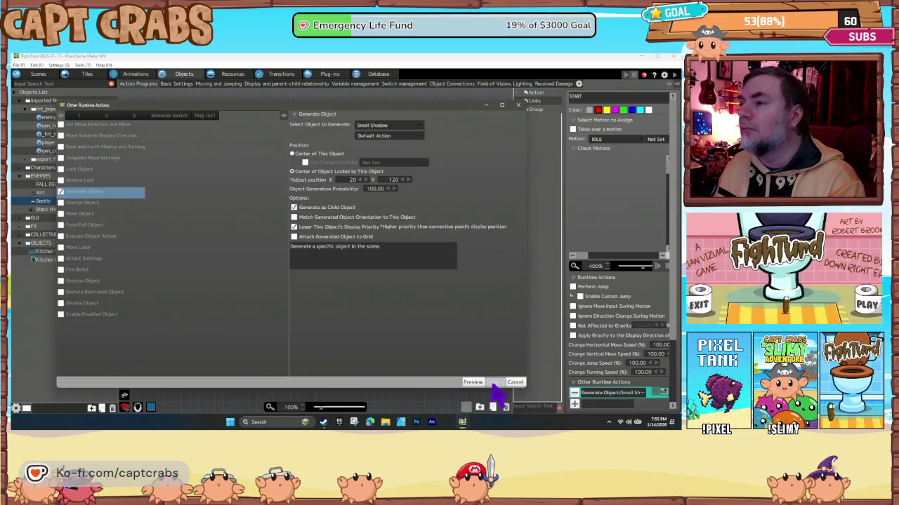
pyautogui.click(495, 383)
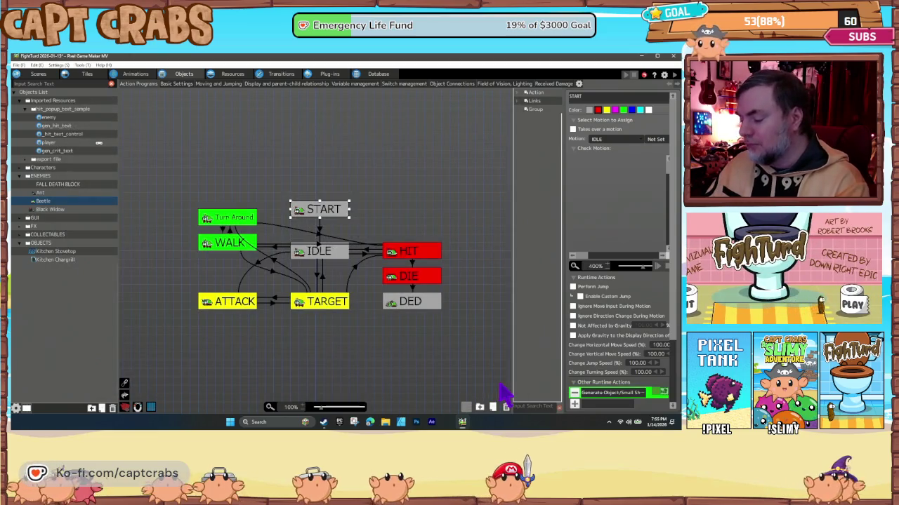
pyautogui.press('F5')
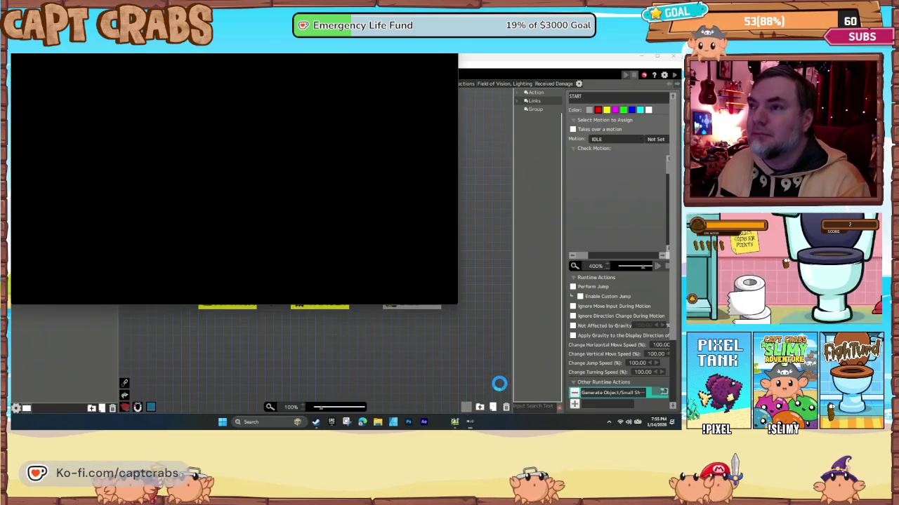
# Walk and jump right across the counter collecting a coin, then exit the test play.
pyautogui.press('Right')
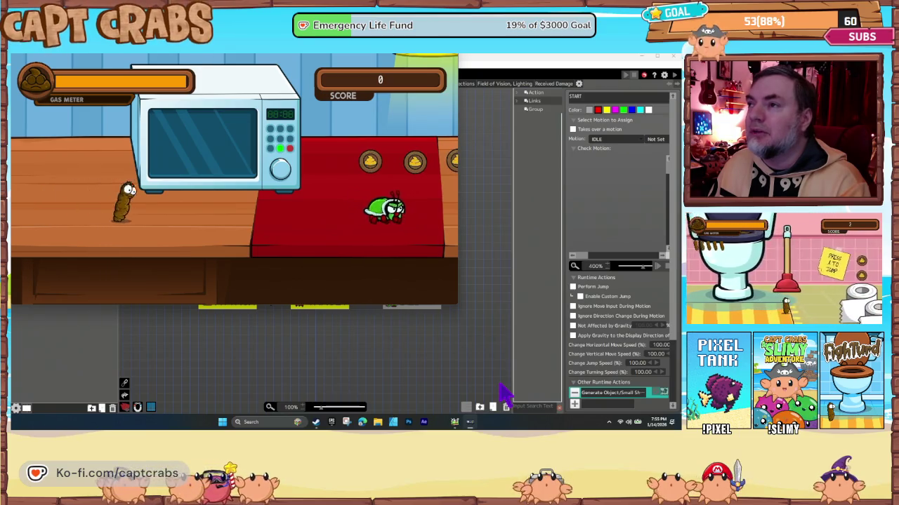
pyautogui.press('Right')
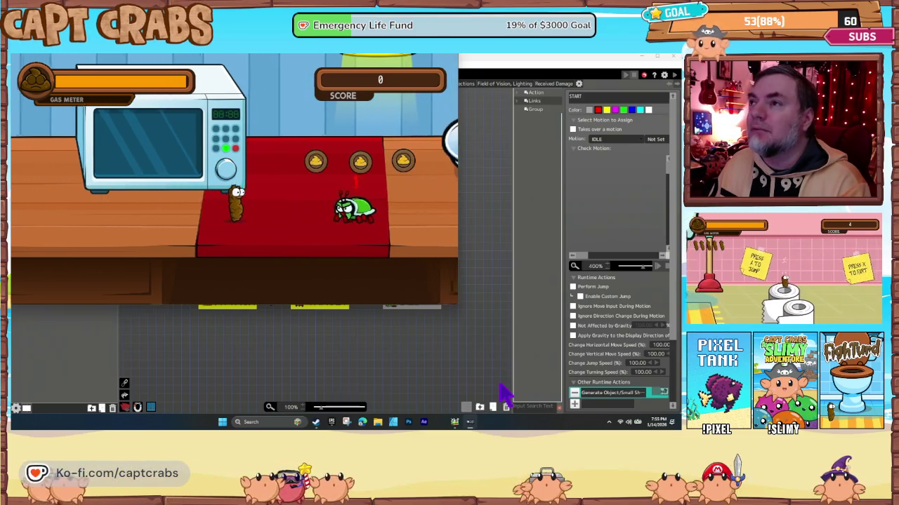
pyautogui.press('z')
pyautogui.press('Right')
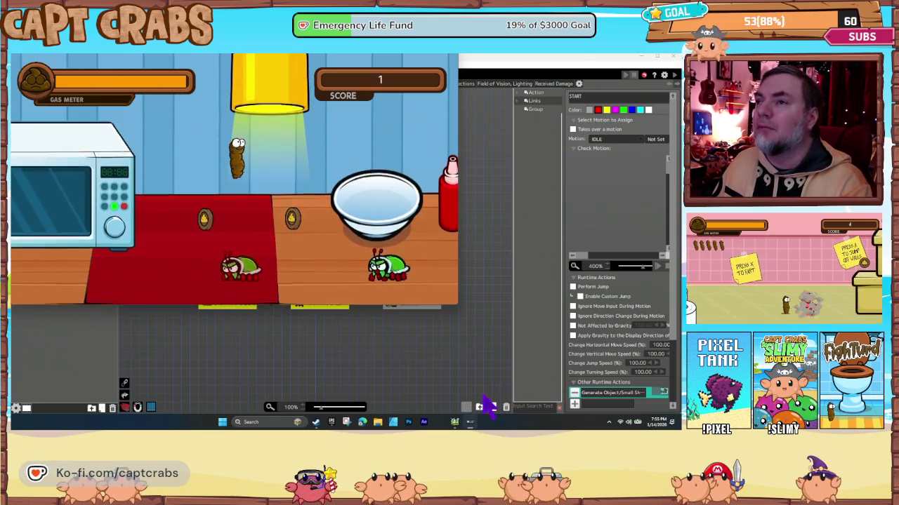
pyautogui.press('Down')
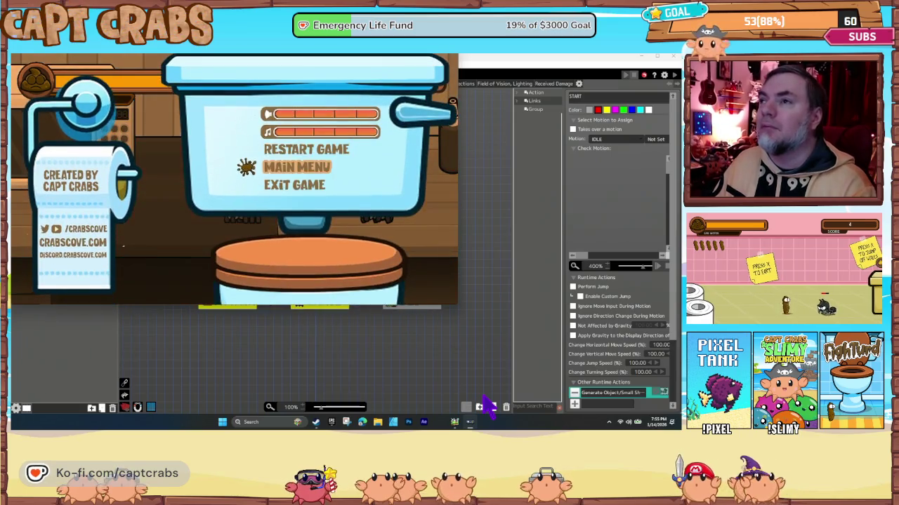
pyautogui.press('Down')
pyautogui.press('z')
# Recheck the Small Shadow settings, then playtest past the microwave toward the bowl and exit.
pyautogui.doubleClick(595, 394)
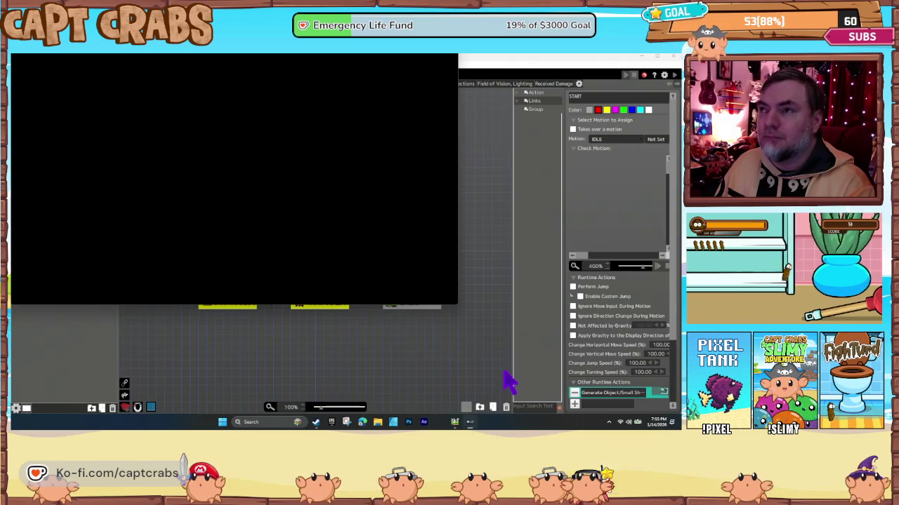
pyautogui.press('Right')
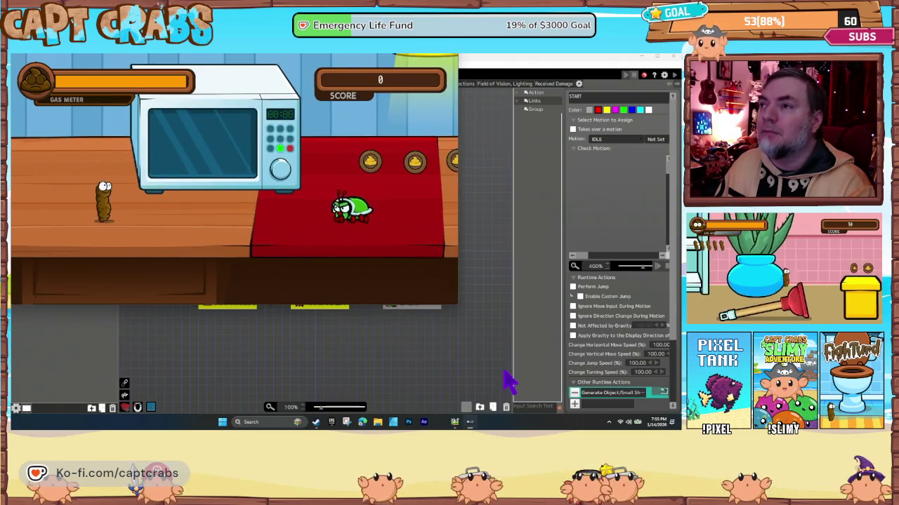
pyautogui.press('Right')
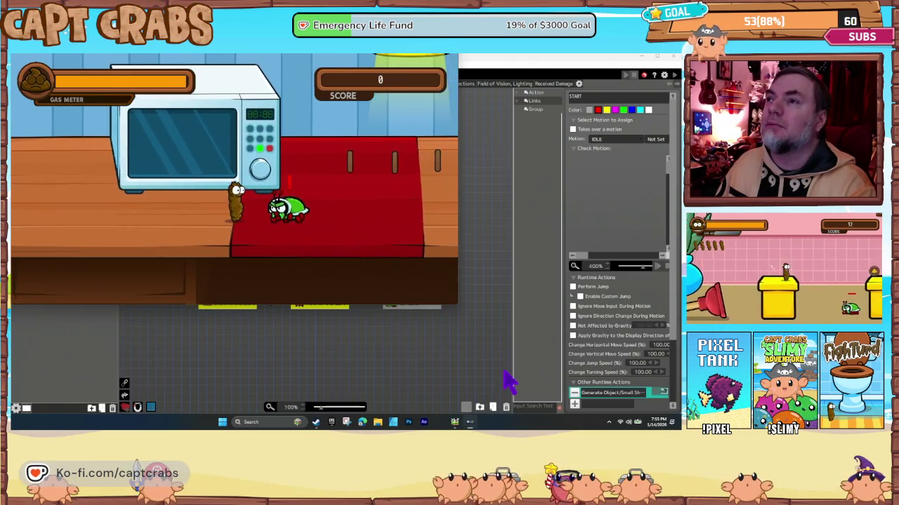
pyautogui.press('Right')
pyautogui.press('space')
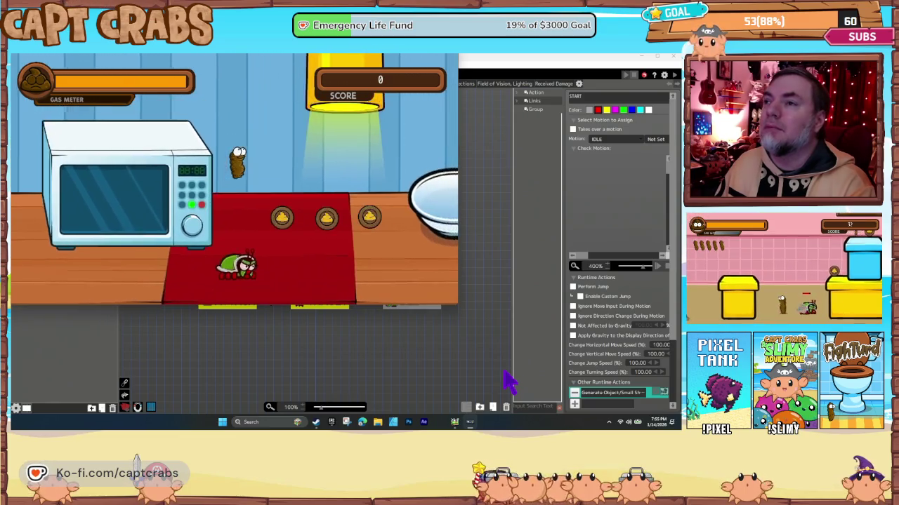
pyautogui.press('space')
pyautogui.press('space')
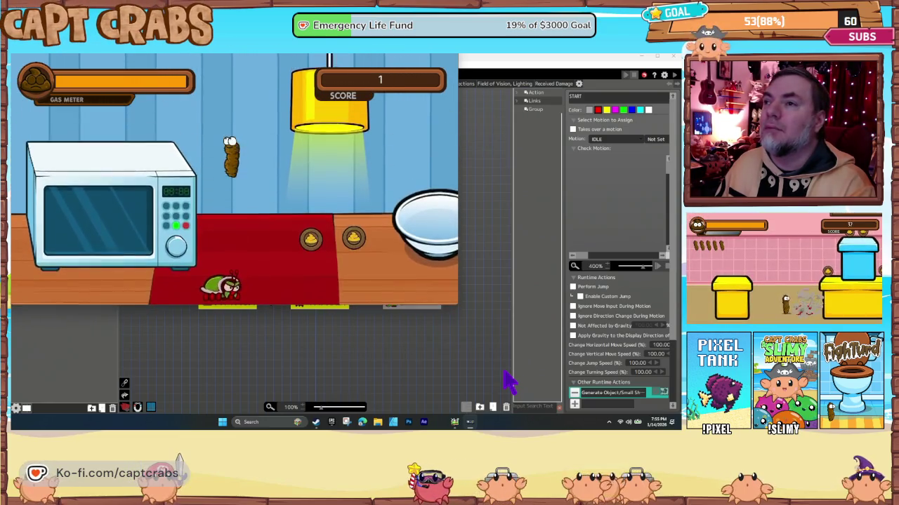
pyautogui.press('Right')
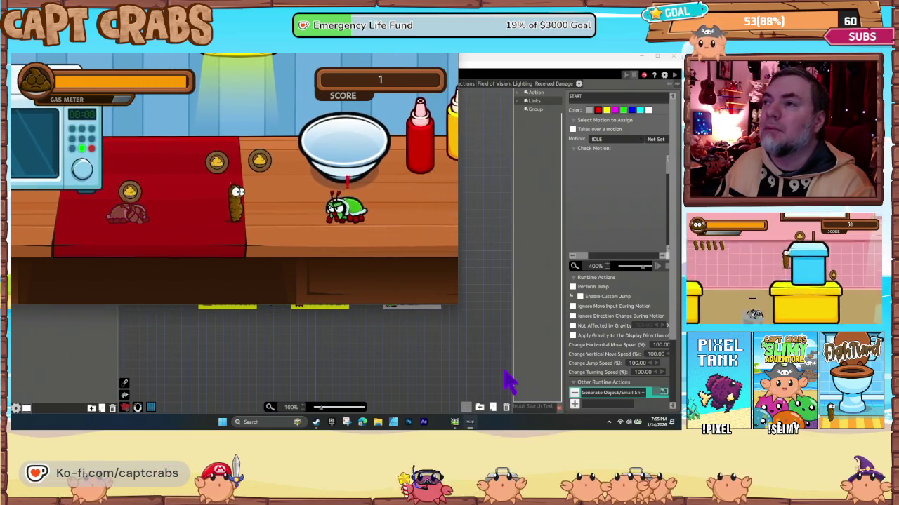
pyautogui.press('Escape')
pyautogui.press('Down')
pyautogui.press('Down')
pyautogui.press('Down')
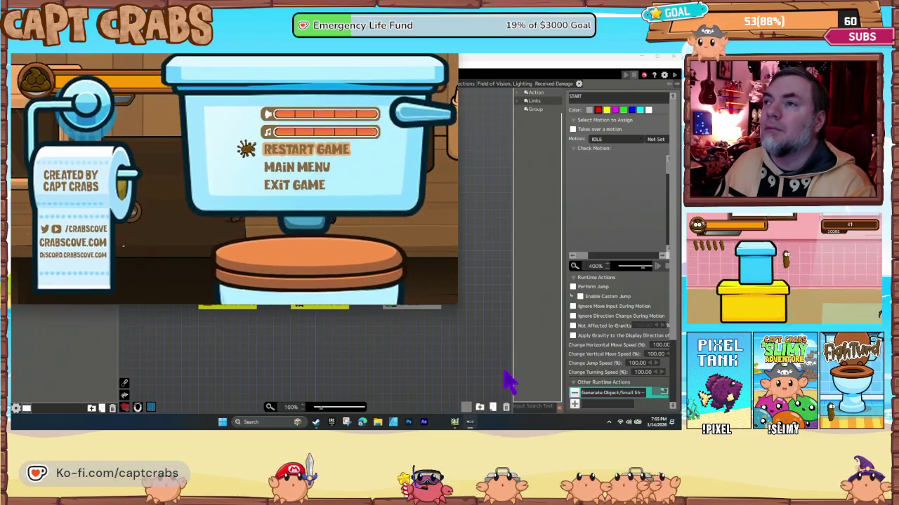
pyautogui.press('Return')
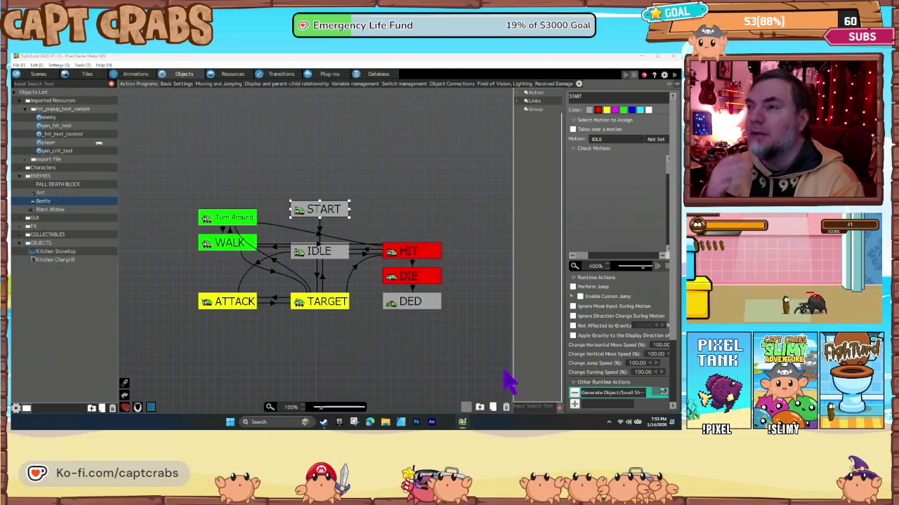
pyautogui.doubleClick(607, 394)
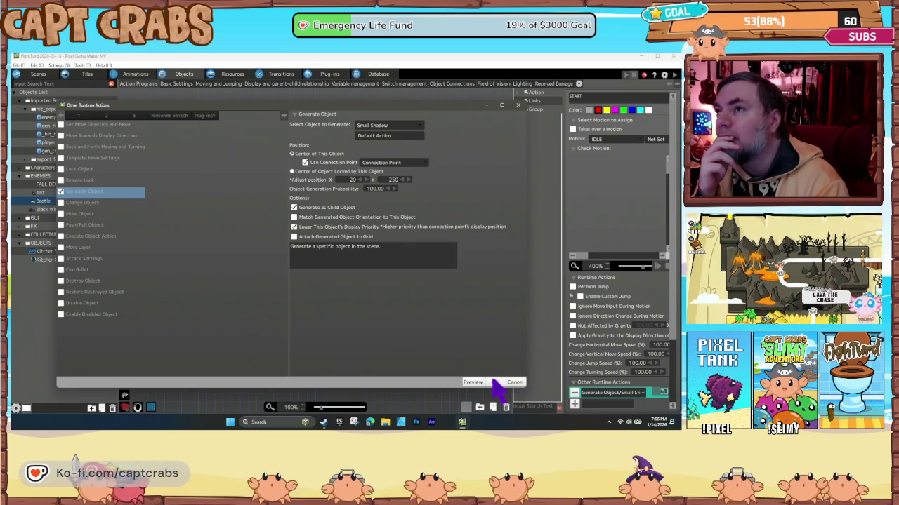
pyautogui.click(495, 382)
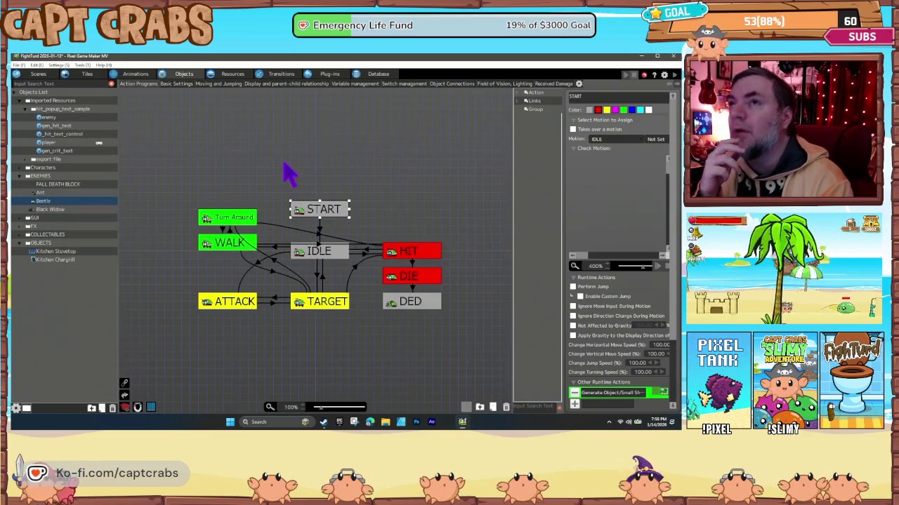
pyautogui.click(141, 74)
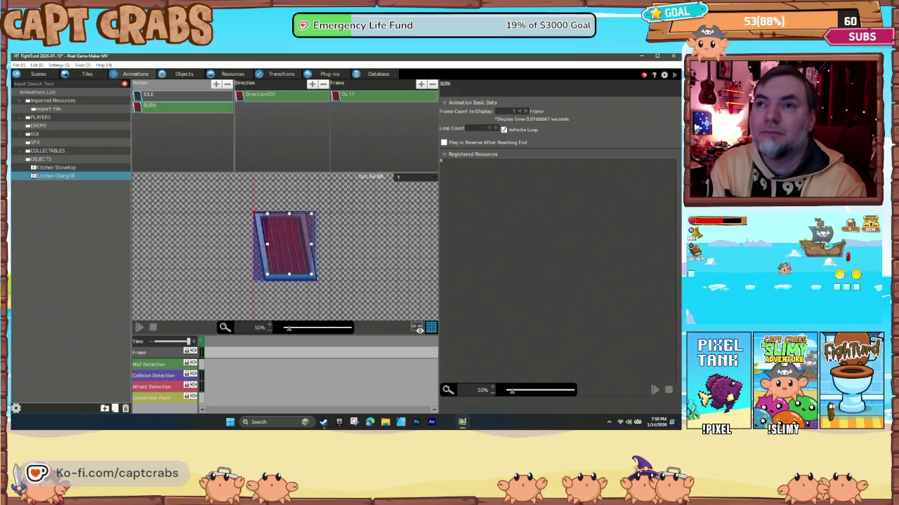
# Add connection point keyframes under the Beetle for the IDLE animation, facing left and right.
pyautogui.click(25, 127)
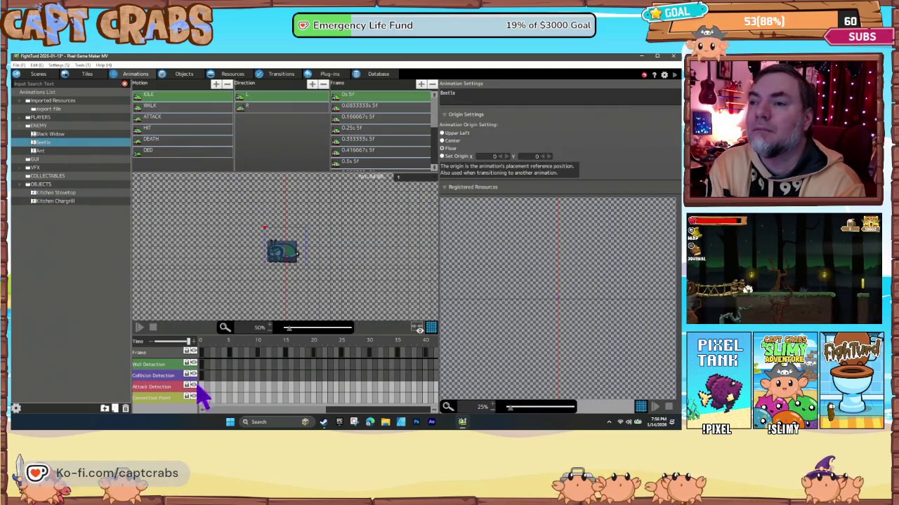
pyautogui.rightClick(205, 398)
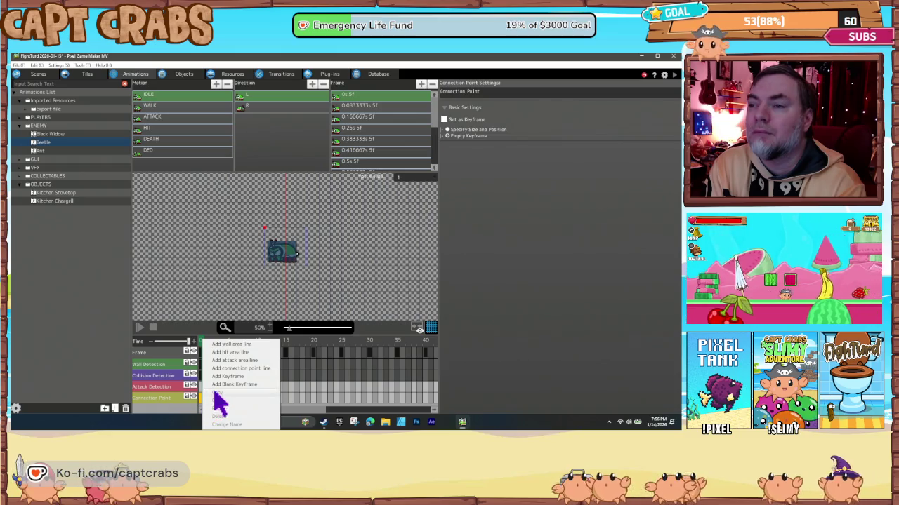
pyautogui.click(226, 385)
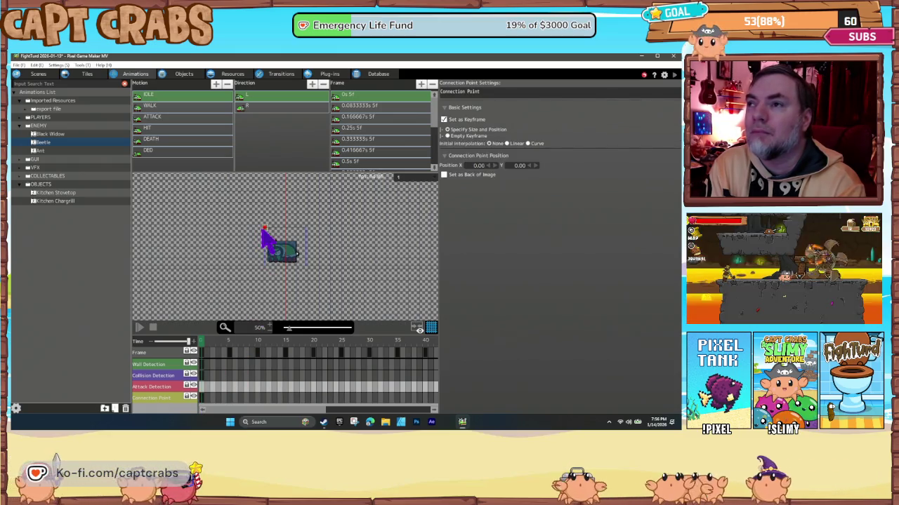
pyautogui.click(284, 261)
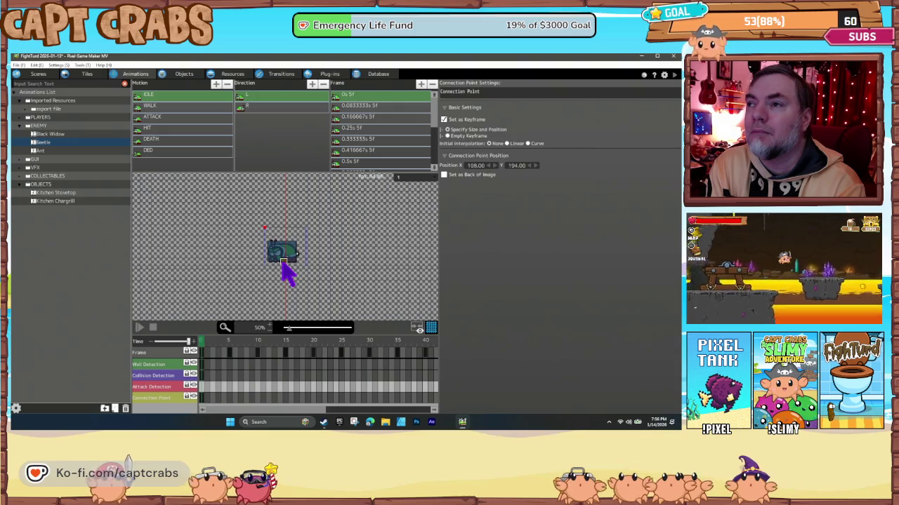
pyautogui.click(247, 107)
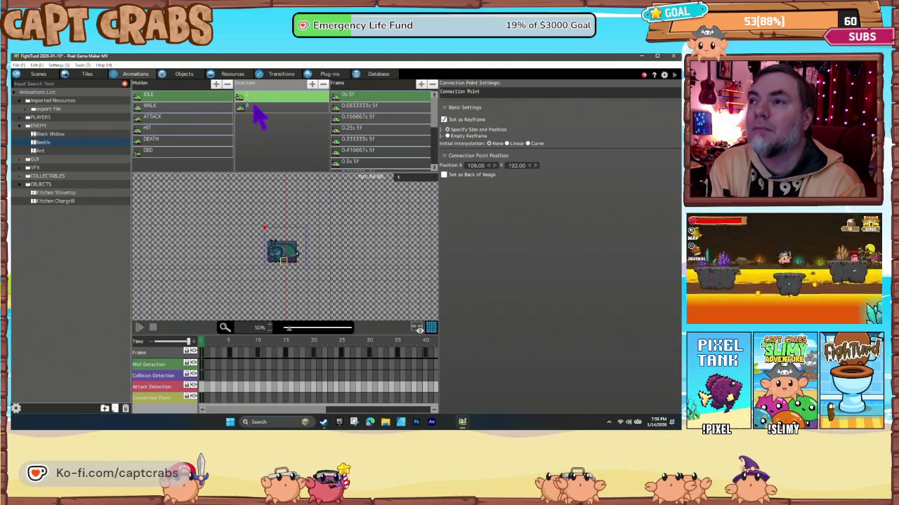
pyautogui.rightClick(214, 397)
pyautogui.click(218, 385)
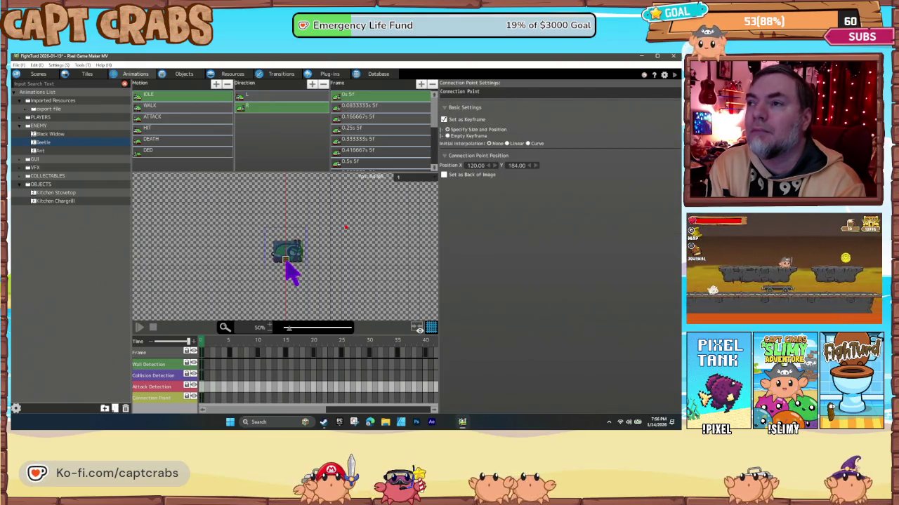
pyautogui.moveTo(285, 259); pyautogui.dragTo(287, 265)
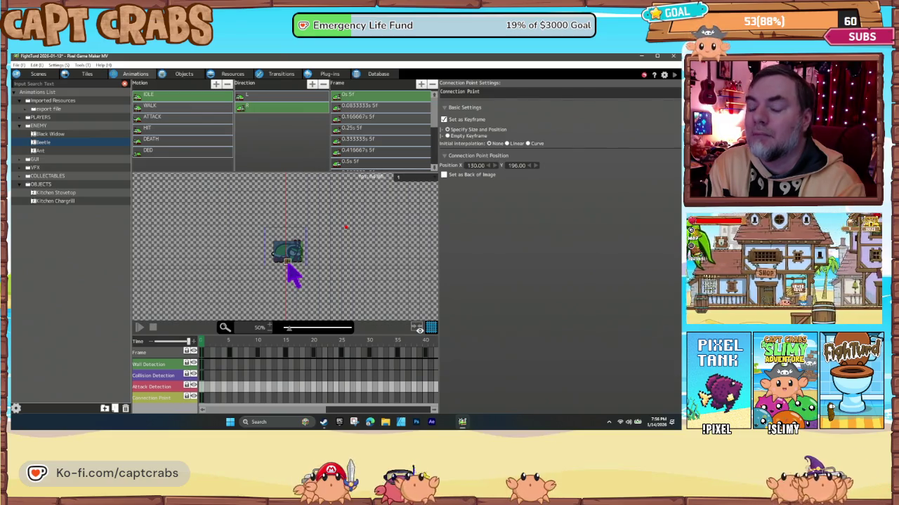
# Add connection point keyframes at the Beetle's bottom for WALK in both directions.
pyautogui.click(176, 108)
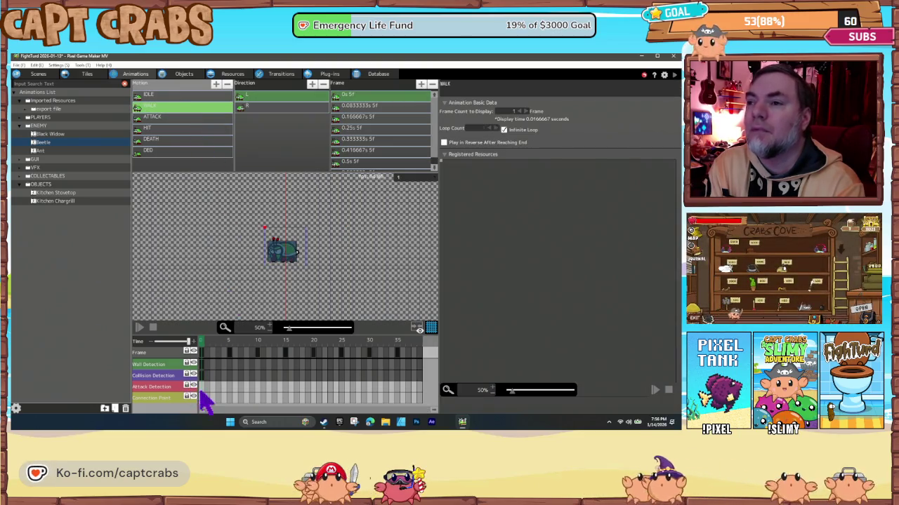
pyautogui.click(205, 398)
pyautogui.rightClick(203, 398)
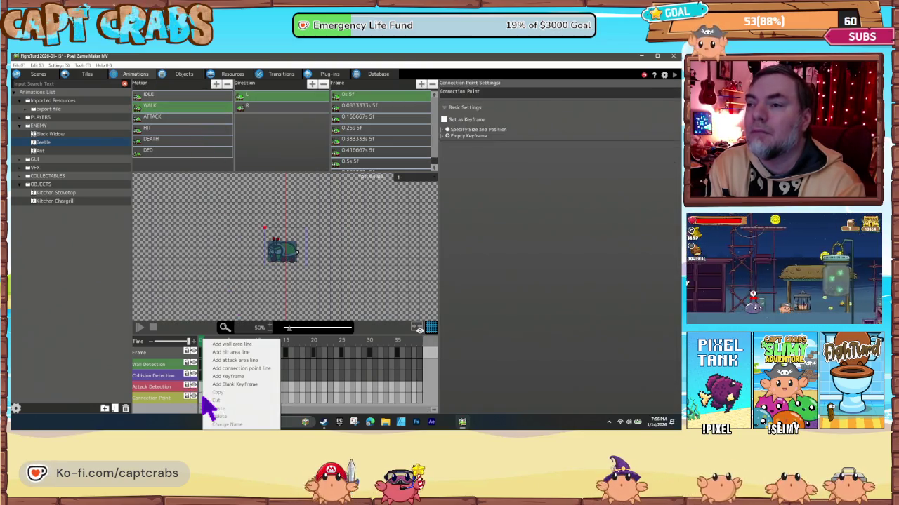
pyautogui.click(217, 373)
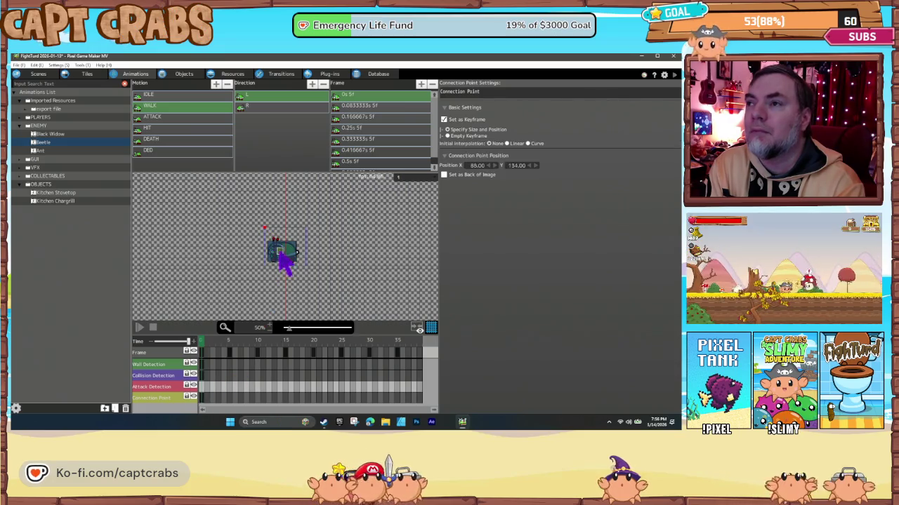
pyautogui.click(256, 107)
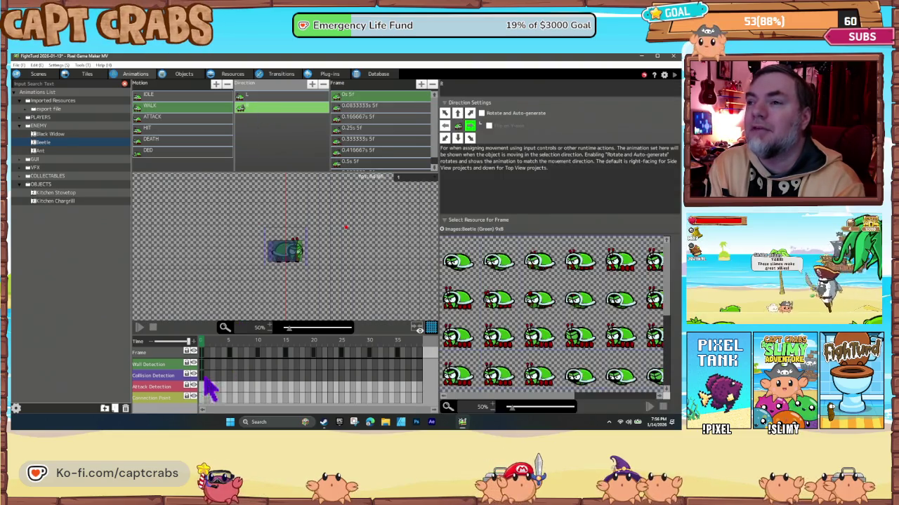
pyautogui.rightClick(205, 399)
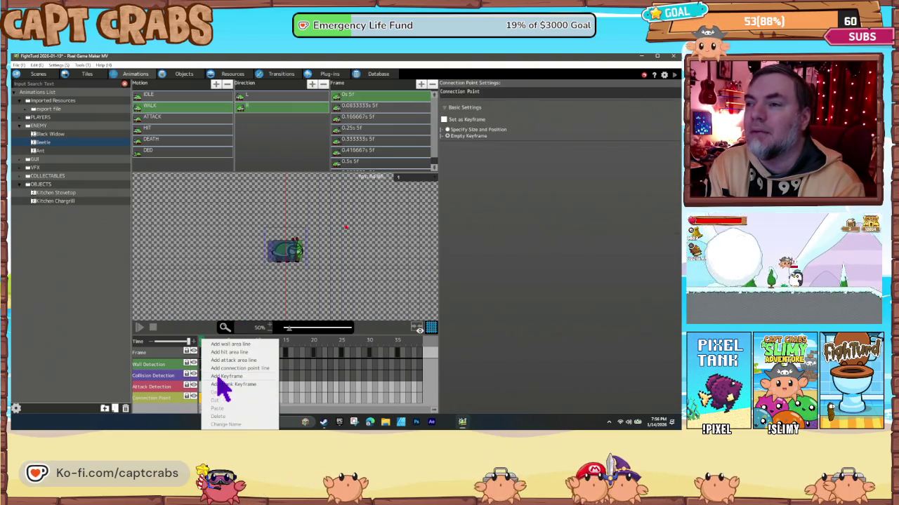
pyautogui.click(219, 377)
pyautogui.moveTo(288, 254); pyautogui.dragTo(287, 264)
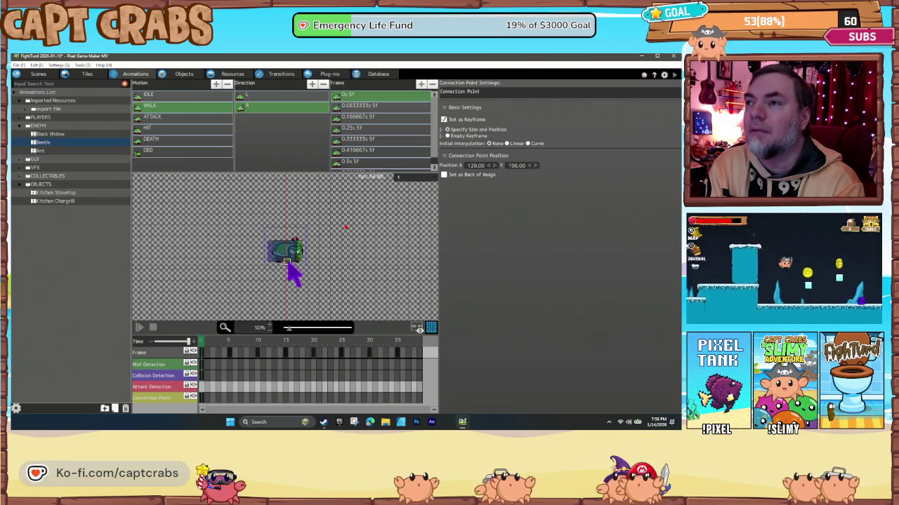
pyautogui.click(196, 120)
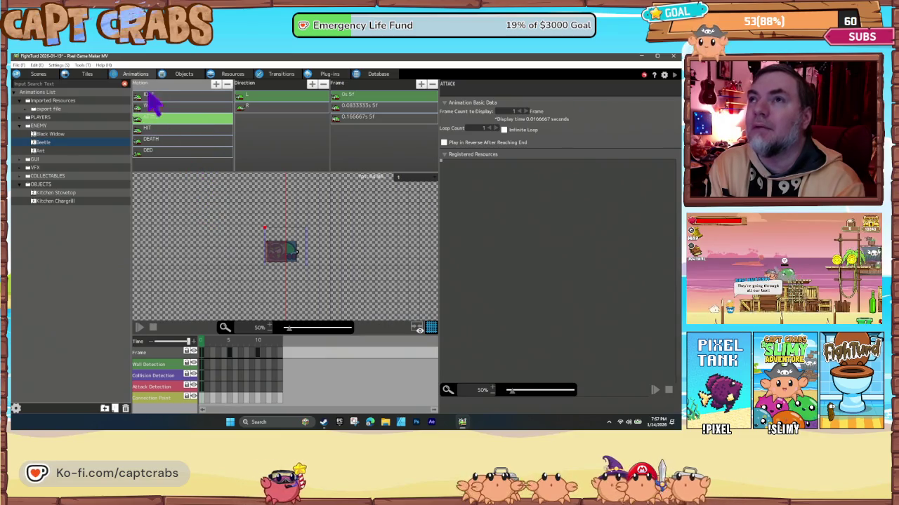
pyautogui.click(186, 74)
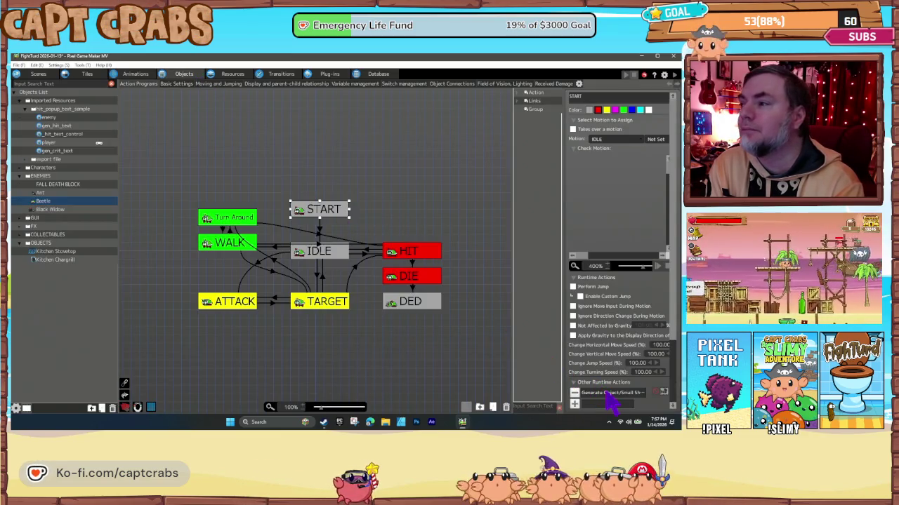
# Set the Small Shadow's Y position offset to -150 and start a test play.
pyautogui.doubleClick(609, 393)
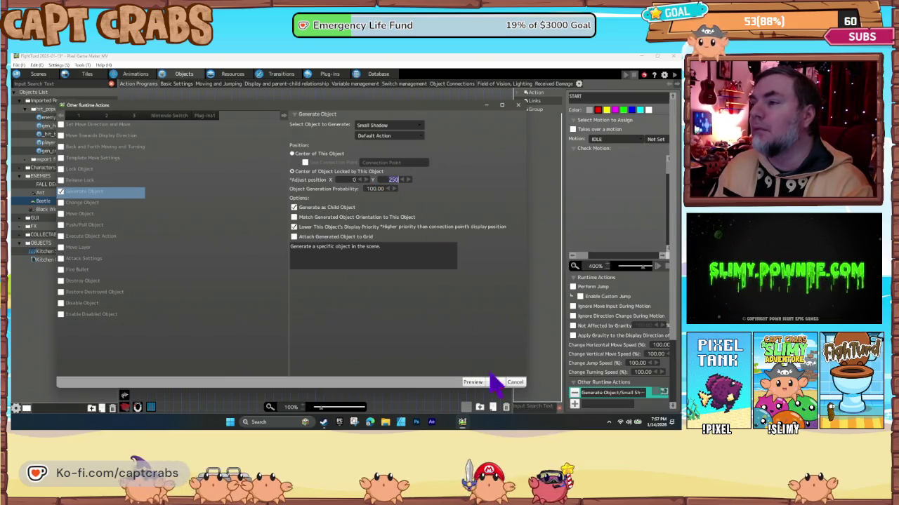
pyautogui.doubleClick(388, 179)
pyautogui.write('-150')
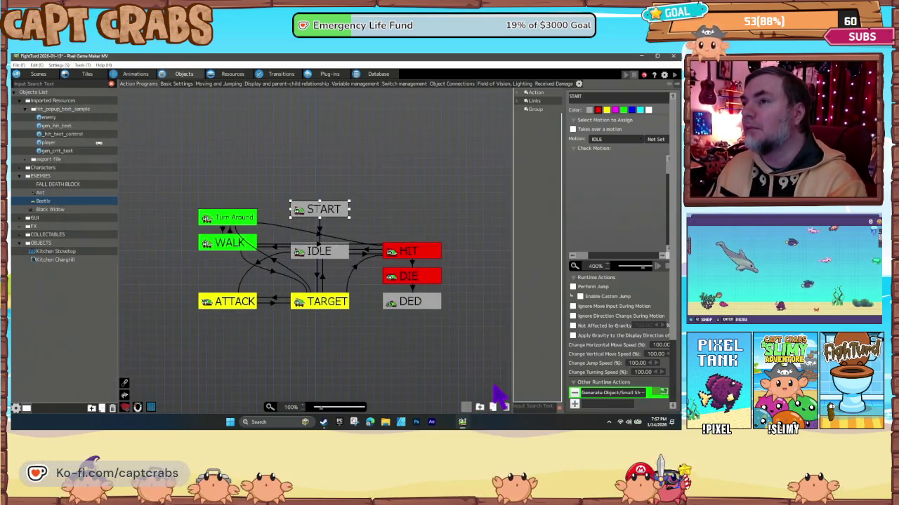
pyautogui.click(366, 363)
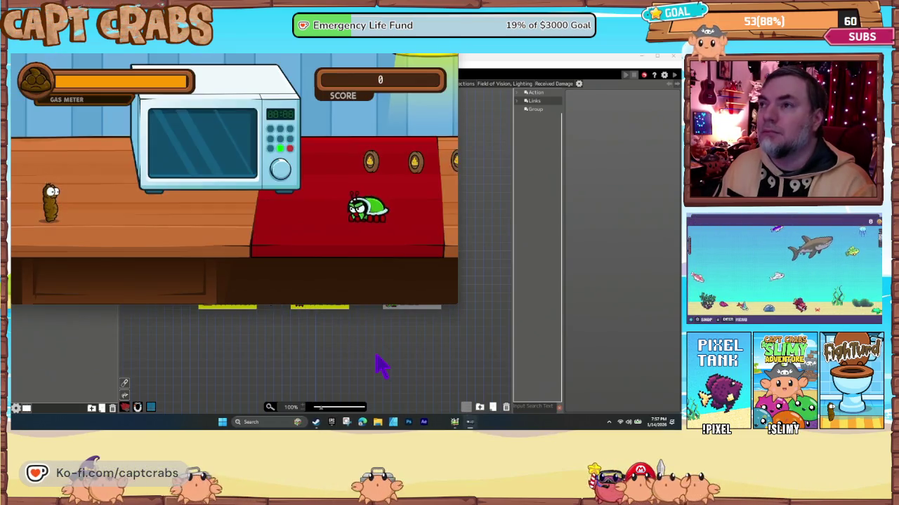
# Play the kitchen level, squashing a beetle and collecting coins for score 3, then exit.
pyautogui.press('Right')
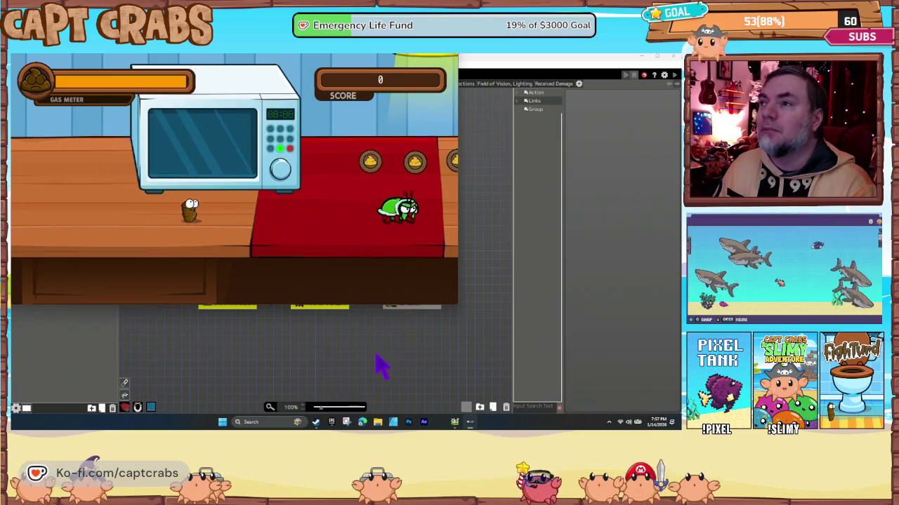
pyautogui.press('Right')
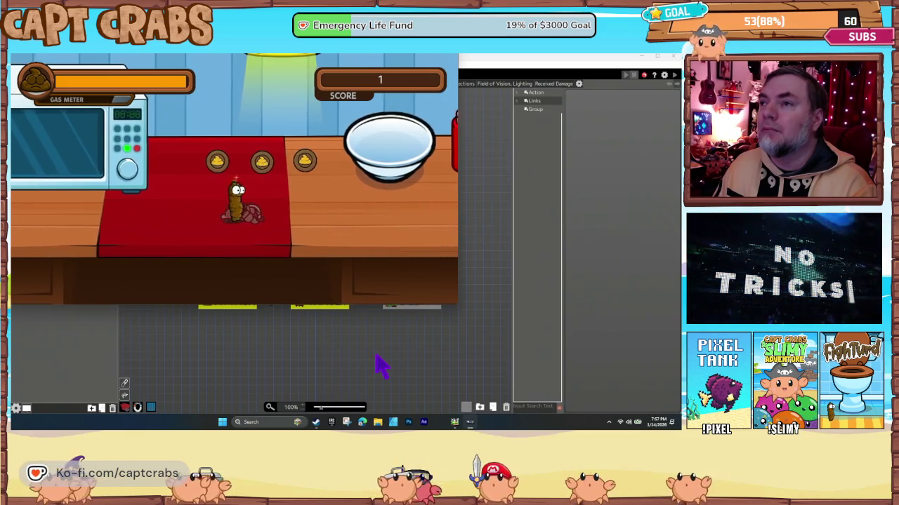
pyautogui.press('space')
pyautogui.press('Right')
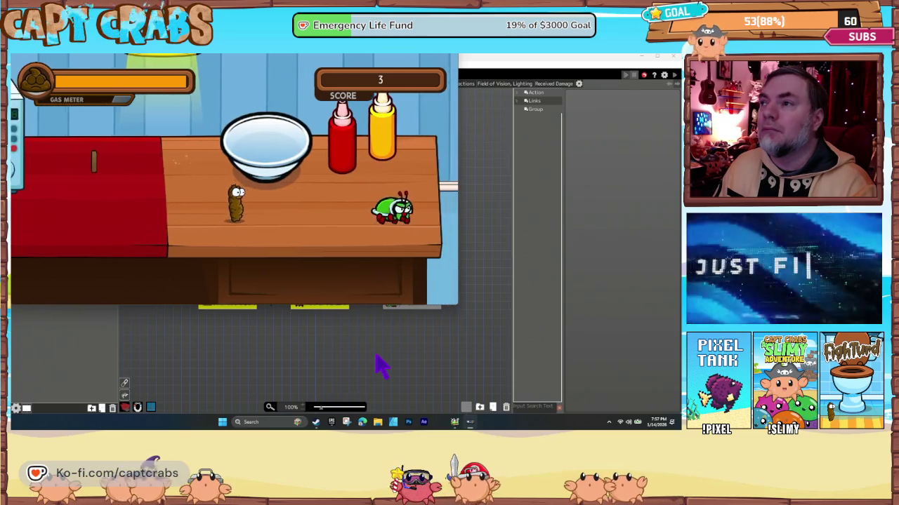
pyautogui.press('Right')
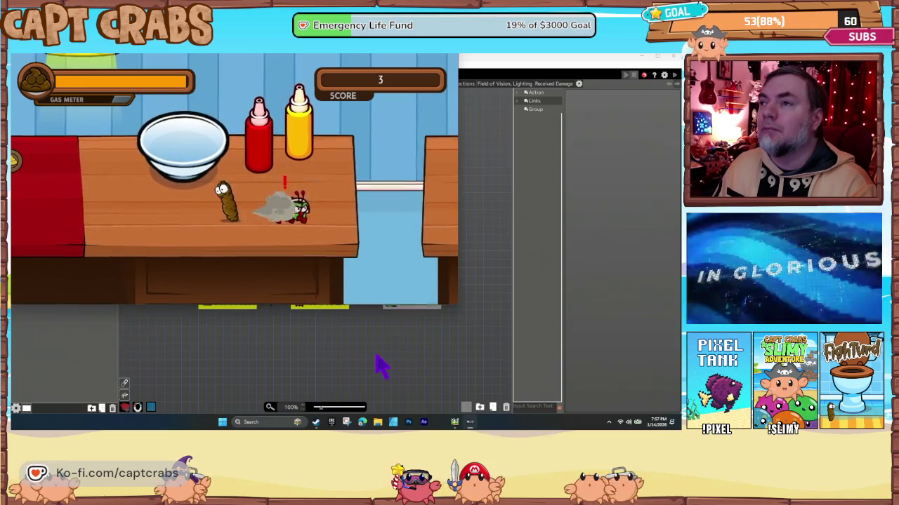
pyautogui.press('Escape')
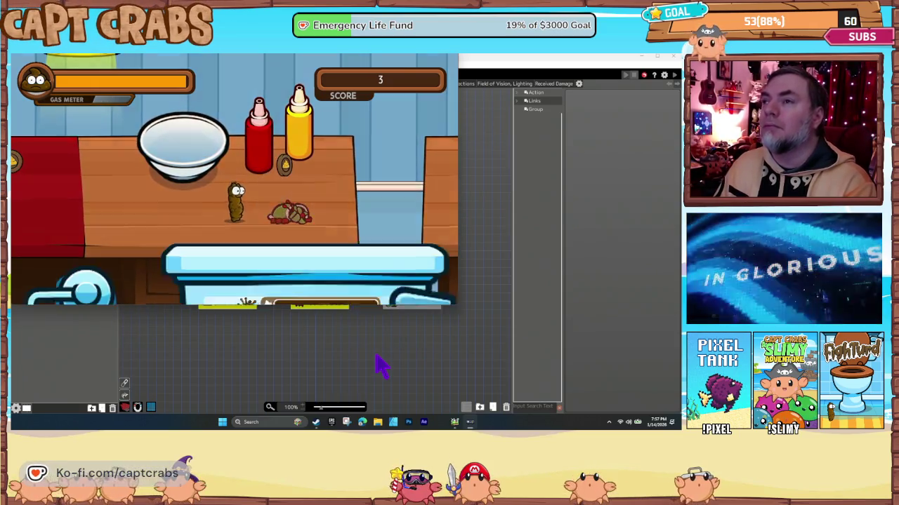
pyautogui.press('Down')
pyautogui.press('Down')
pyautogui.press('Down')
pyautogui.press('Down')
pyautogui.press('Return')
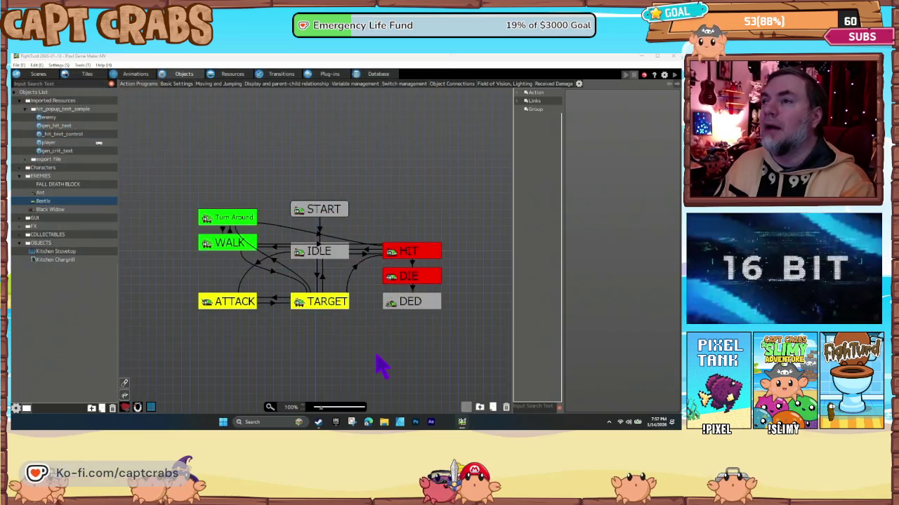
# Confirm the START state generates the Small Shadow, then save the project with Ctrl+S.
pyautogui.click(315, 214)
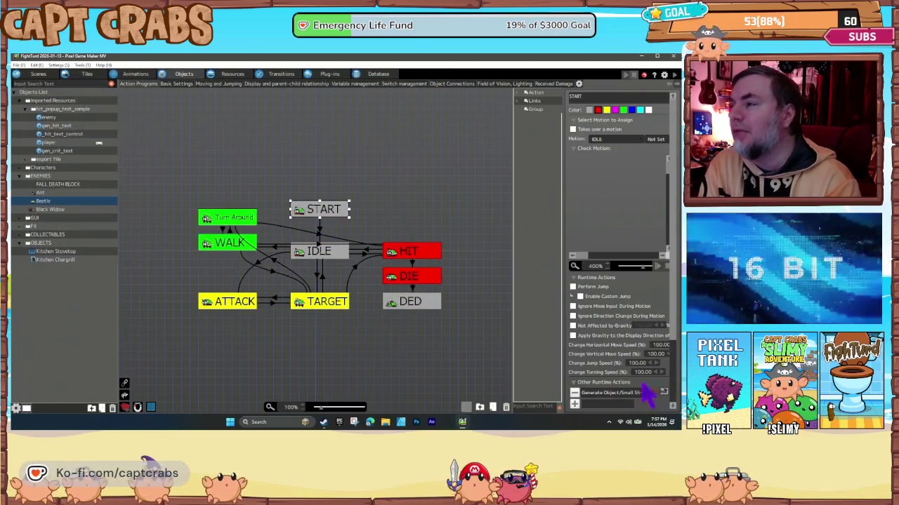
pyautogui.doubleClick(608, 392)
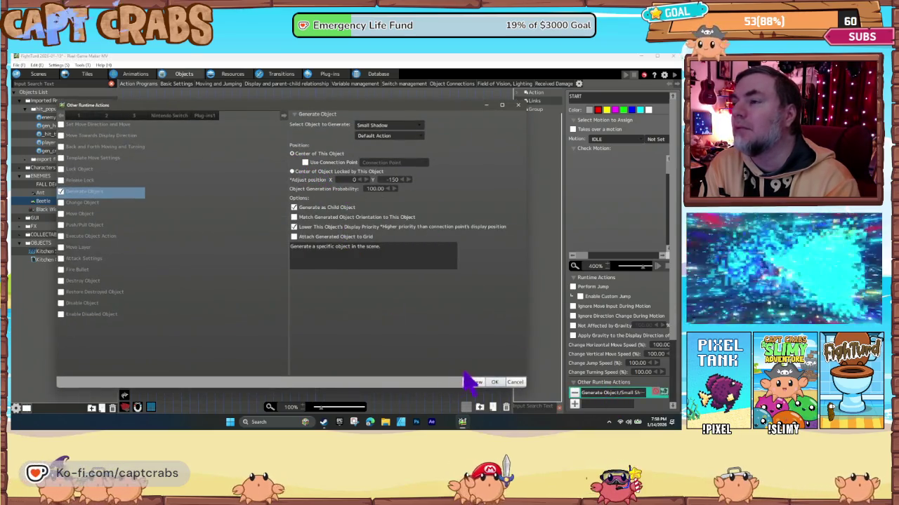
pyautogui.click(497, 383)
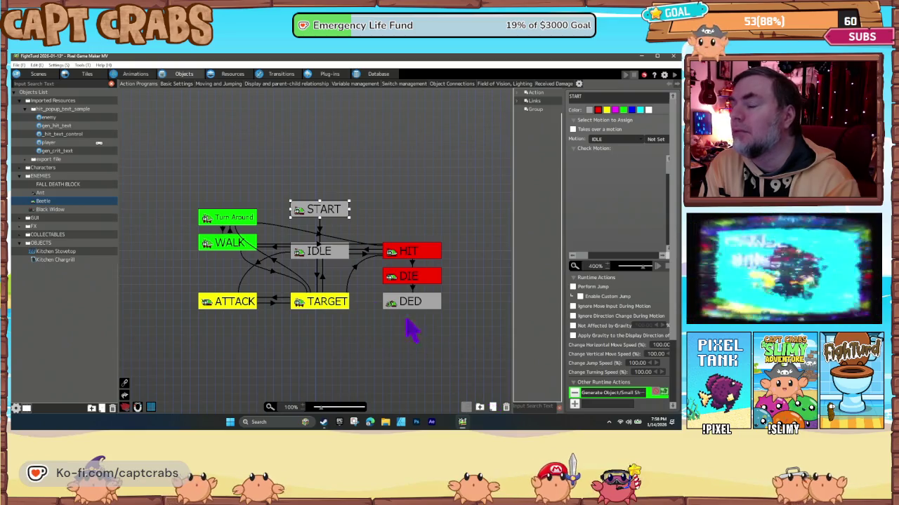
pyautogui.click(216, 277)
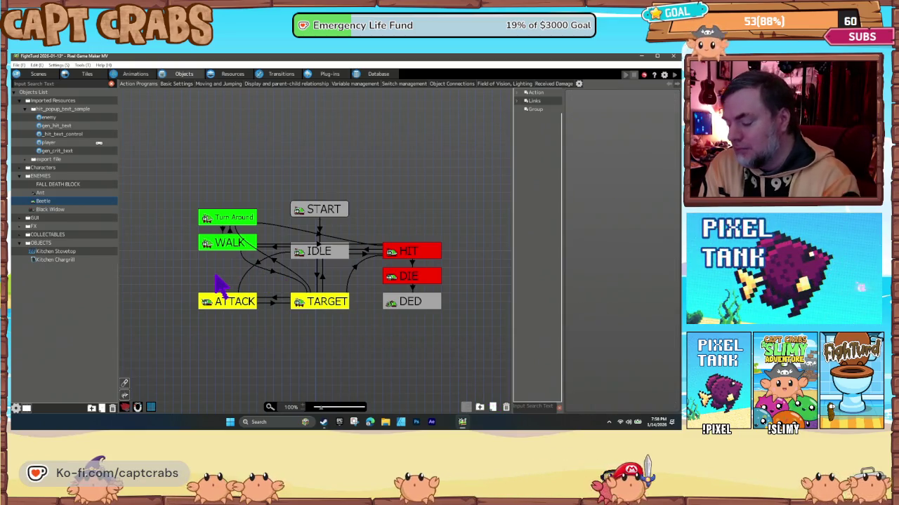
pyautogui.hotkey('ctrl', 's')
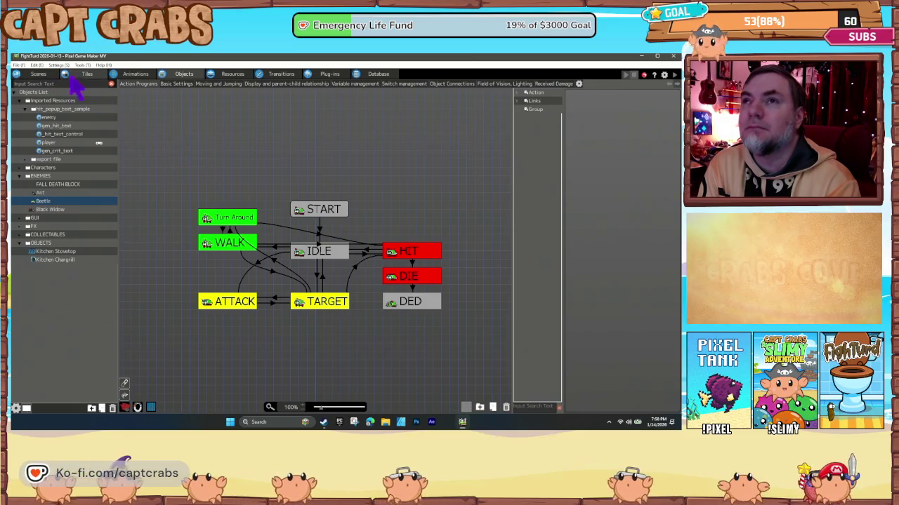
pyautogui.click(38, 73)
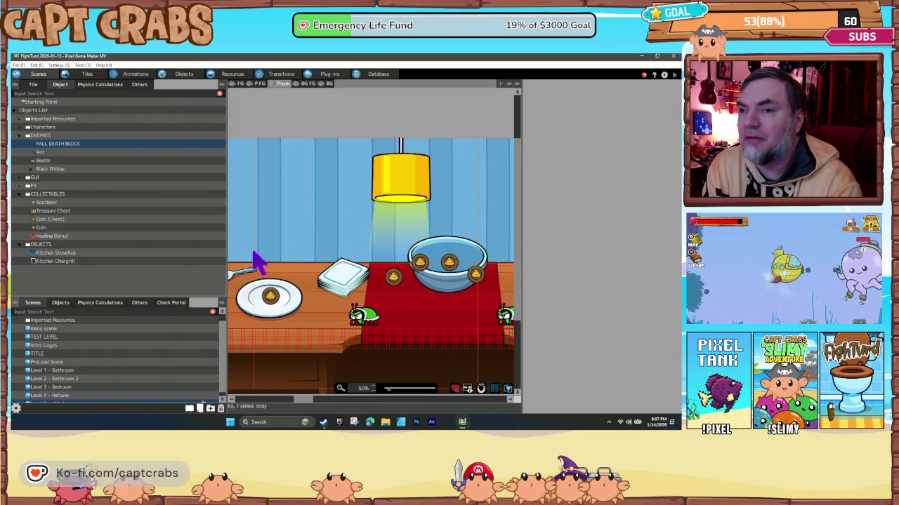
# Scroll down the list while placing beetles and coins on the kitchen counter.
pyautogui.scroll(-1, 116, 372)
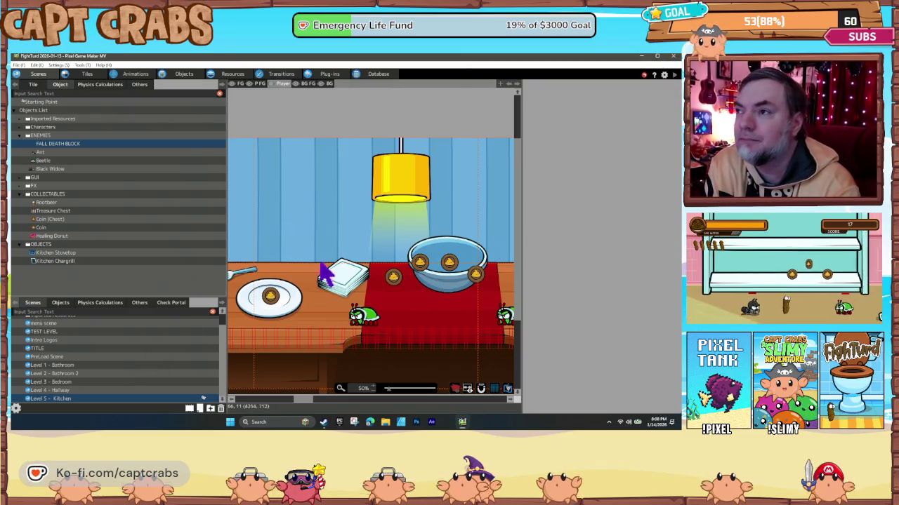
# Place a Healing Donut inside the bowl on the kitchen counter, then glance at Steam downloads.
pyautogui.hscroll(-10, 315, 304)
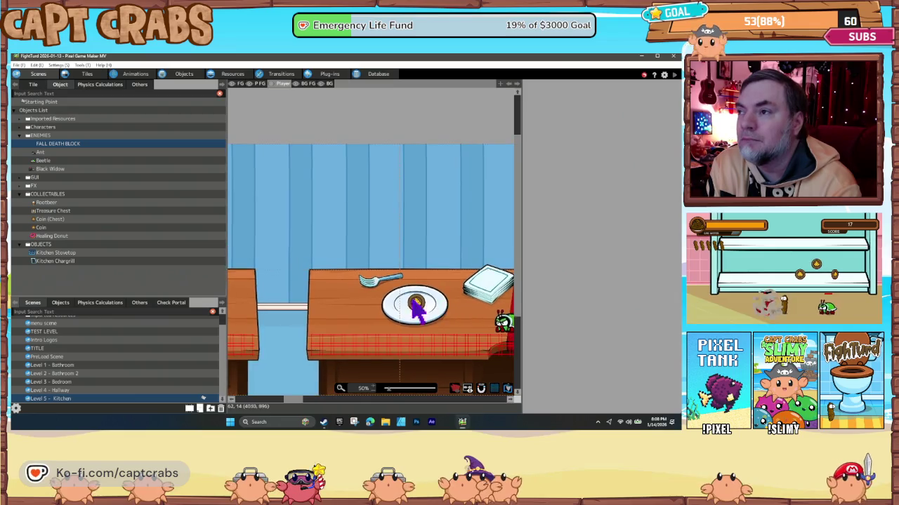
pyautogui.hscroll(-14, 385, 295)
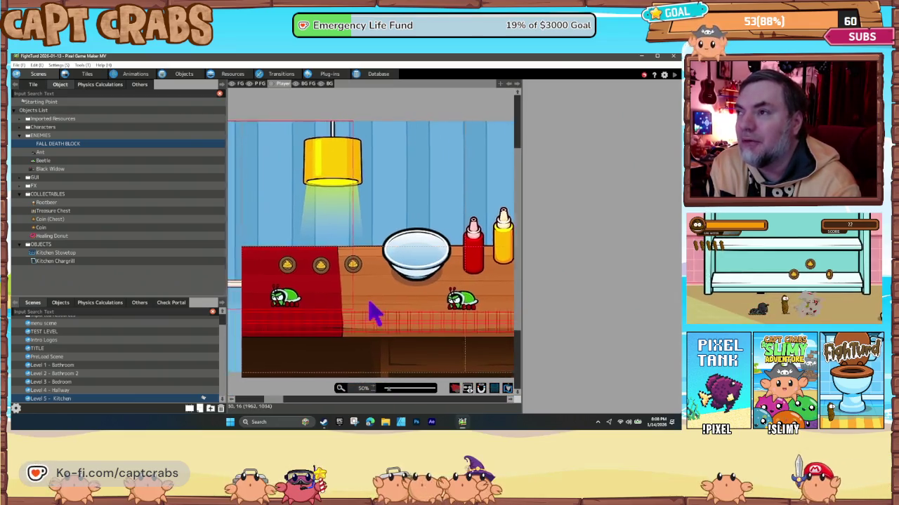
pyautogui.click(50, 236)
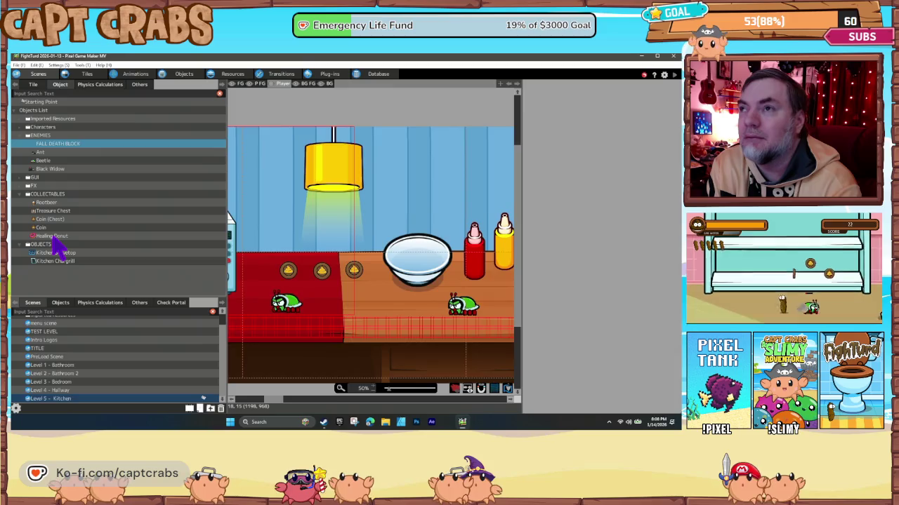
pyautogui.hscroll(-10, 335, 273)
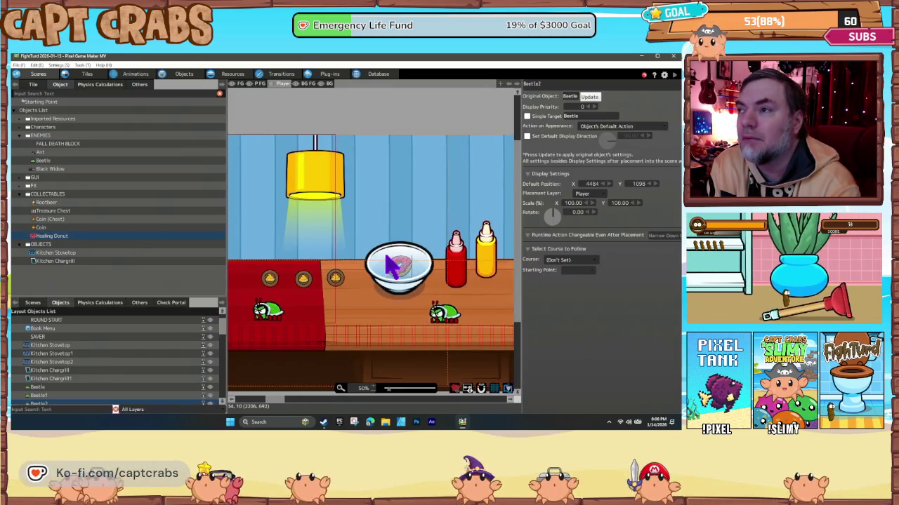
pyautogui.click(391, 267)
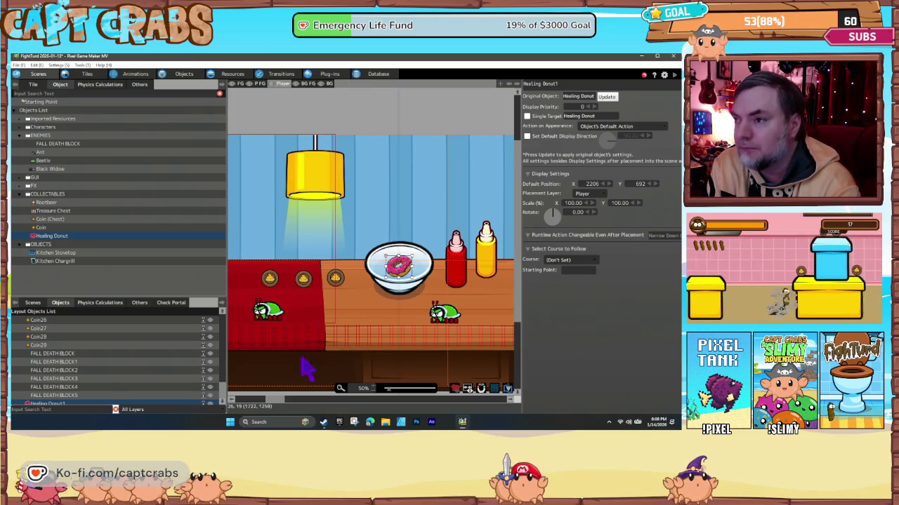
pyautogui.click(323, 422)
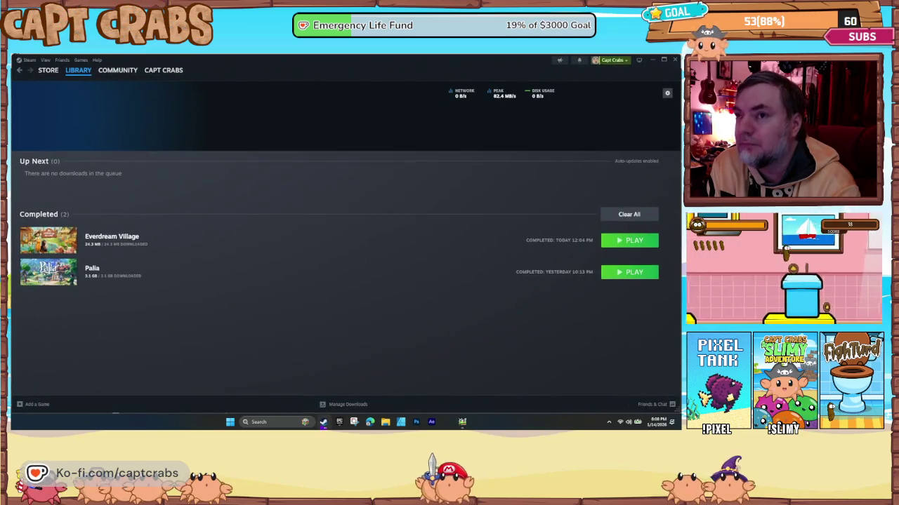
pyautogui.click(323, 422)
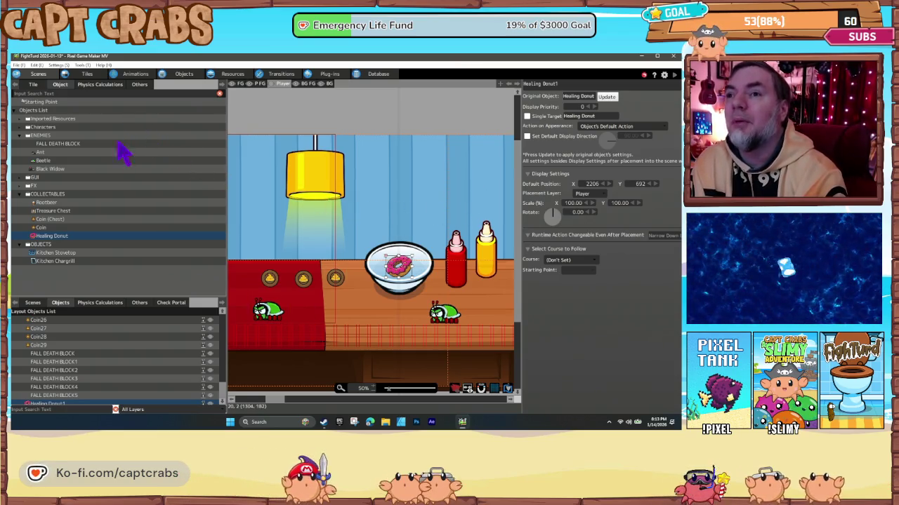
# Open Level 1 - Bathroom and scroll through its placed objects list.
pyautogui.click(33, 303)
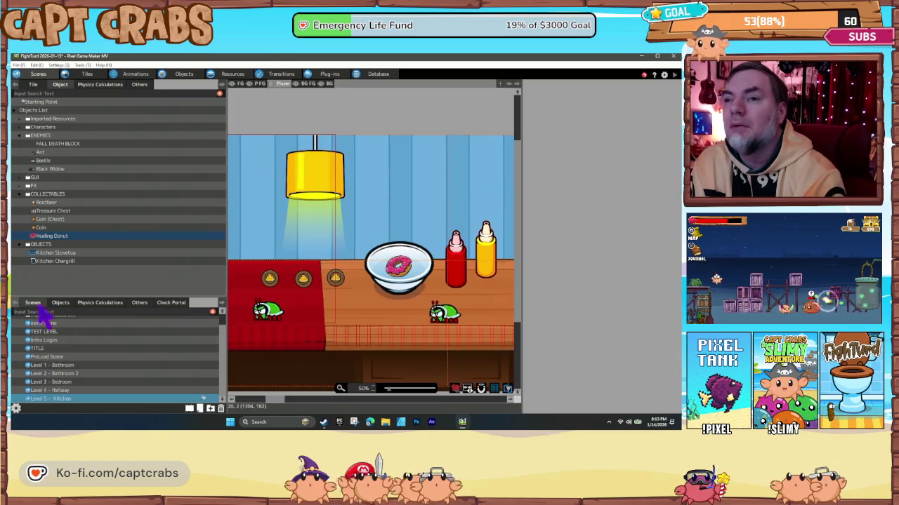
pyautogui.click(62, 366)
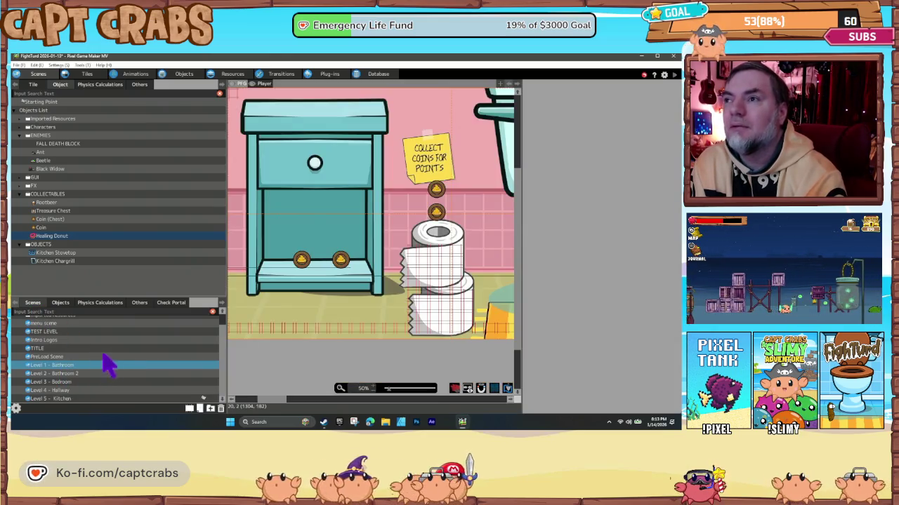
pyautogui.click(60, 302)
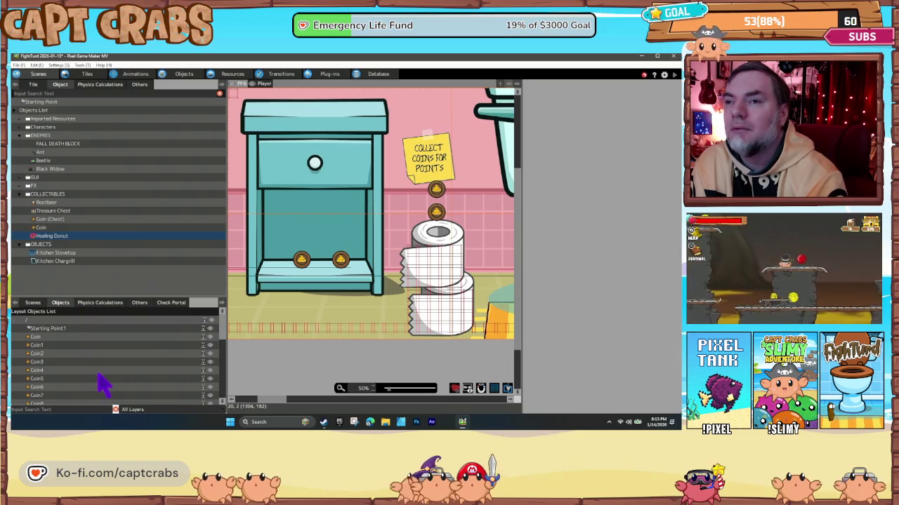
pyautogui.scroll(-3, 98, 372)
pyautogui.scroll(-10, 104, 384)
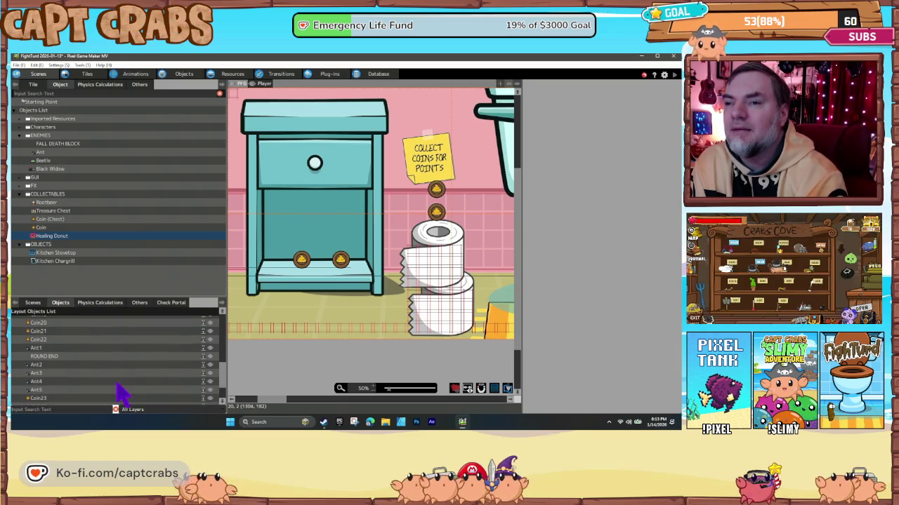
pyautogui.scroll(-1, 119, 391)
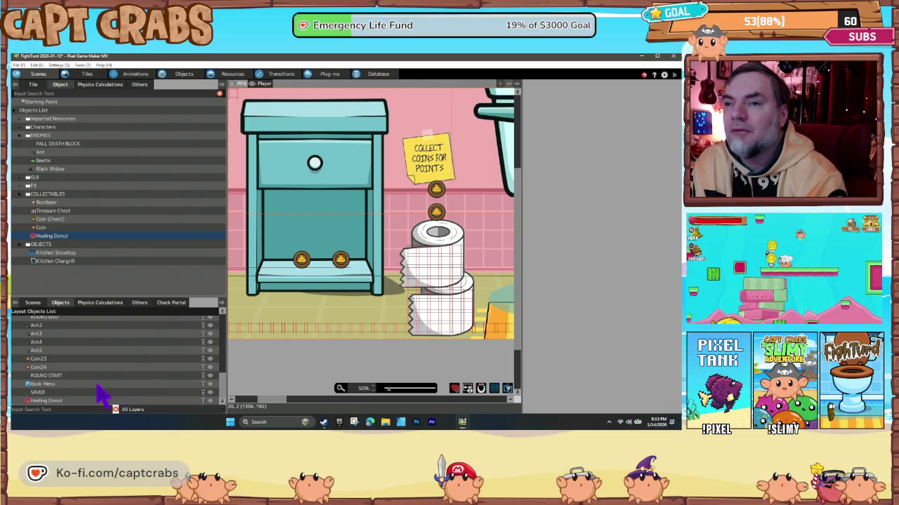
pyautogui.scroll(6, 80, 392)
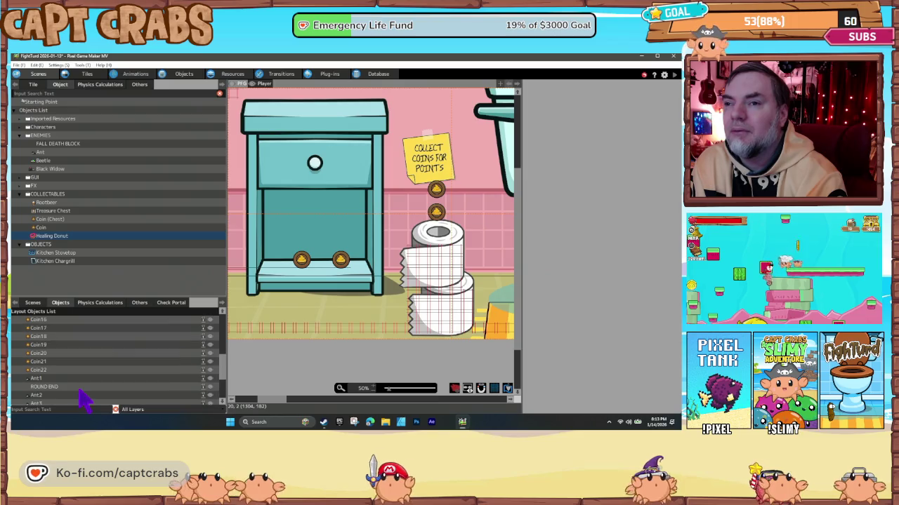
pyautogui.scroll(5, 83, 397)
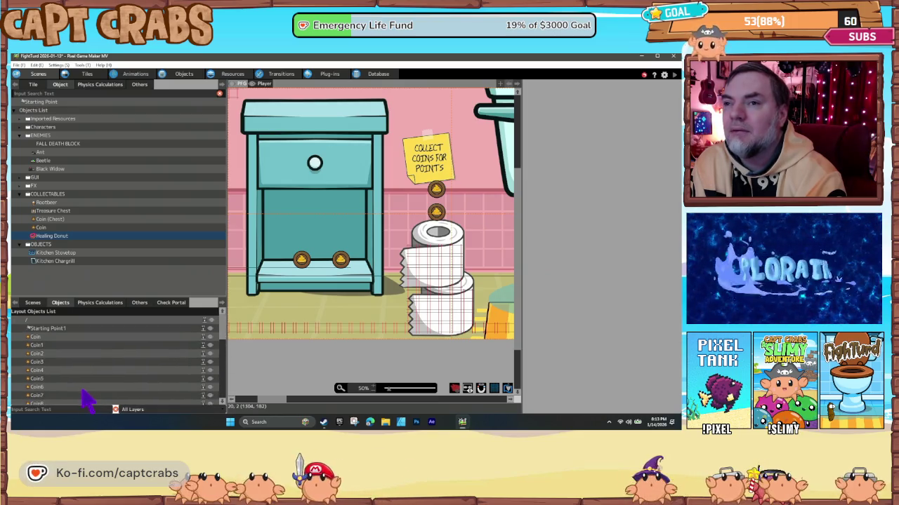
# Switch to the Objects editor and collapse the Imported Resources folder.
pyautogui.click(33, 303)
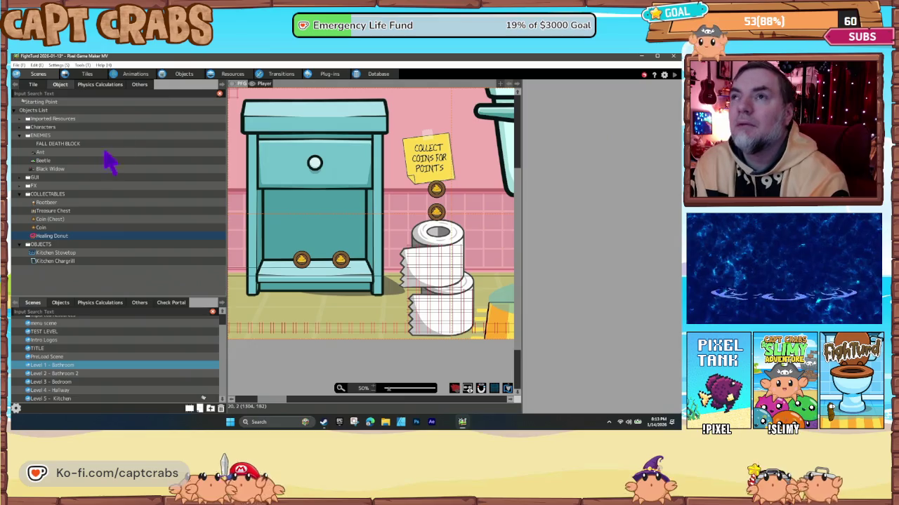
pyautogui.click(180, 74)
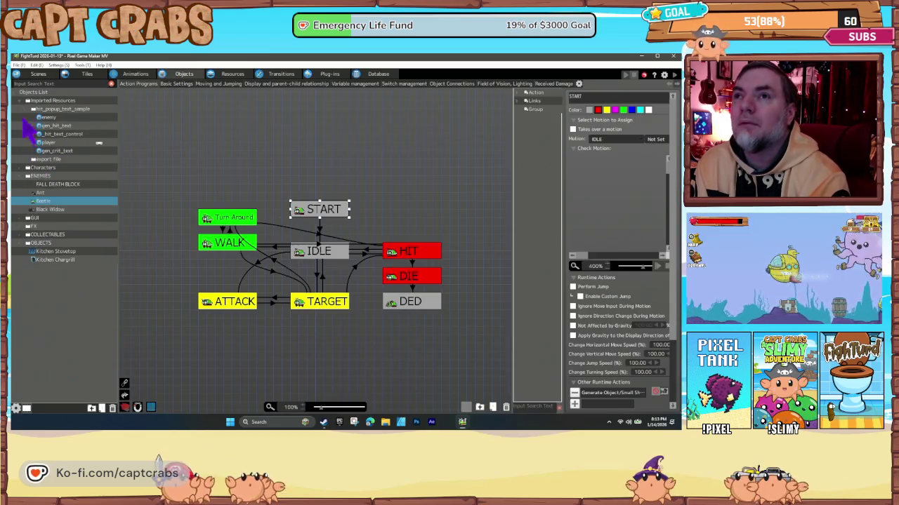
pyautogui.click(26, 101)
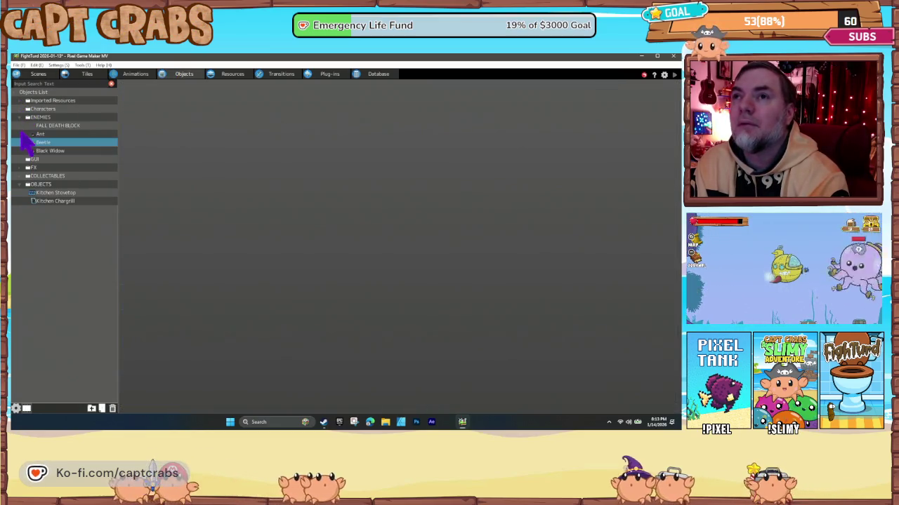
# Expand the GUI objects folder, open Gas Meter's action program, then view Life Bar's 5-to-0 states.
pyautogui.click(28, 159)
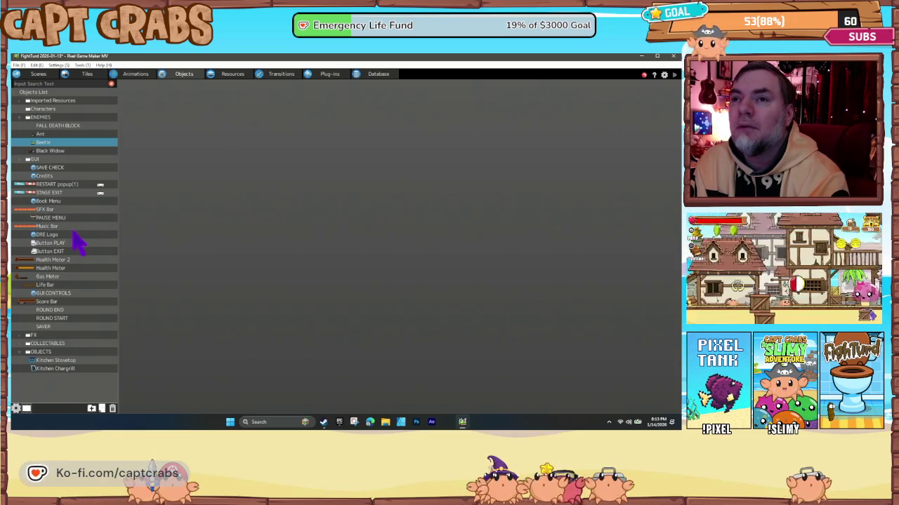
pyautogui.click(75, 276)
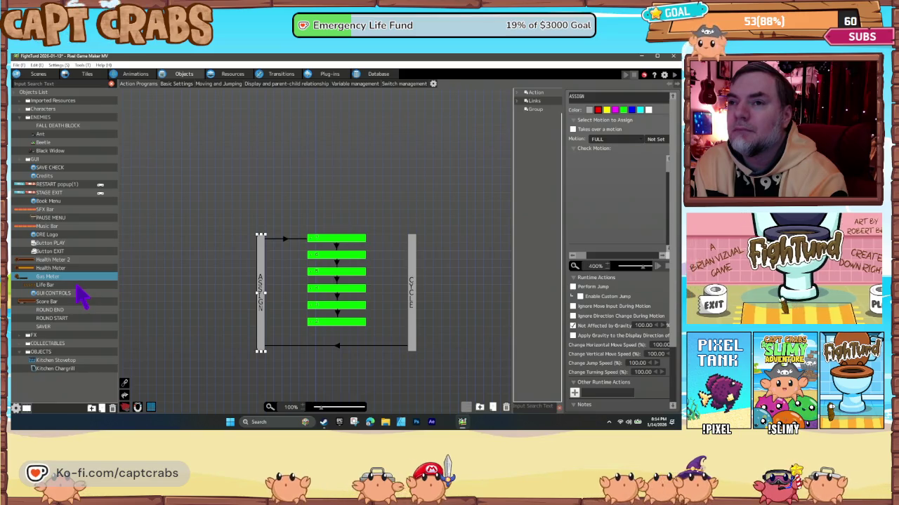
pyautogui.click(77, 287)
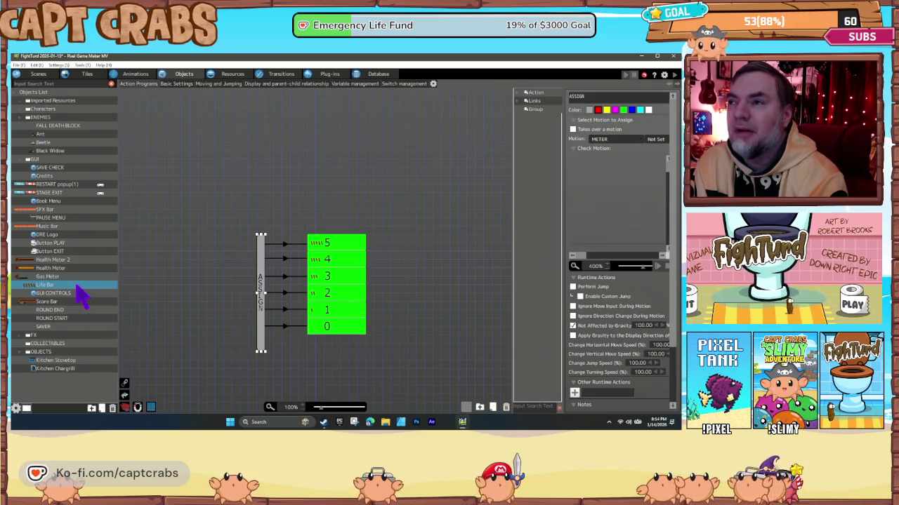
# Reopen Gas Meter's action program and open the ASSIGN link's 1P Gas Meter variable condition.
pyautogui.click(74, 277)
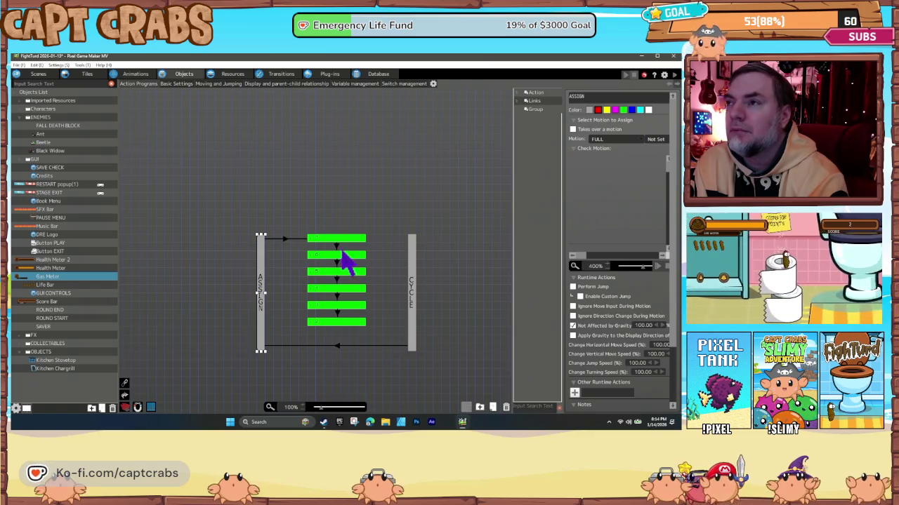
pyautogui.click(283, 239)
pyautogui.doubleClick(611, 226)
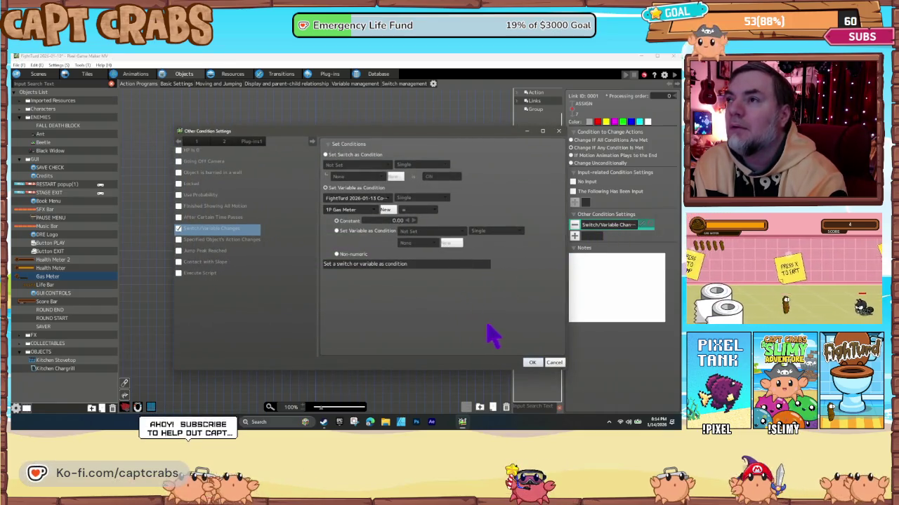
pyautogui.click(556, 364)
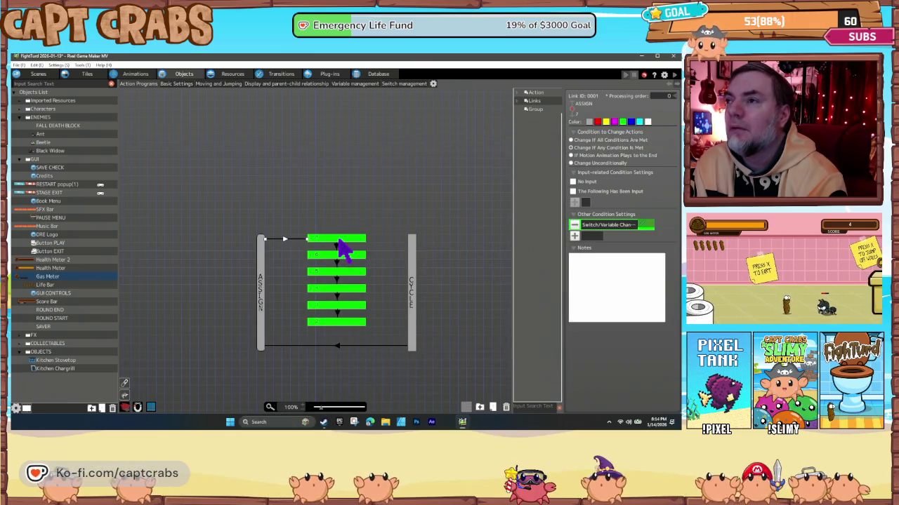
pyautogui.click(341, 249)
pyautogui.click(288, 242)
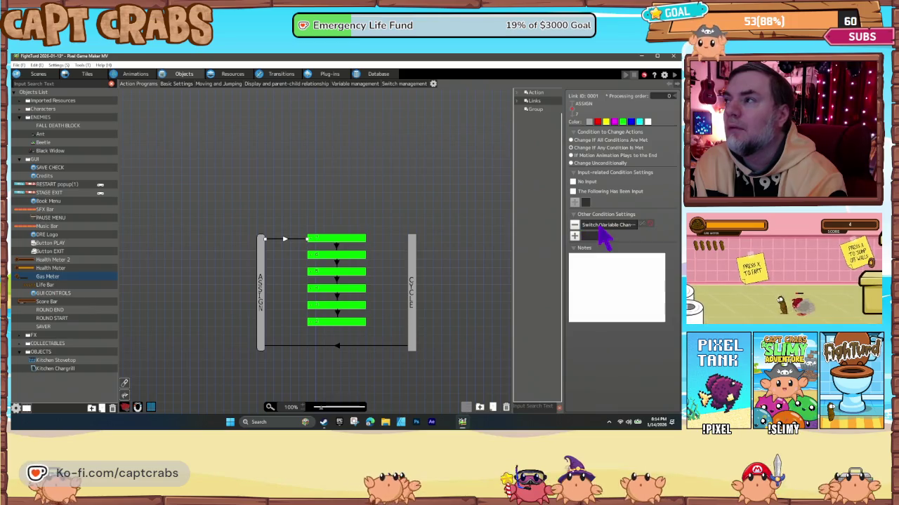
pyautogui.doubleClick(603, 225)
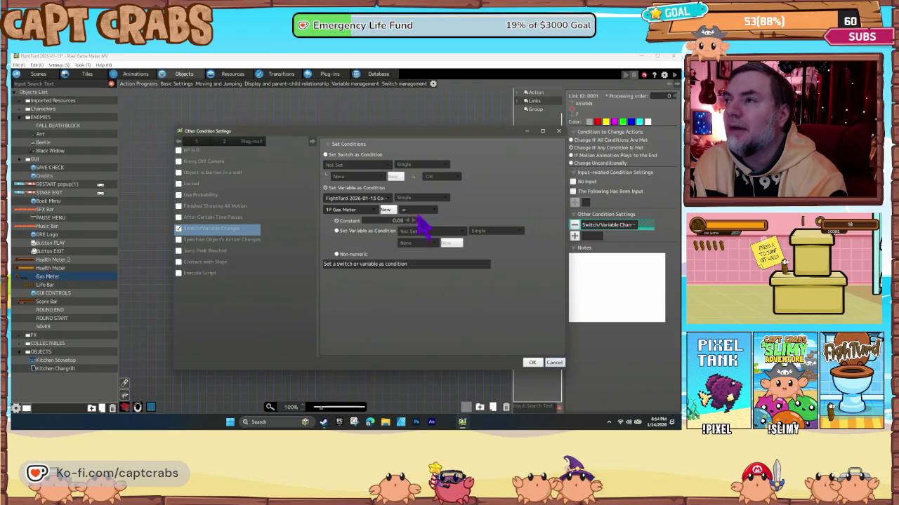
pyautogui.click(555, 363)
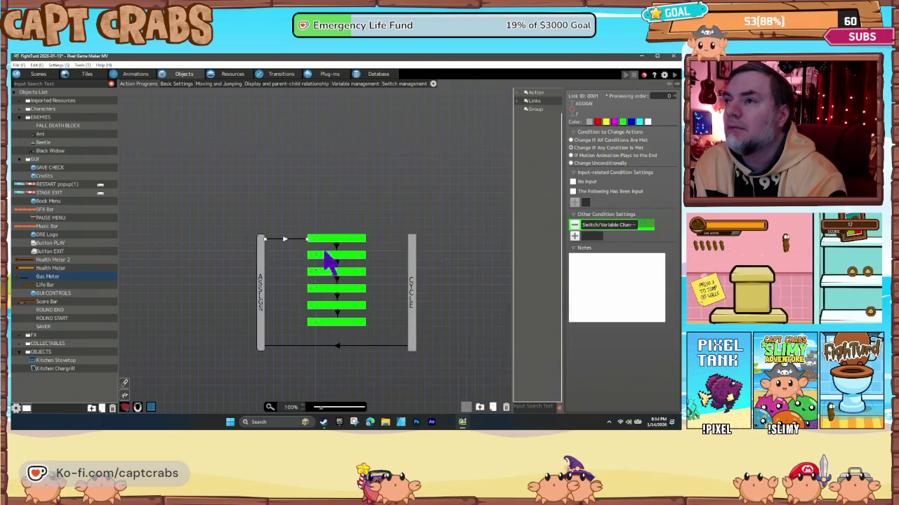
pyautogui.click(338, 244)
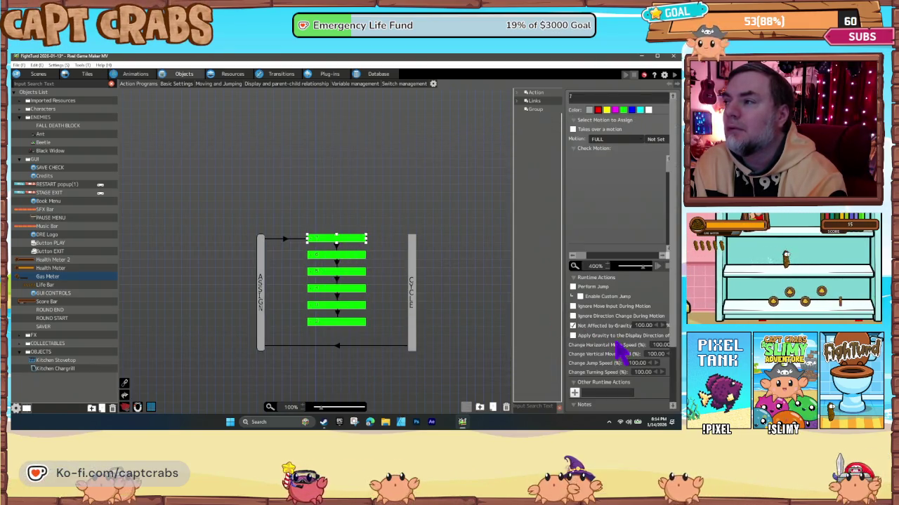
pyautogui.scroll(-3, 611, 355)
pyautogui.scroll(-1, 607, 358)
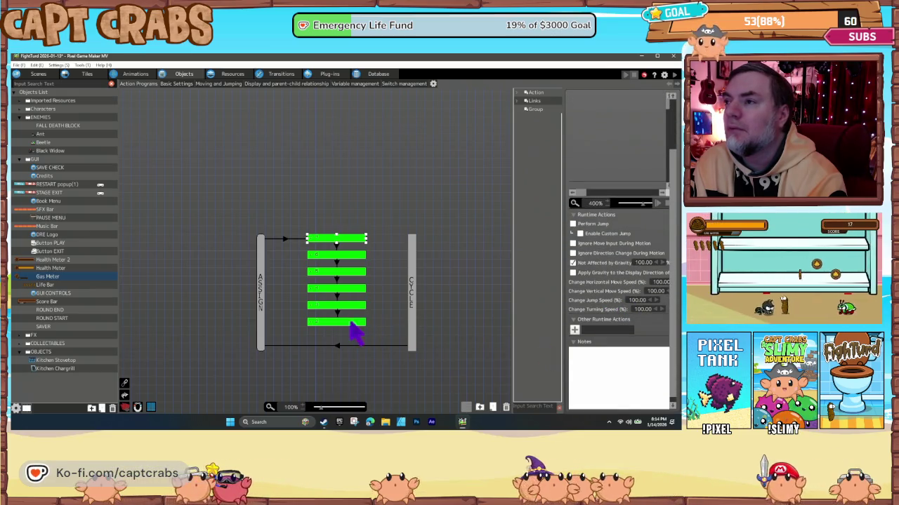
pyautogui.click(411, 309)
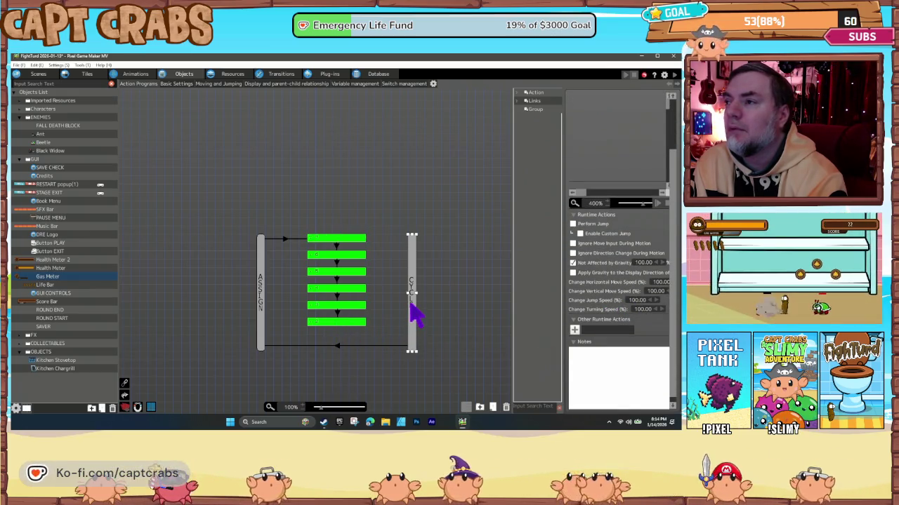
pyautogui.click(338, 346)
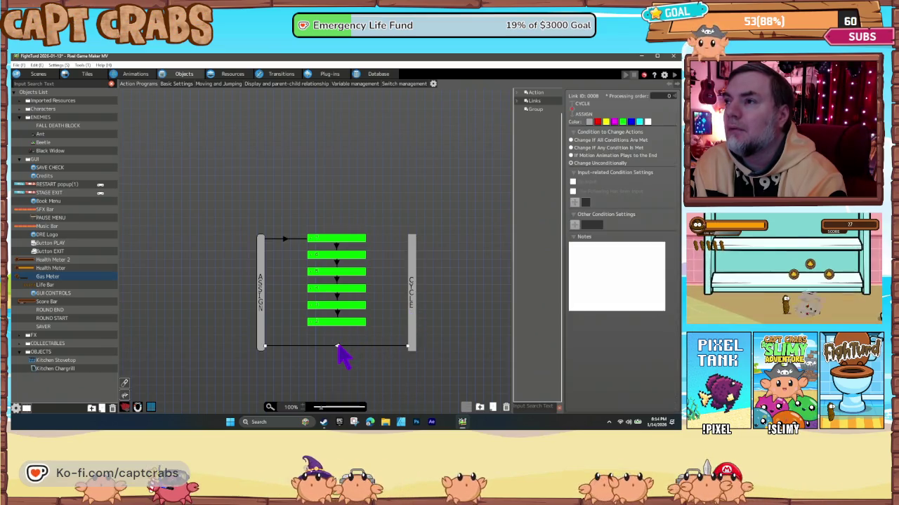
pyautogui.click(412, 319)
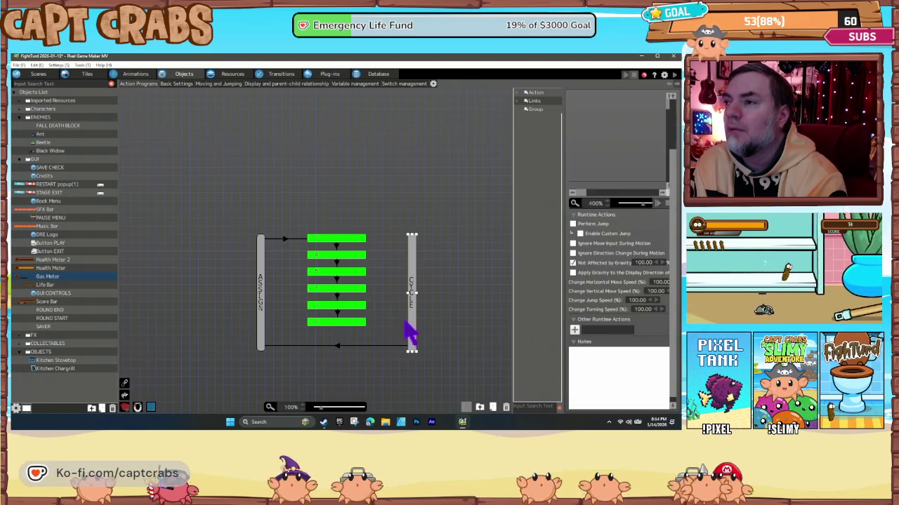
pyautogui.click(345, 323)
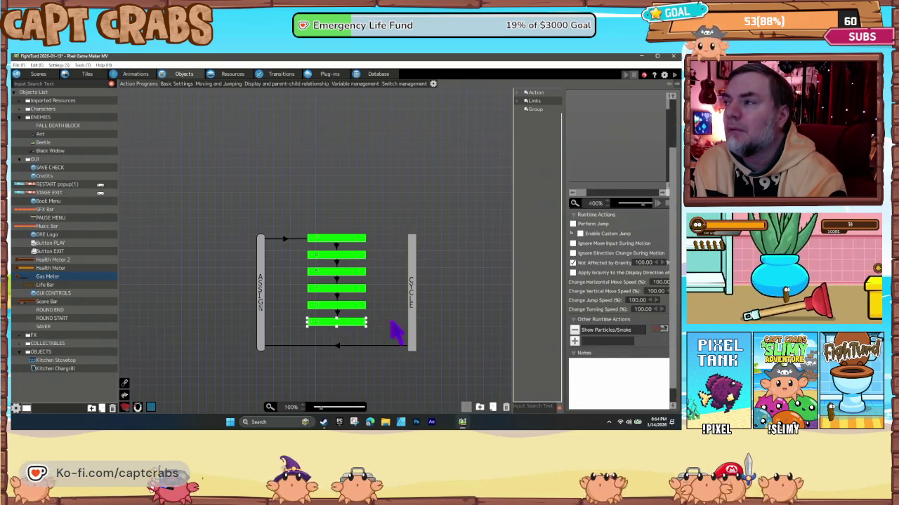
pyautogui.doubleClick(608, 333)
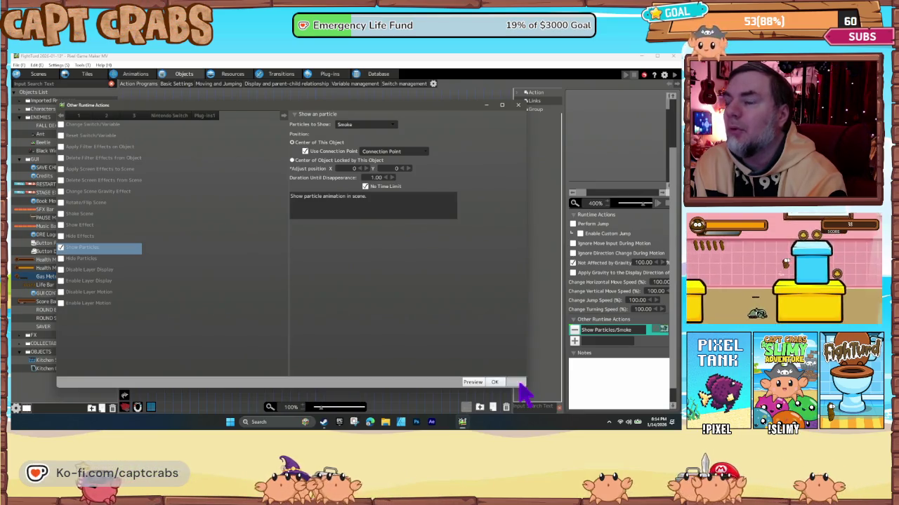
pyautogui.click(517, 382)
pyautogui.click(345, 307)
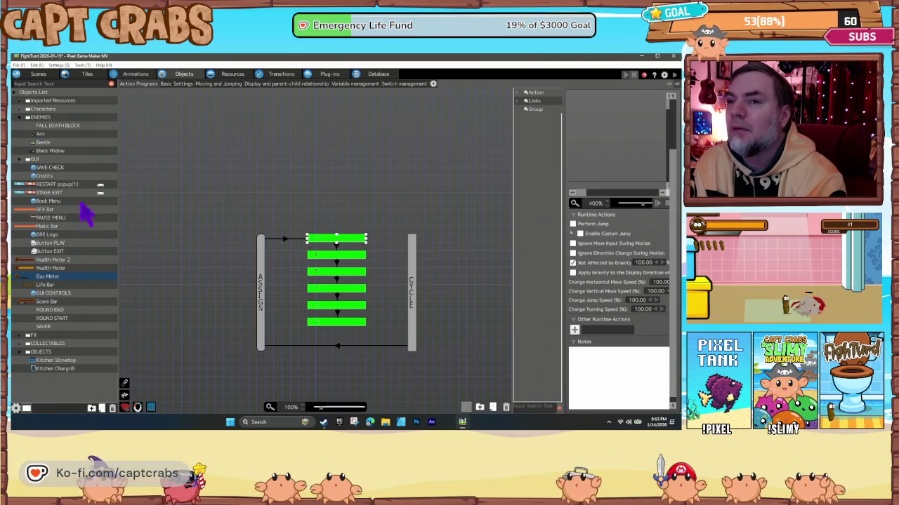
# Set TEST LEVEL as the start scene and launch a playtest with F5.
pyautogui.click(39, 74)
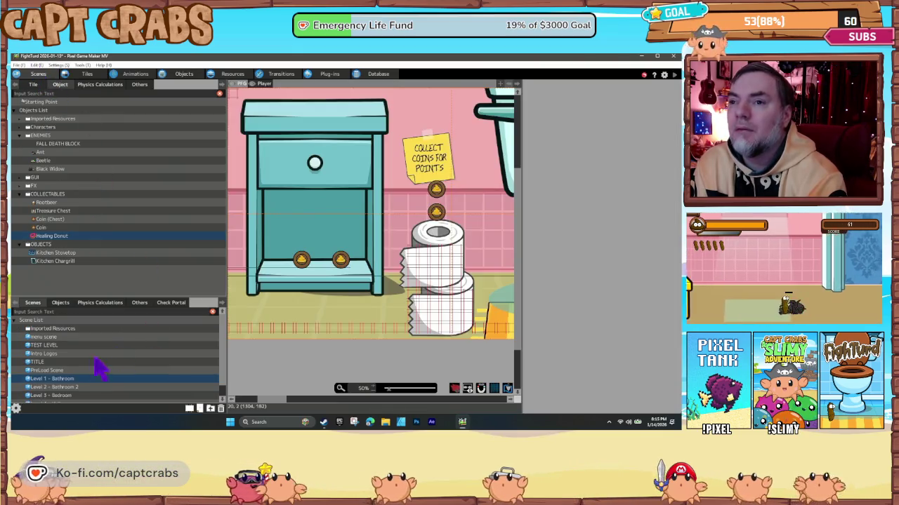
pyautogui.rightClick(53, 383)
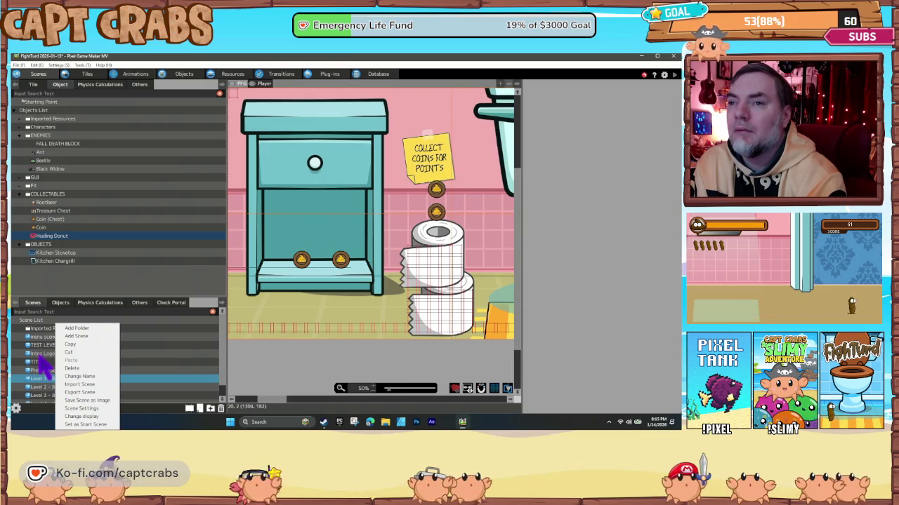
pyautogui.click(49, 346)
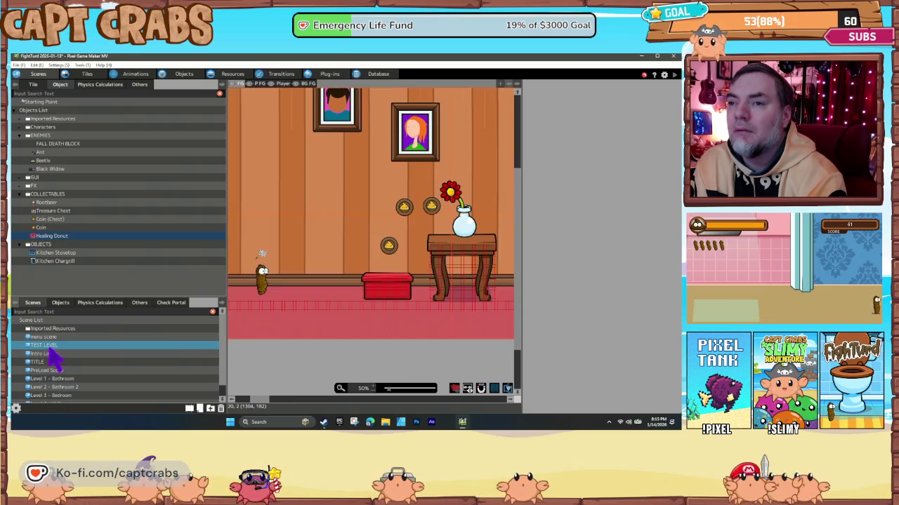
pyautogui.rightClick(51, 357)
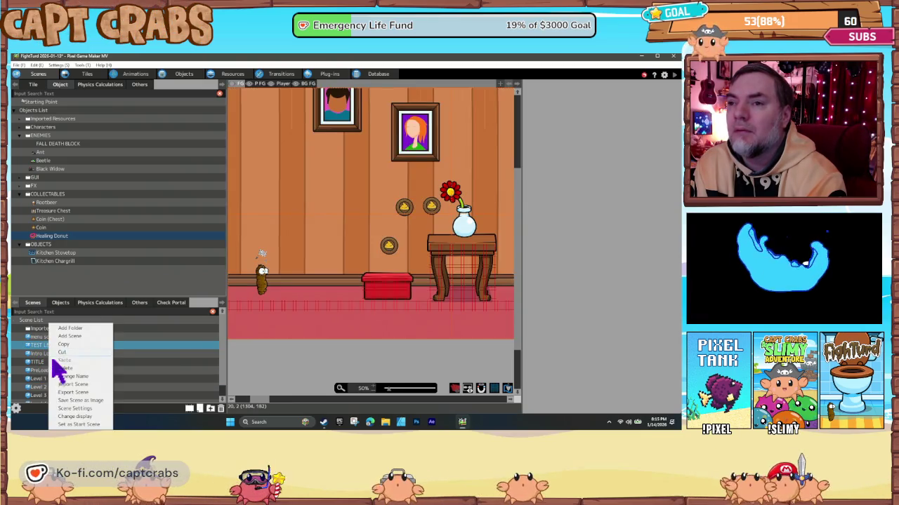
pyautogui.click(85, 423)
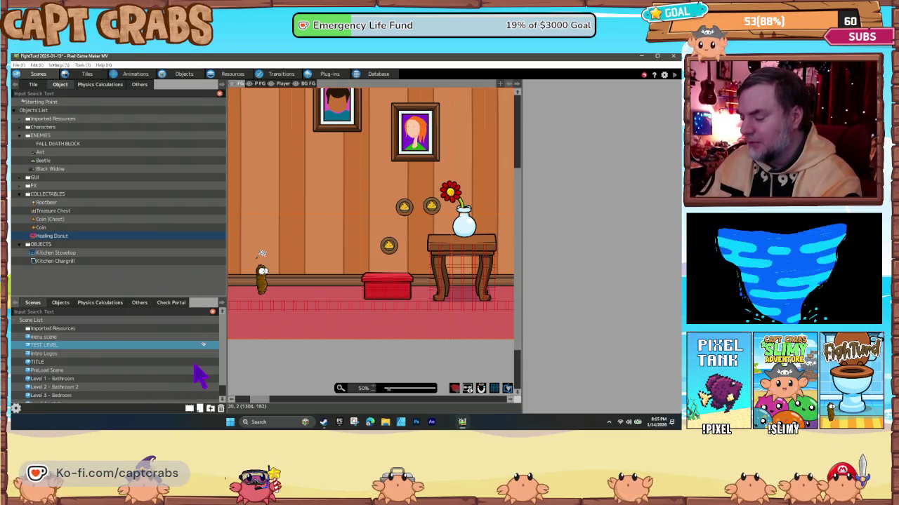
pyautogui.press('F5')
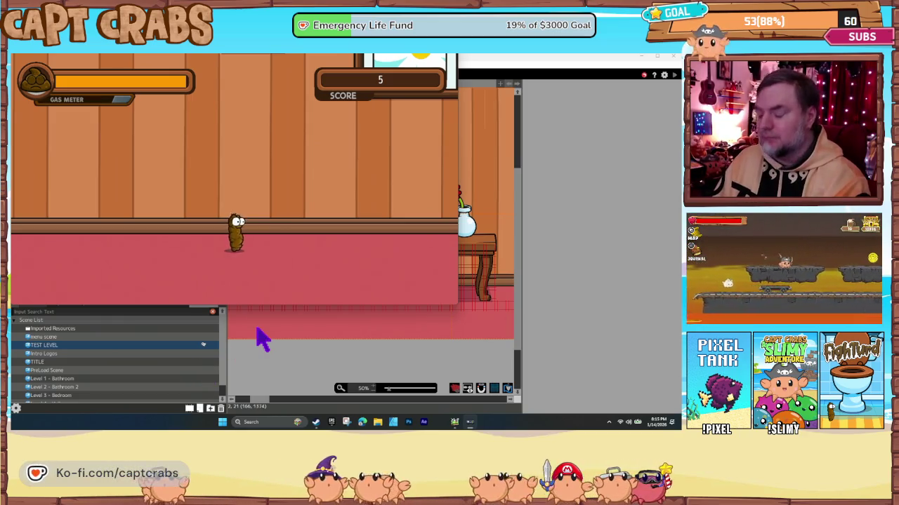
pyautogui.press('Escape')
pyautogui.press('Down')
pyautogui.press('Down')
pyautogui.press('Down')
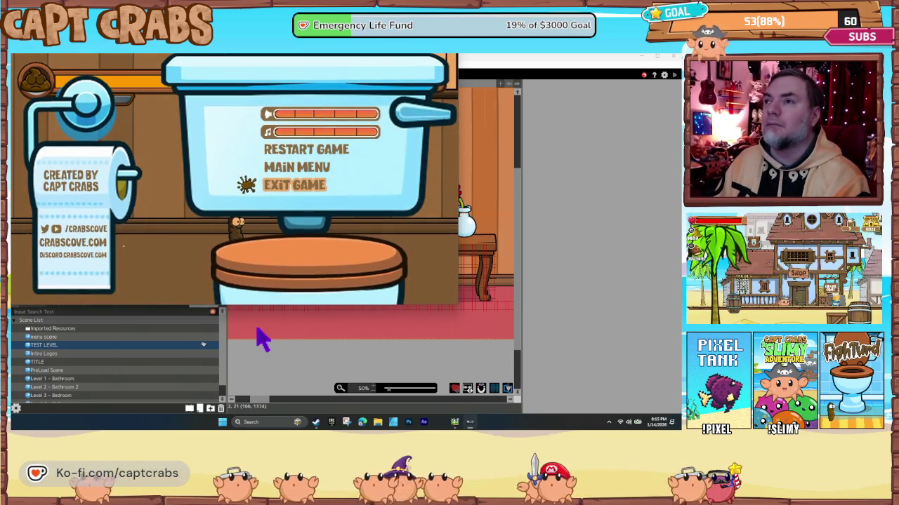
pyautogui.press('Return')
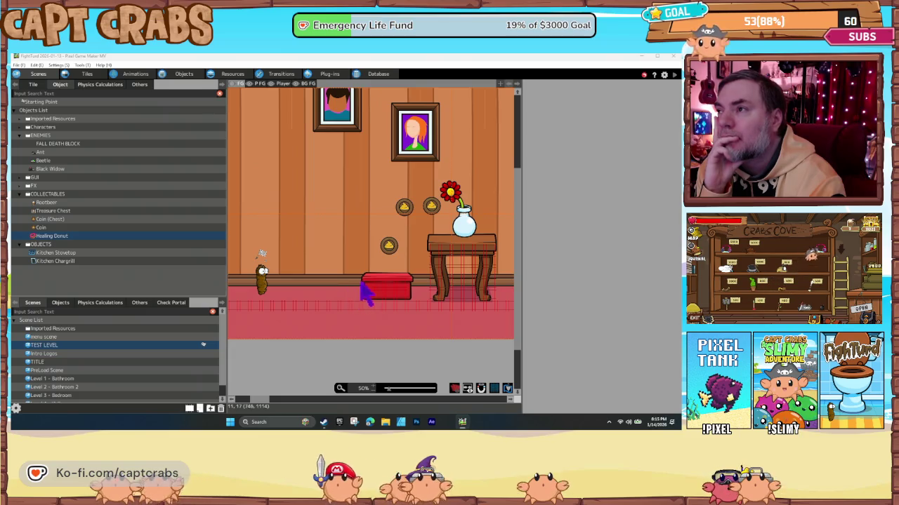
# Erase the red cushion, table and flower vase tiles from the TEST LEVEL room.
pyautogui.click(282, 85)
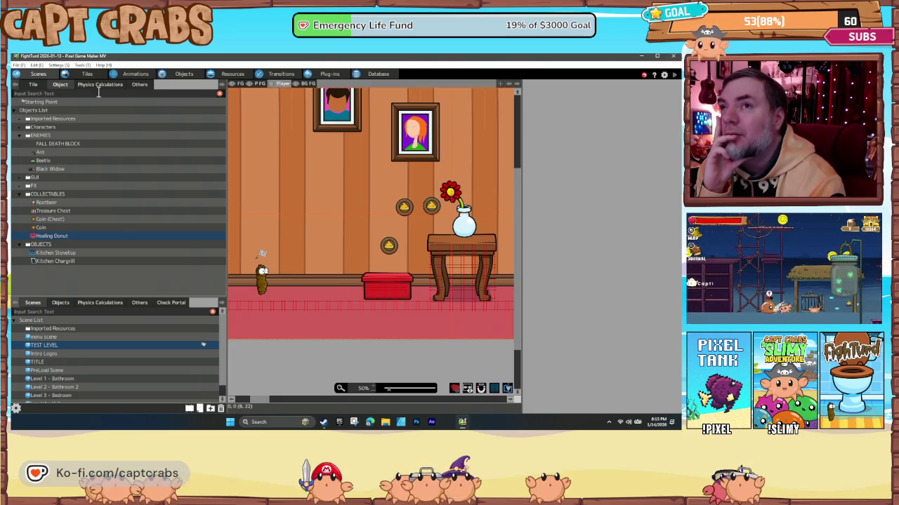
pyautogui.click(35, 84)
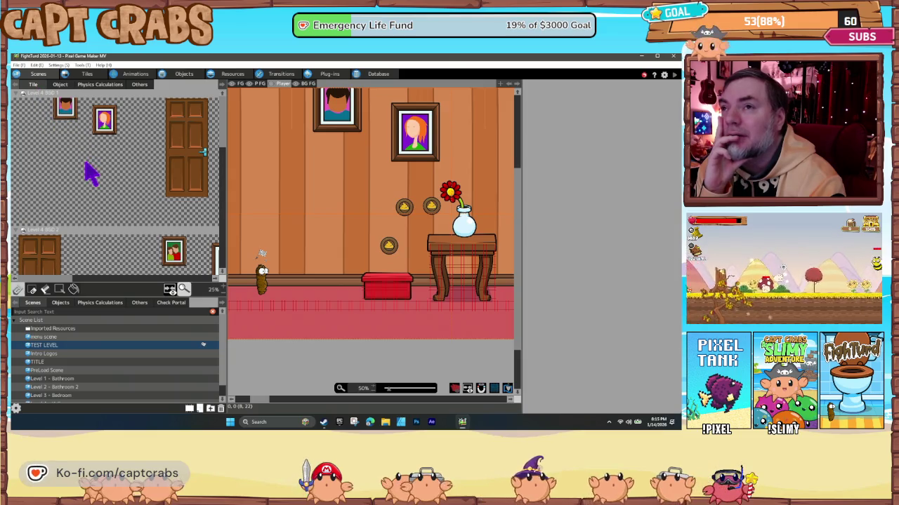
pyautogui.click(60, 290)
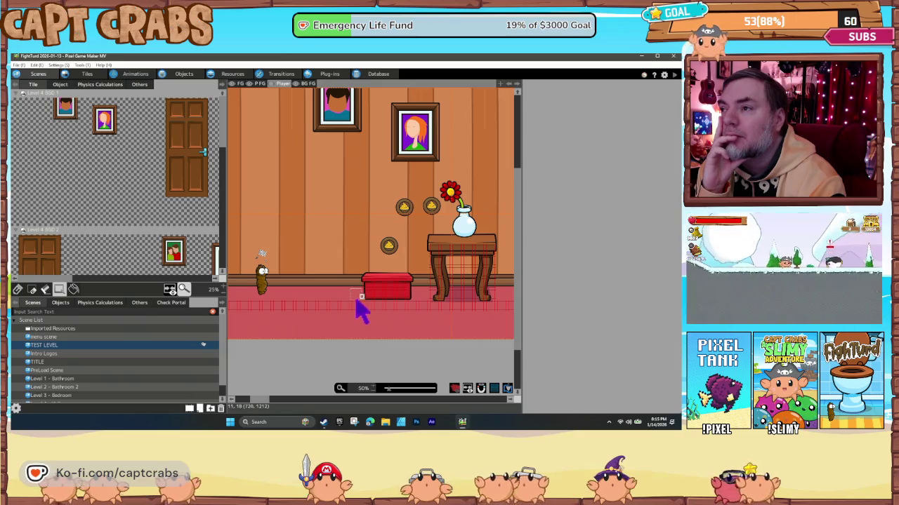
pyautogui.moveTo(415, 295); pyautogui.dragTo(489, 275)
pyautogui.moveTo(507, 238); pyautogui.dragTo(511, 178)
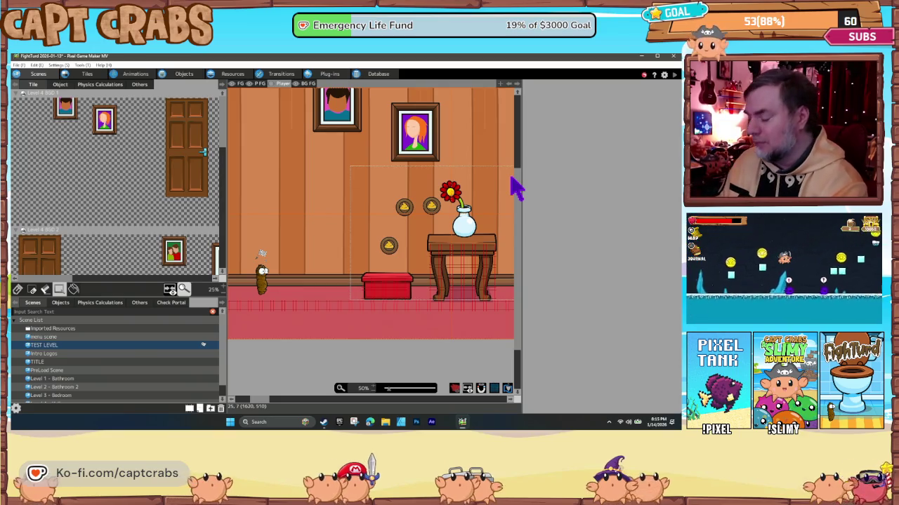
pyautogui.press('Delete')
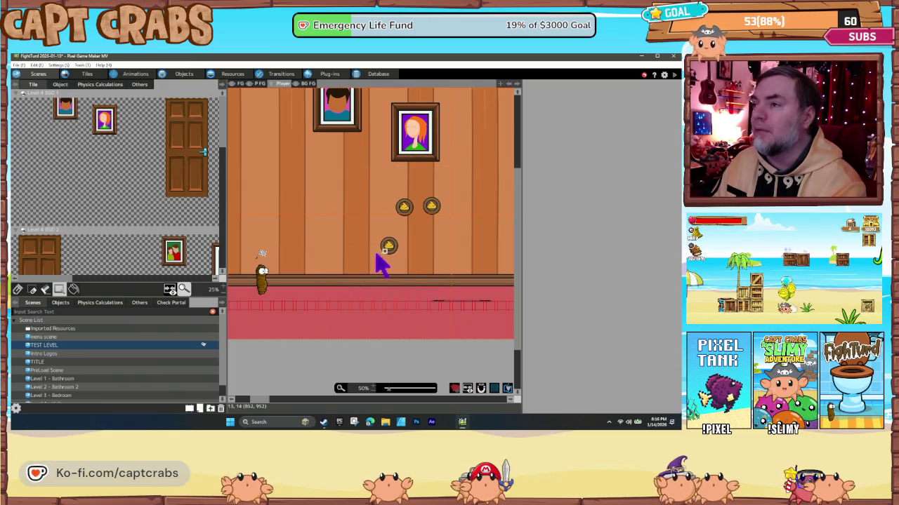
# Pan right past the door, bookshelf and sunset painting, and zoom out to 25%.
pyautogui.moveTo(380, 261); pyautogui.dragTo(261, 270)
pyautogui.moveTo(354, 275); pyautogui.dragTo(237, 275)
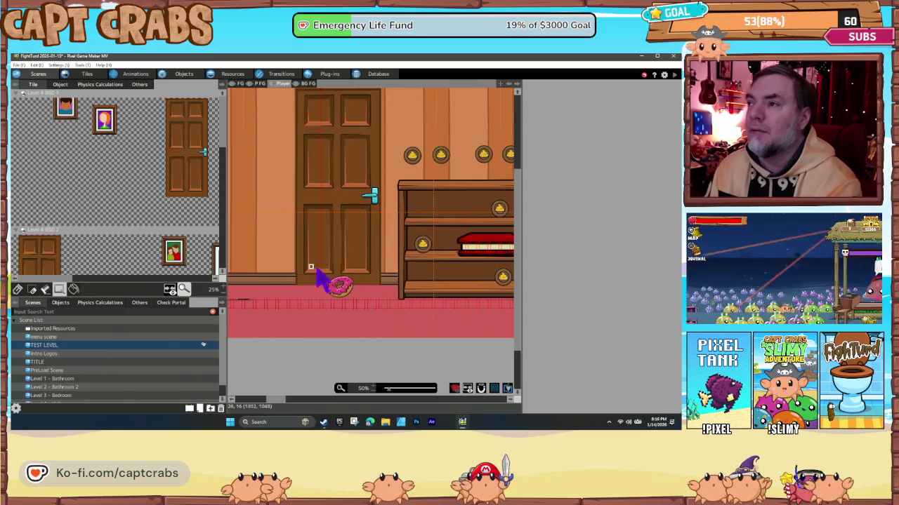
pyautogui.moveTo(321, 271)
pyautogui.mouseDown()
pyautogui.moveTo(200, 277)
pyautogui.moveTo(239, 281)
pyautogui.mouseUp()
pyautogui.moveTo(447, 281)
pyautogui.mouseDown()
pyautogui.moveTo(381, 281)
pyautogui.moveTo(351, 307)
pyautogui.mouseUp()
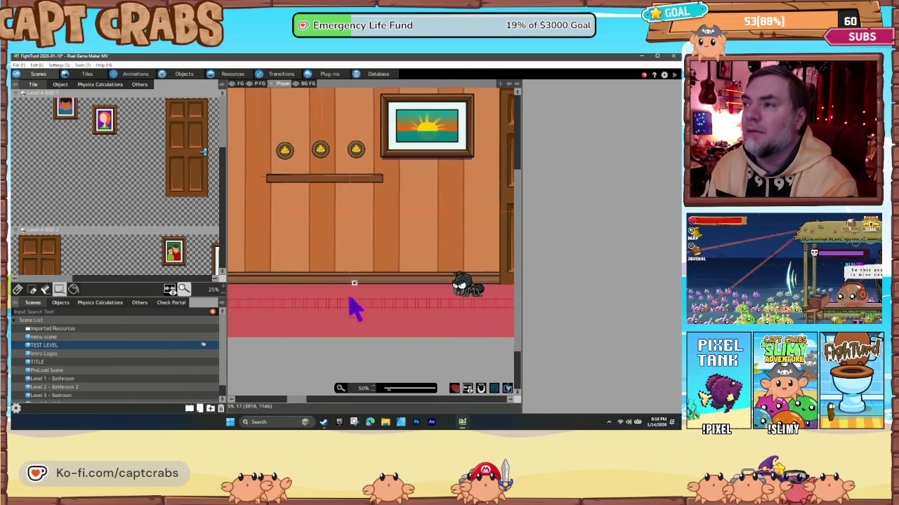
pyautogui.click(373, 390)
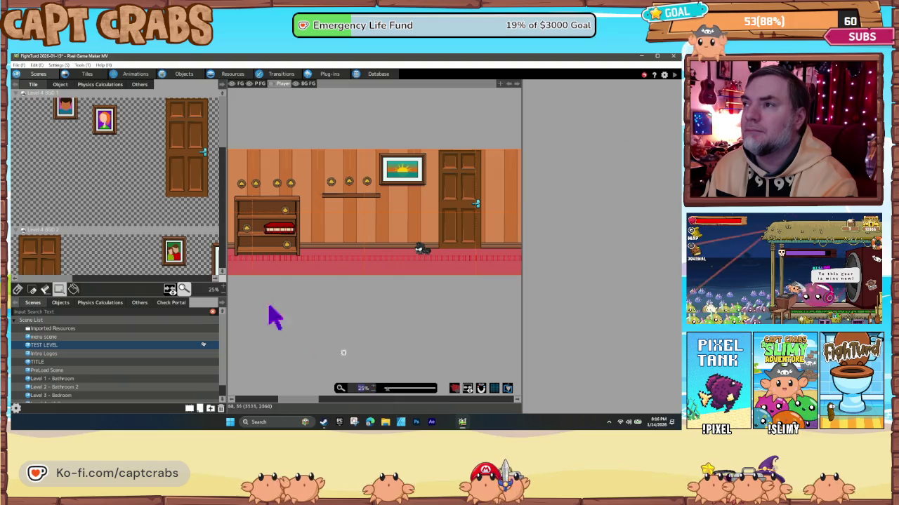
pyautogui.click(61, 85)
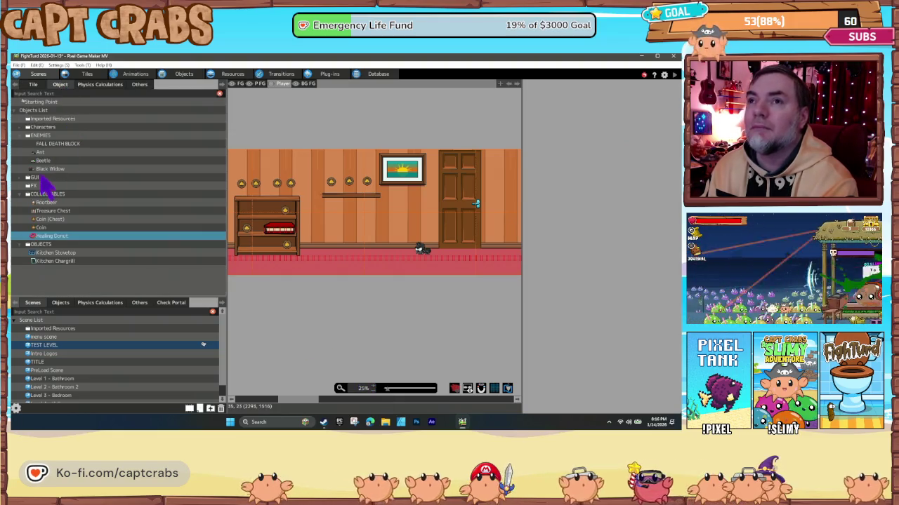
# Place three ants along the TEST LEVEL floor.
pyautogui.click(42, 153)
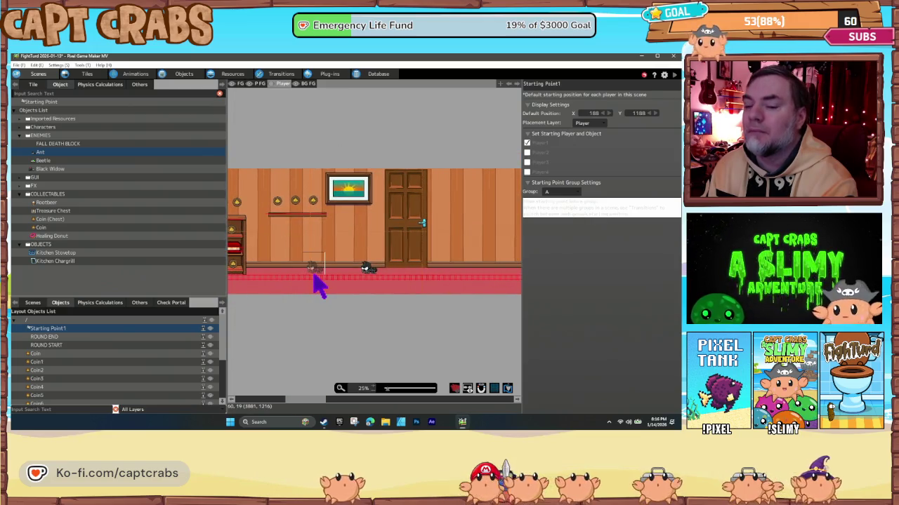
pyautogui.click(314, 274)
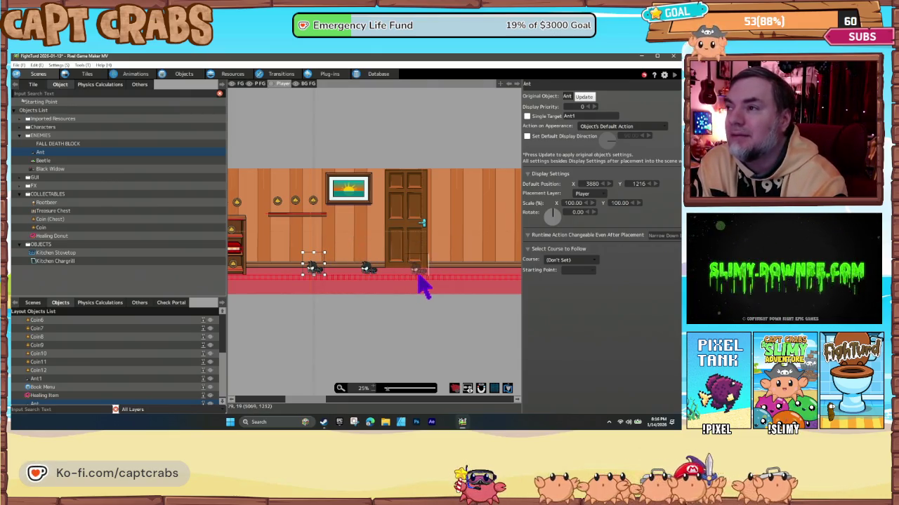
pyautogui.click(419, 277)
pyautogui.click(477, 287)
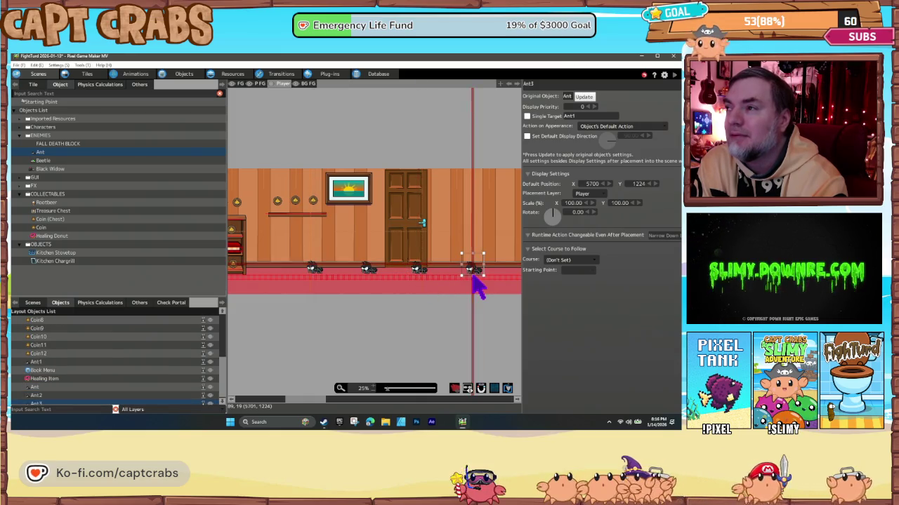
pyautogui.hscroll(3, 421, 291)
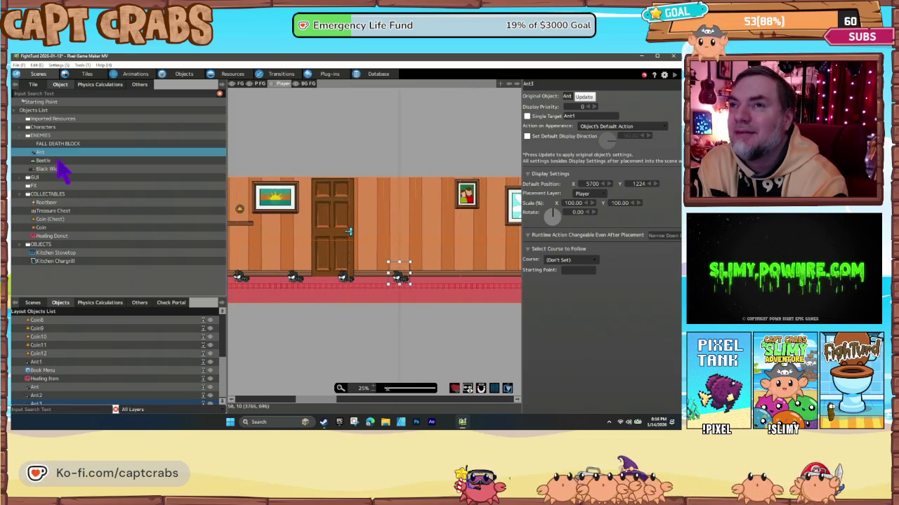
# Place three beetles on the floor to the right of the ants.
pyautogui.click(59, 161)
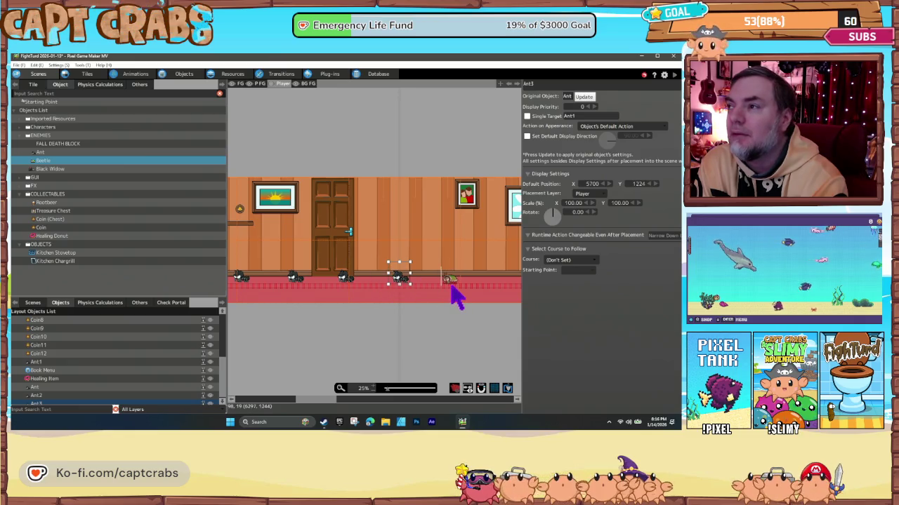
pyautogui.click(451, 280)
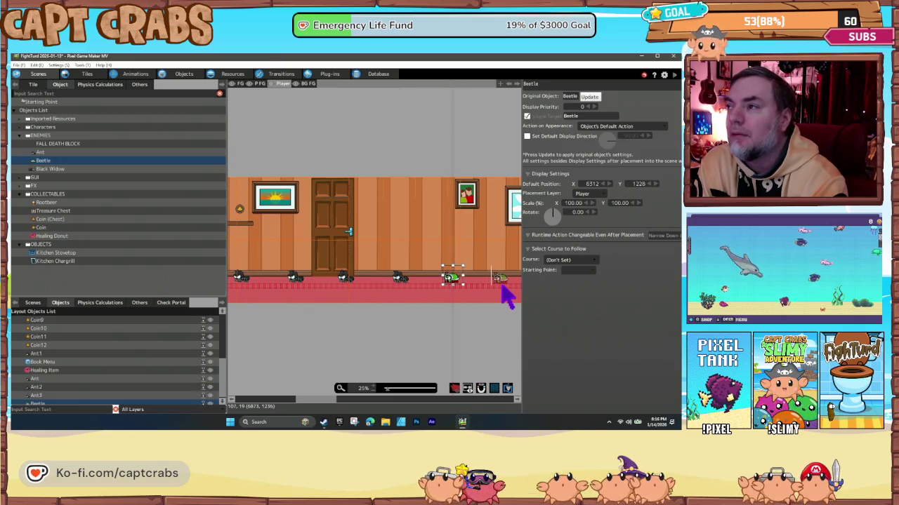
pyautogui.click(502, 285)
pyautogui.hscroll(6, 477, 309)
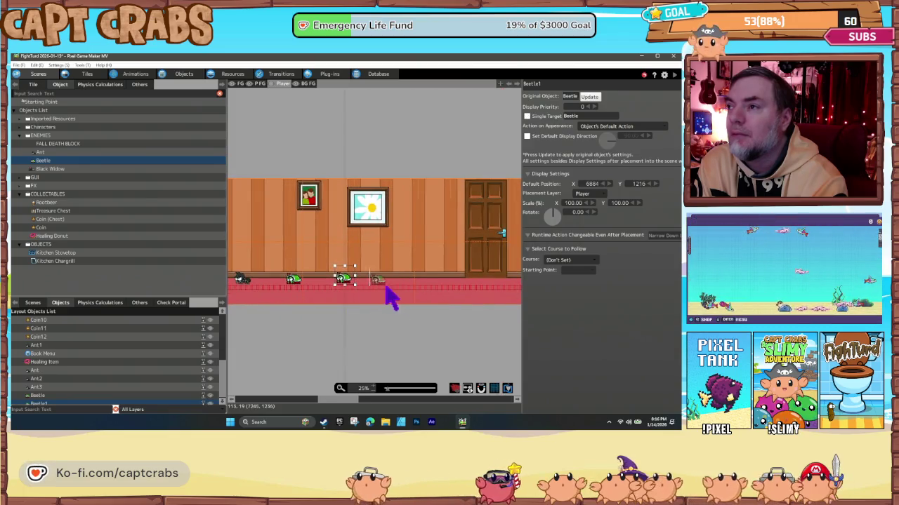
pyautogui.click(393, 288)
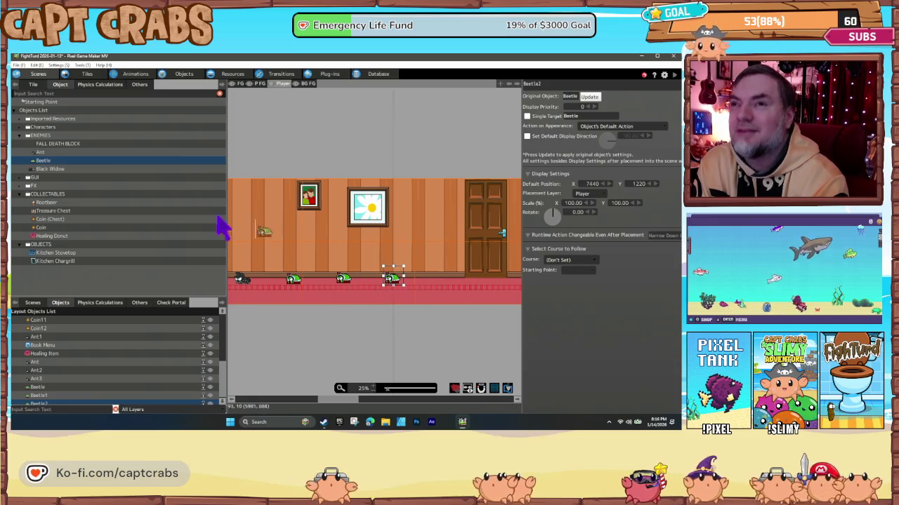
# Place a black widow past the beetles and start a test play.
pyautogui.click(56, 169)
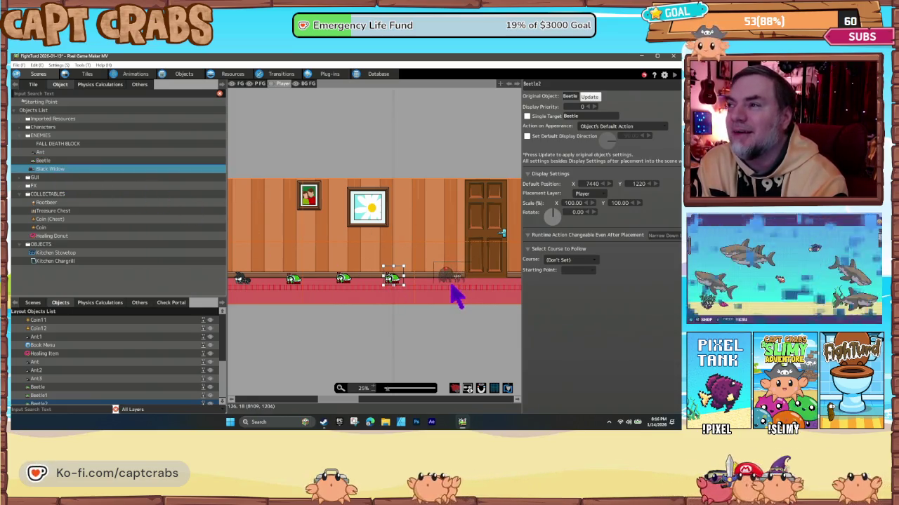
pyautogui.click(451, 288)
pyautogui.click(455, 295)
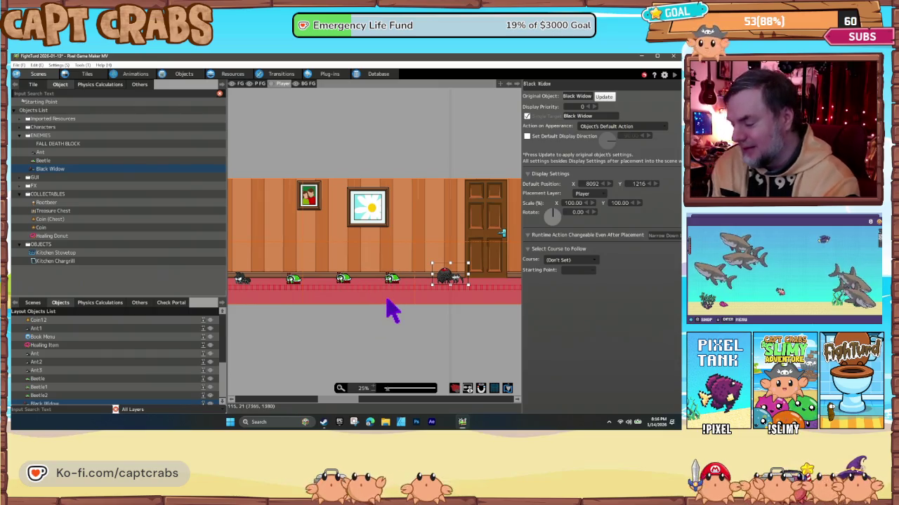
pyautogui.press('F5')
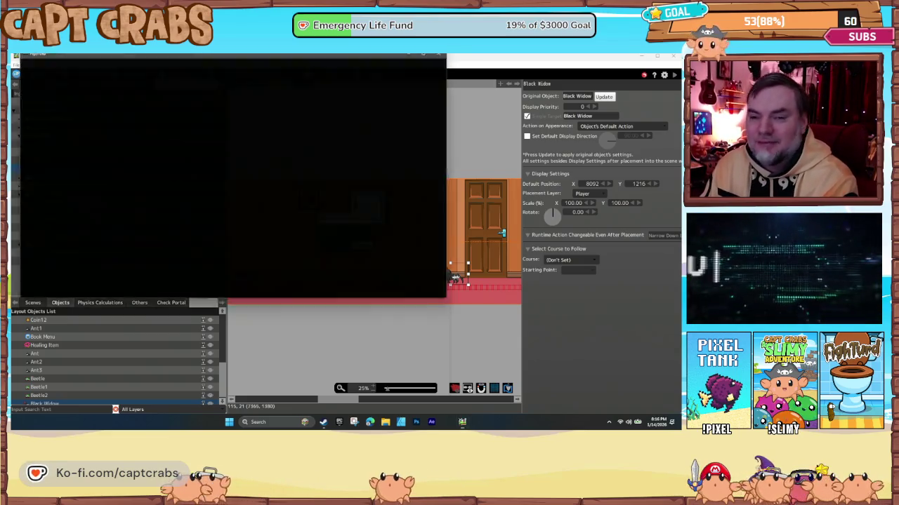
# Walk right, jumping for coins and the donut, and attack the first spider.
pyautogui.press('Right')
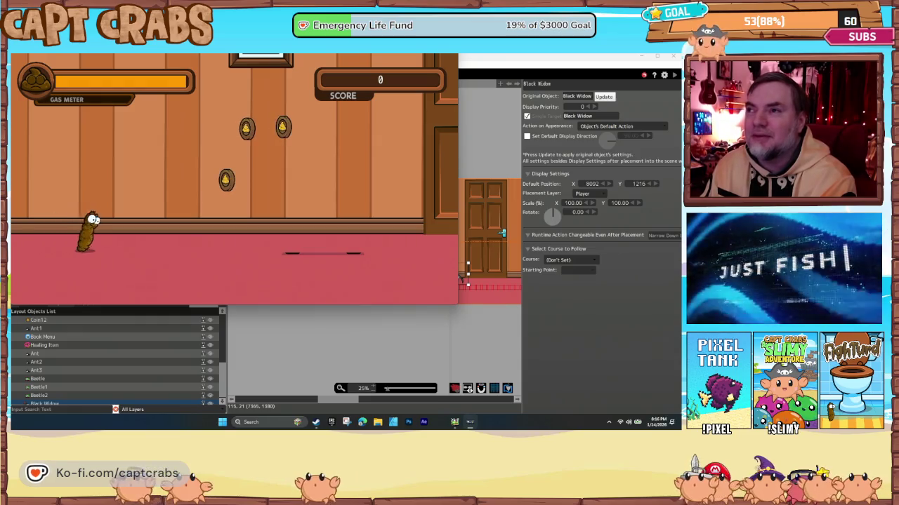
pyautogui.press('space')
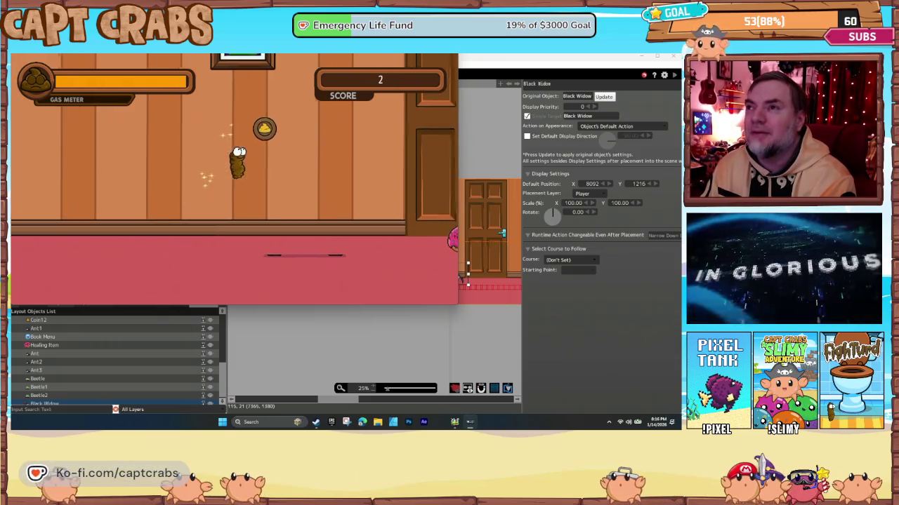
pyautogui.press('Right')
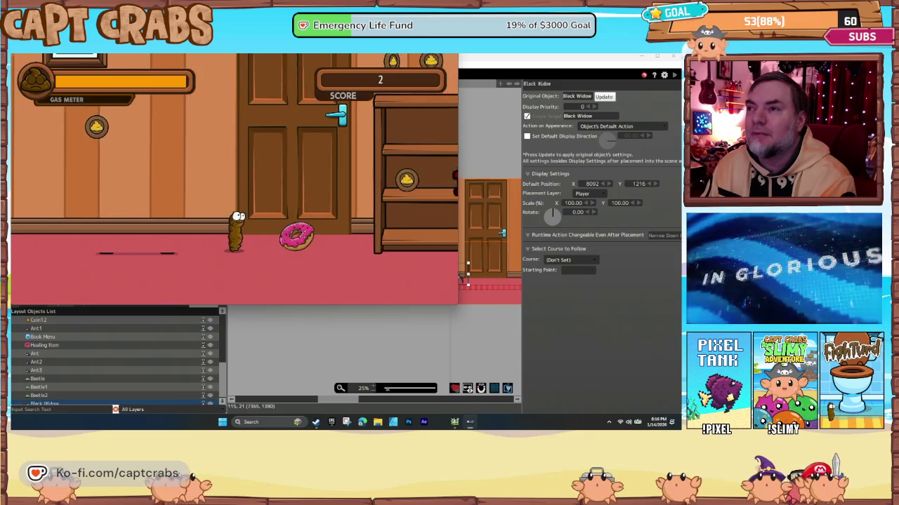
pyautogui.press('space')
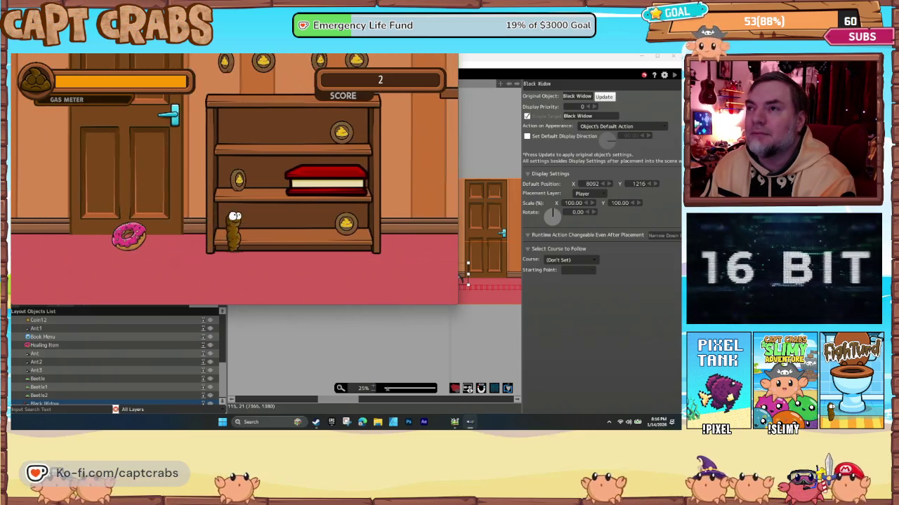
pyautogui.press('Right')
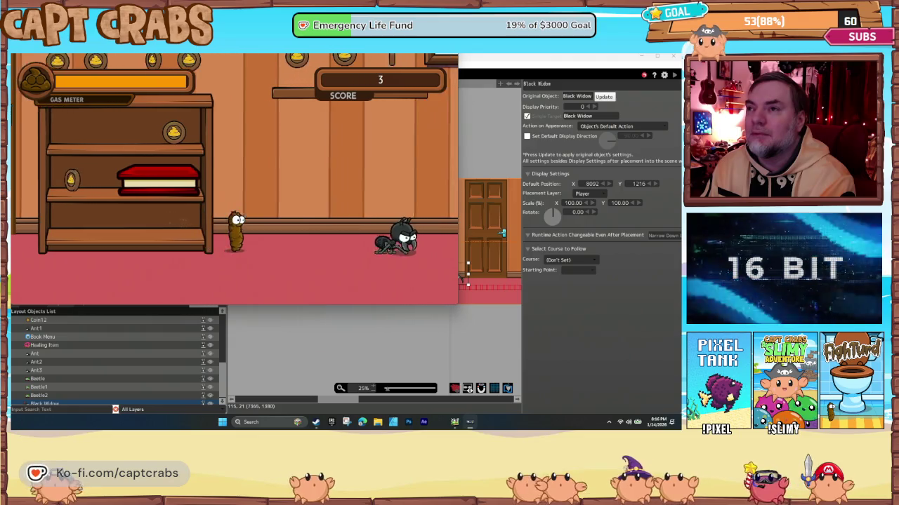
pyautogui.press('Right')
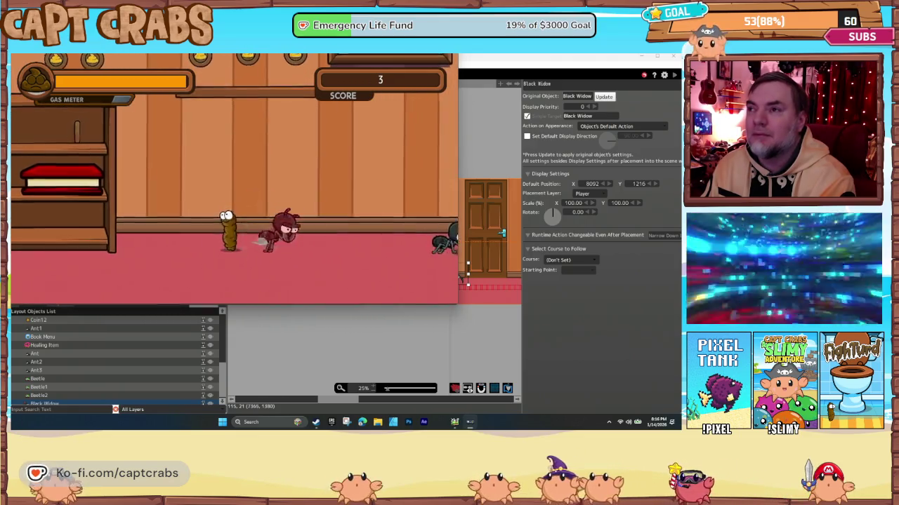
pyautogui.press('Right')
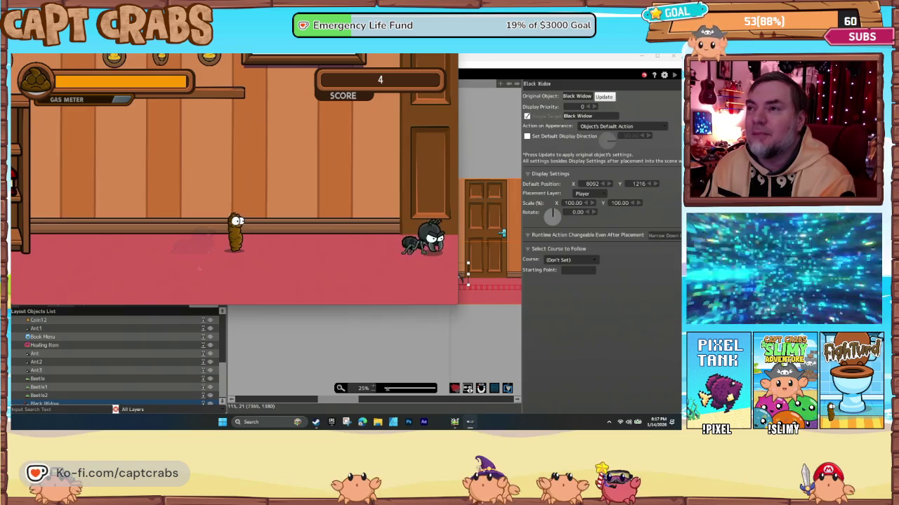
pyautogui.press('Right')
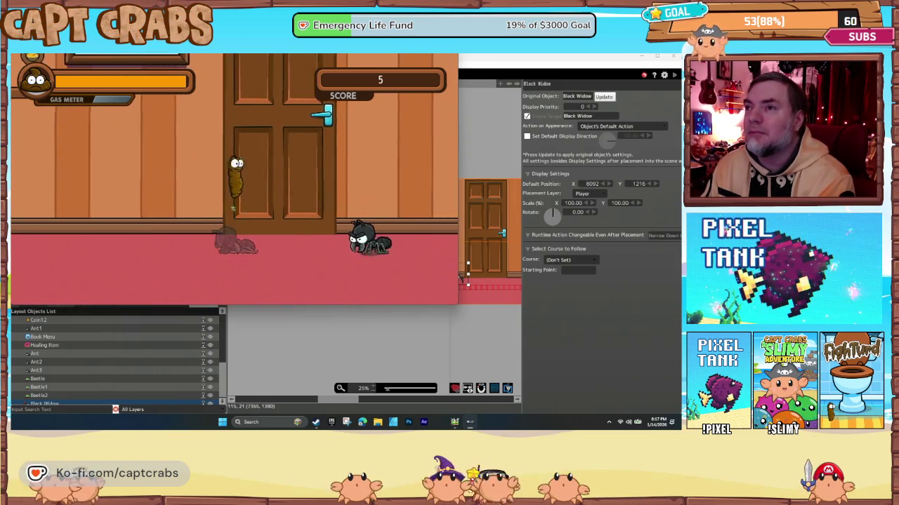
# Gas the next spider, jump the red beetle, and collect coins up to score 14.
pyautogui.press('Right')
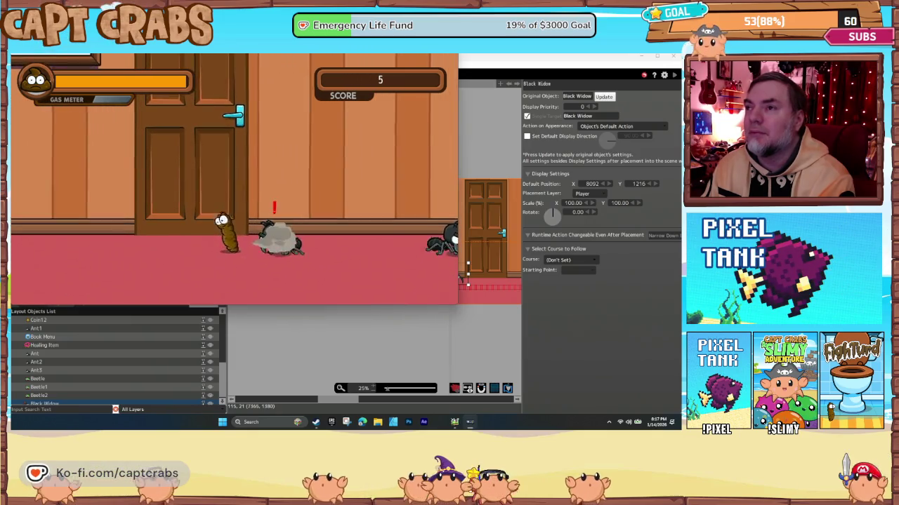
pyautogui.press('Right')
pyautogui.press('Right')
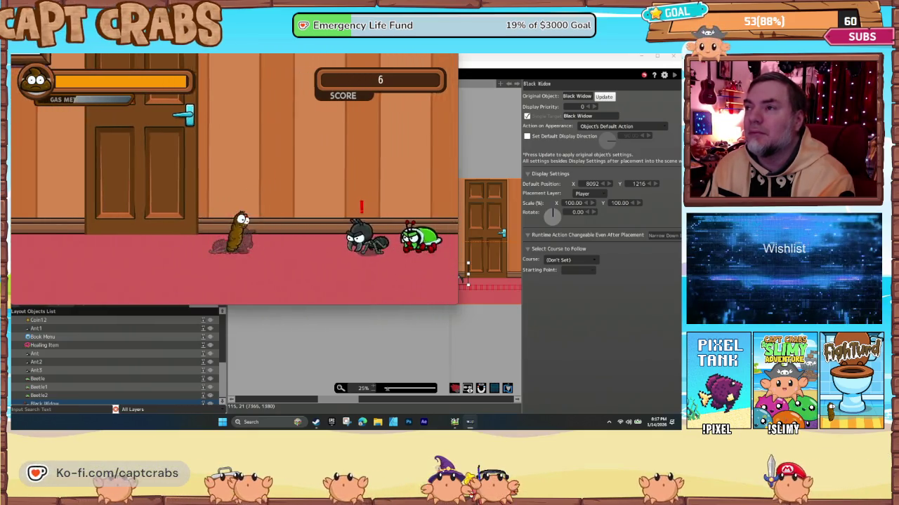
pyautogui.press('Right')
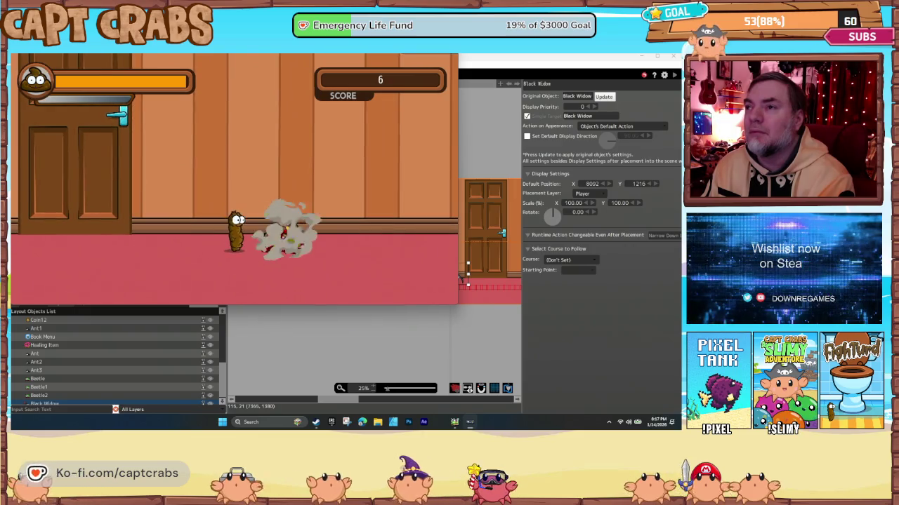
pyautogui.press('Right')
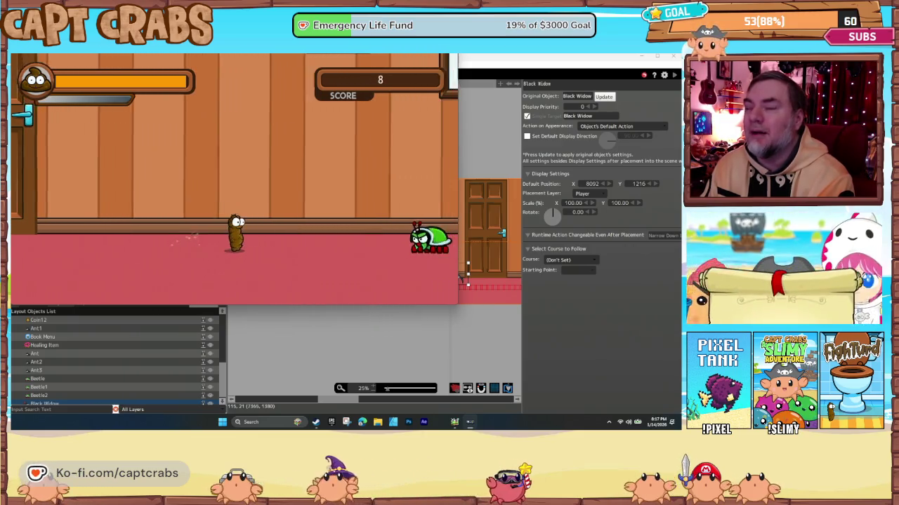
pyautogui.press('space')
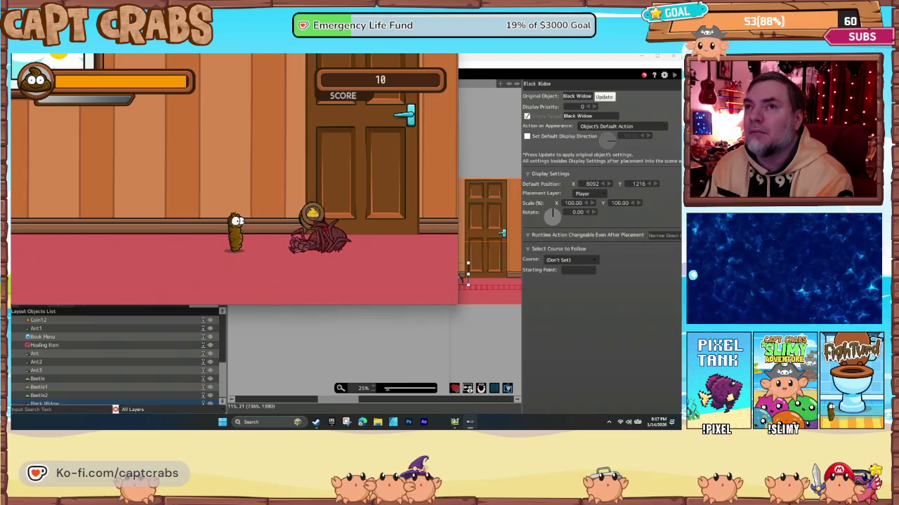
pyautogui.press('Right')
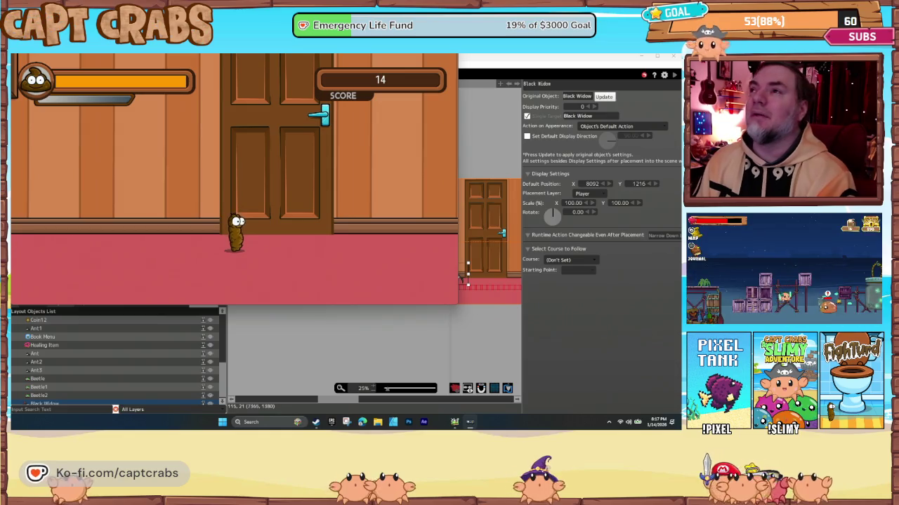
# Pause the test play and exit the game back to the editor.
pyautogui.press('Escape')
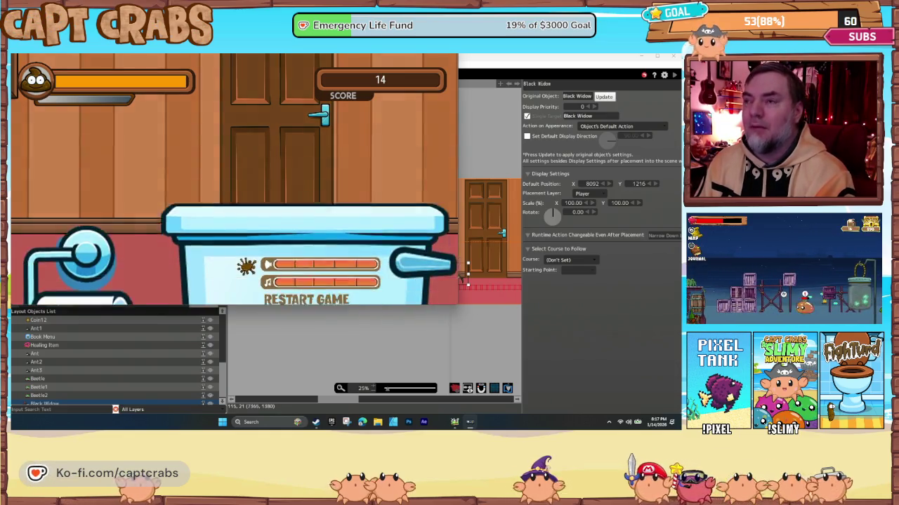
pyautogui.press('Down')
pyautogui.press('Down')
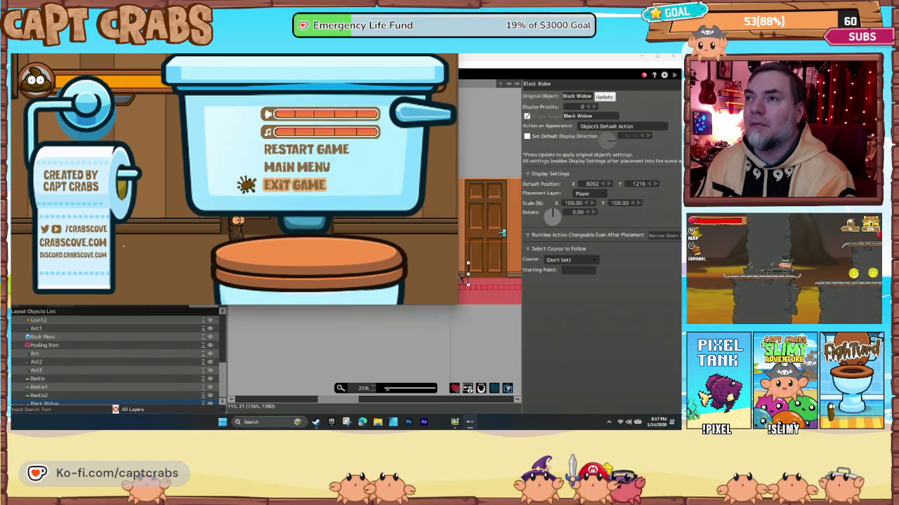
pyautogui.press('Return')
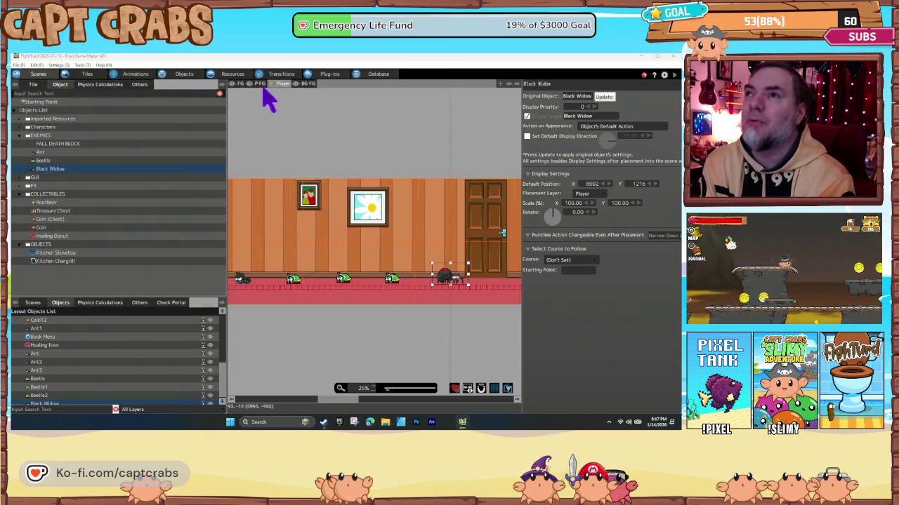
# Inspect each Gas Meter action's Motion setting, FULL through FULL(5), leaving them unchanged.
pyautogui.click(181, 74)
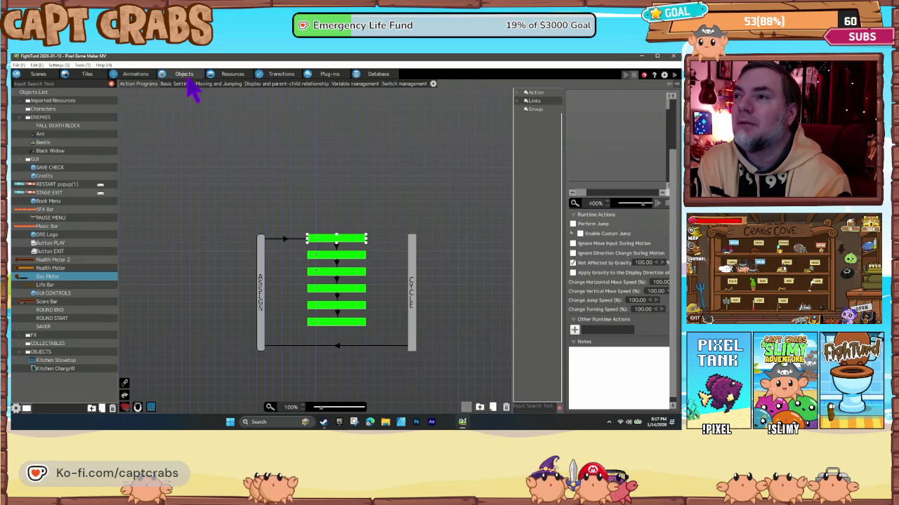
pyautogui.click(283, 239)
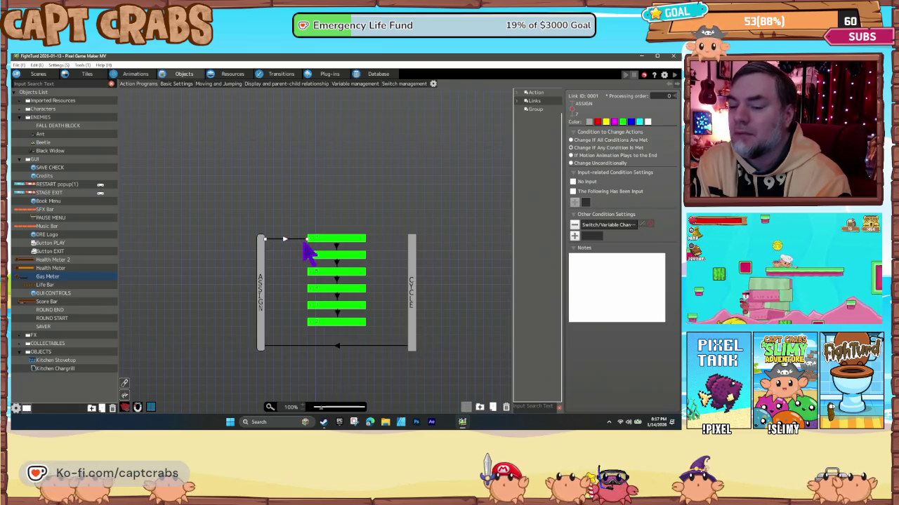
pyautogui.click(332, 240)
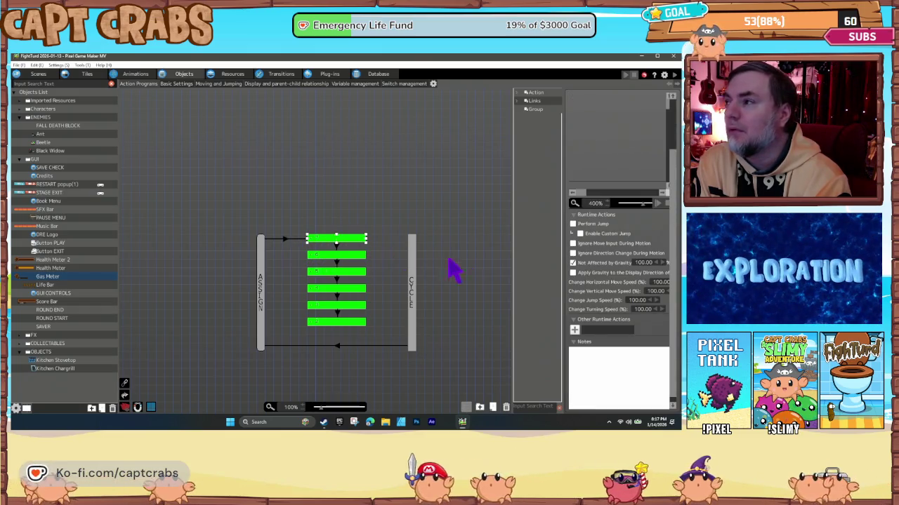
pyautogui.scroll(-1, 617, 317)
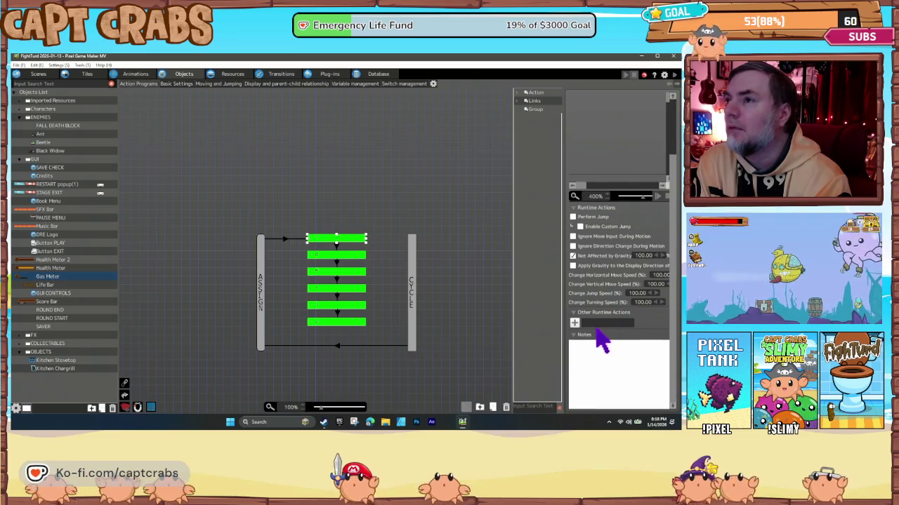
pyautogui.scroll(5, 636, 286)
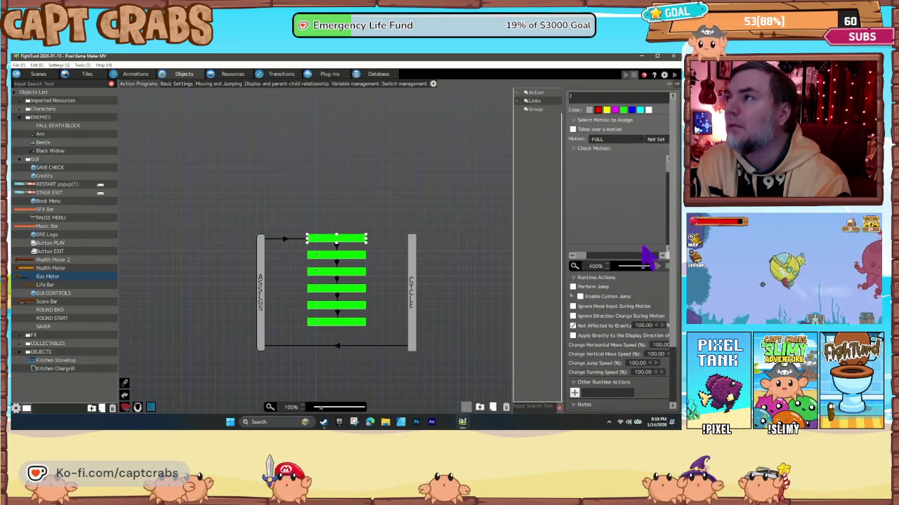
pyautogui.click(351, 255)
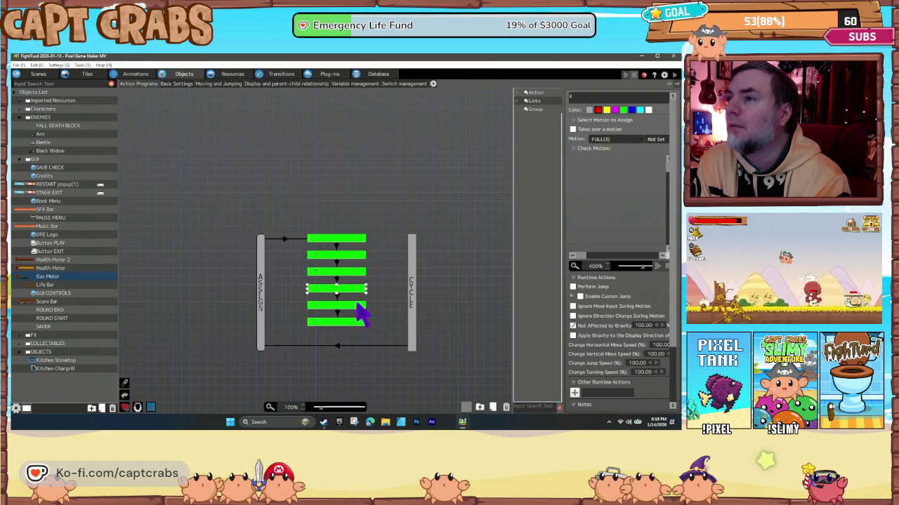
pyautogui.click(355, 334)
pyautogui.click(348, 324)
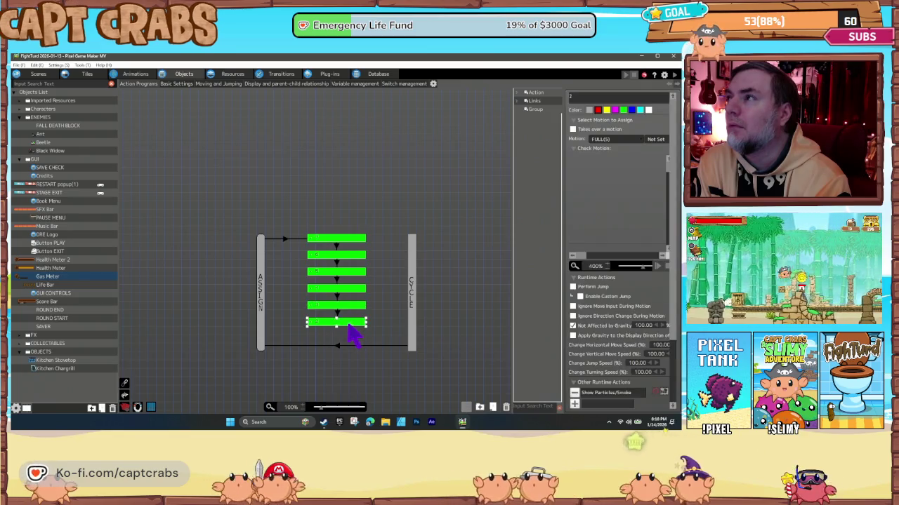
pyautogui.click(629, 140)
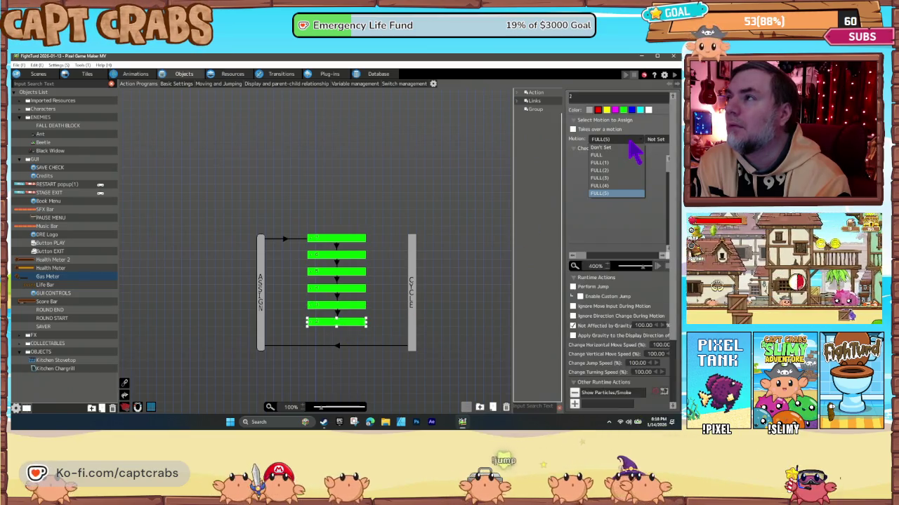
pyautogui.click(630, 139)
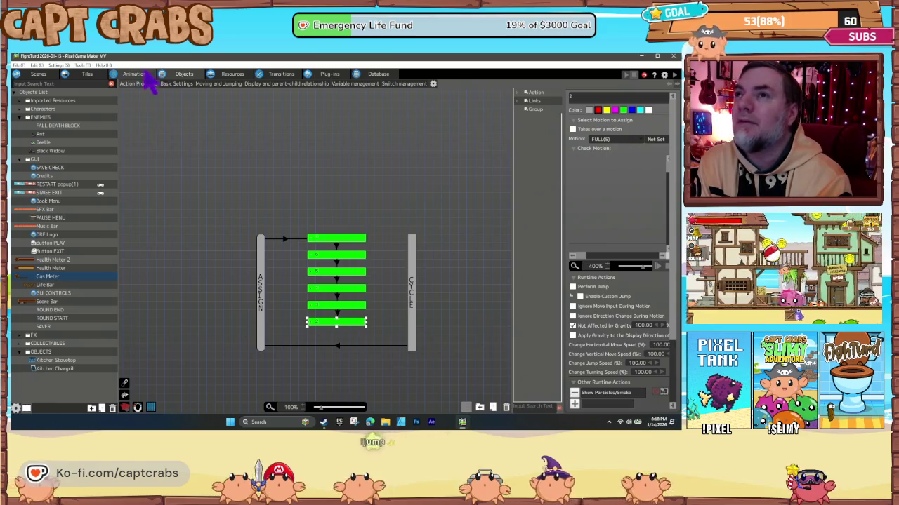
pyautogui.click(141, 74)
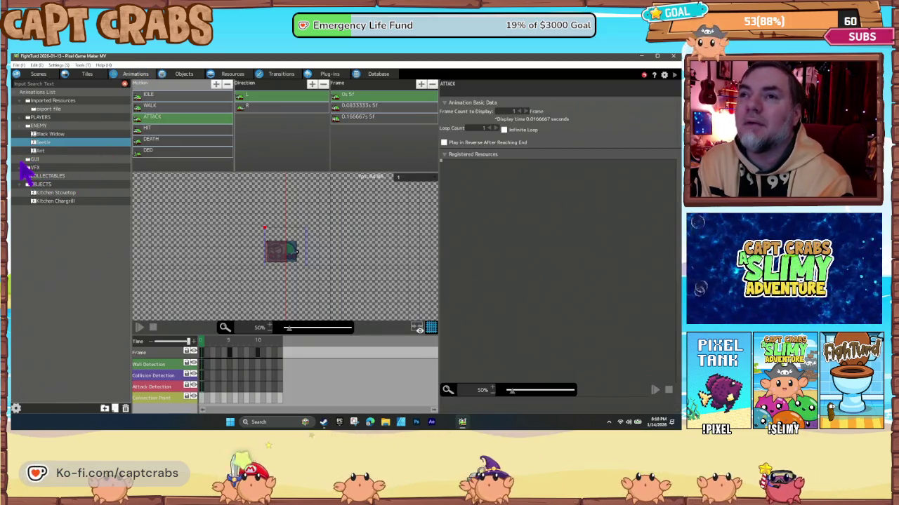
# Open the GUI Gas Meter animation and rename FULL(1) and FULL(2) to 1 and 2.
pyautogui.click(28, 159)
pyautogui.click(56, 201)
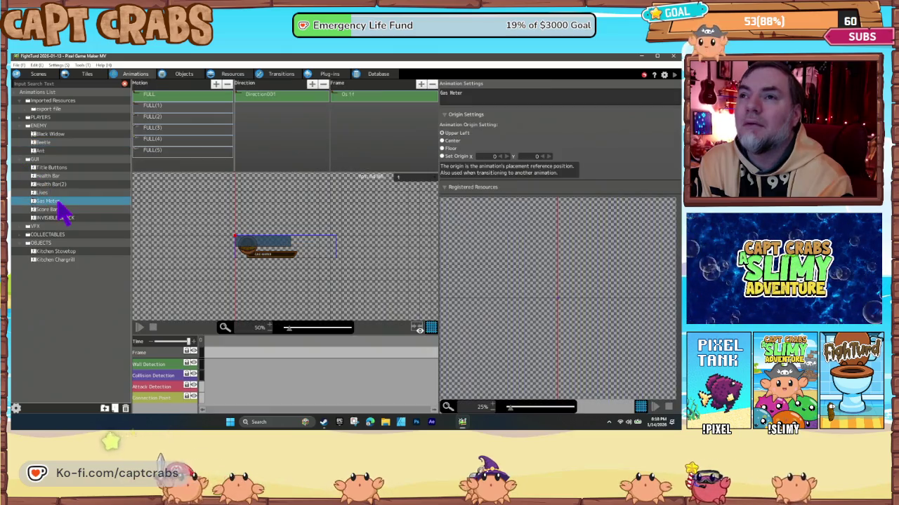
pyautogui.click(189, 150)
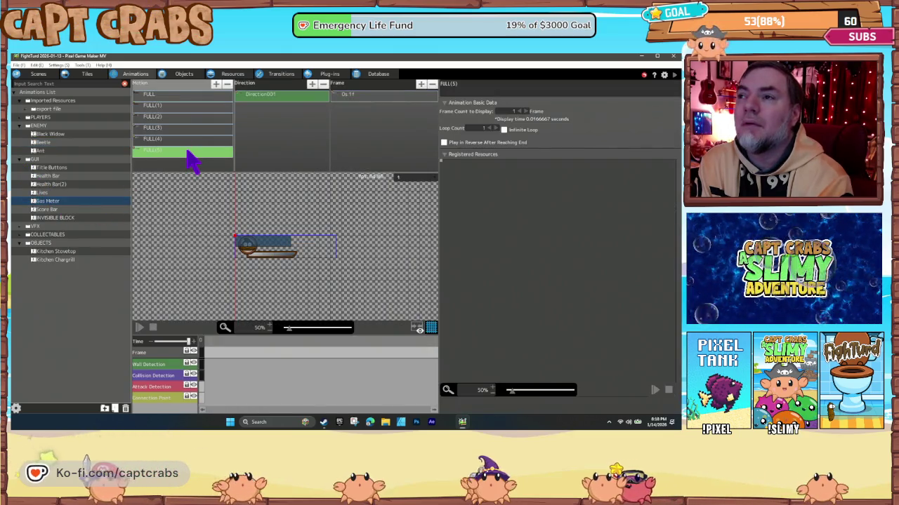
pyautogui.click(179, 108)
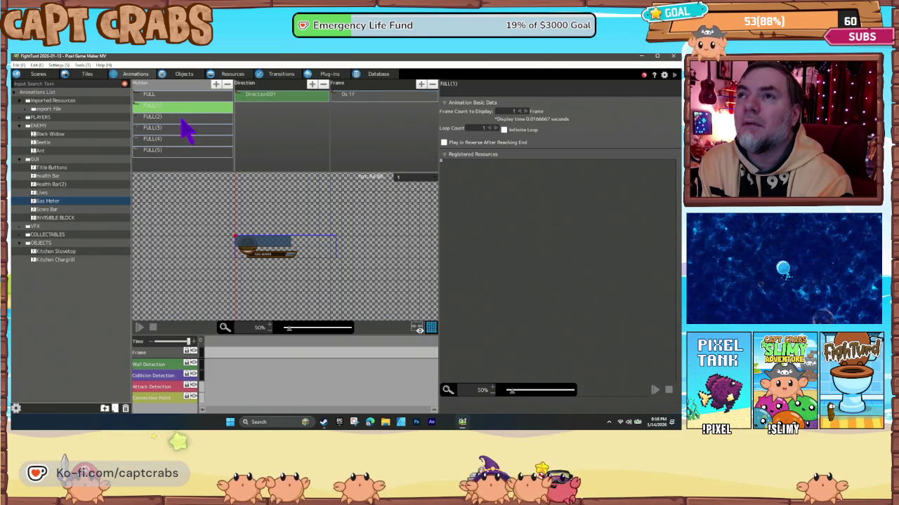
pyautogui.click(176, 109)
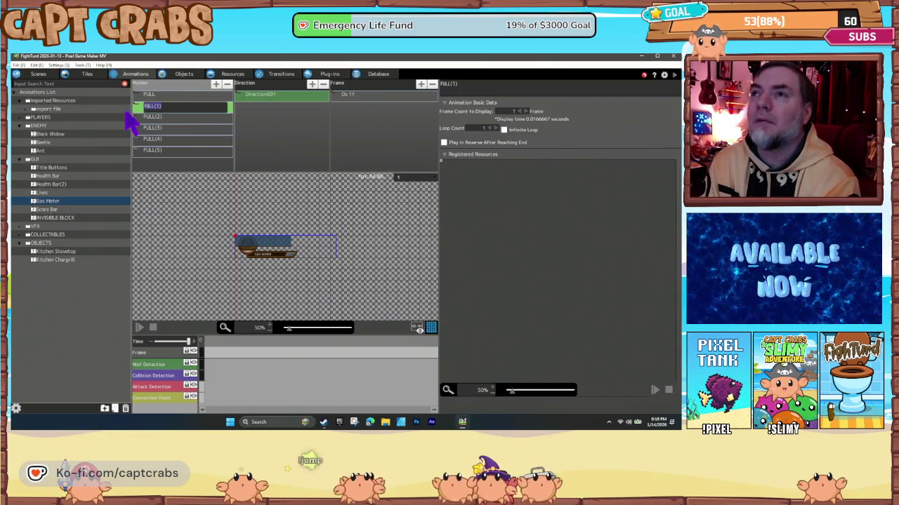
pyautogui.click(168, 97)
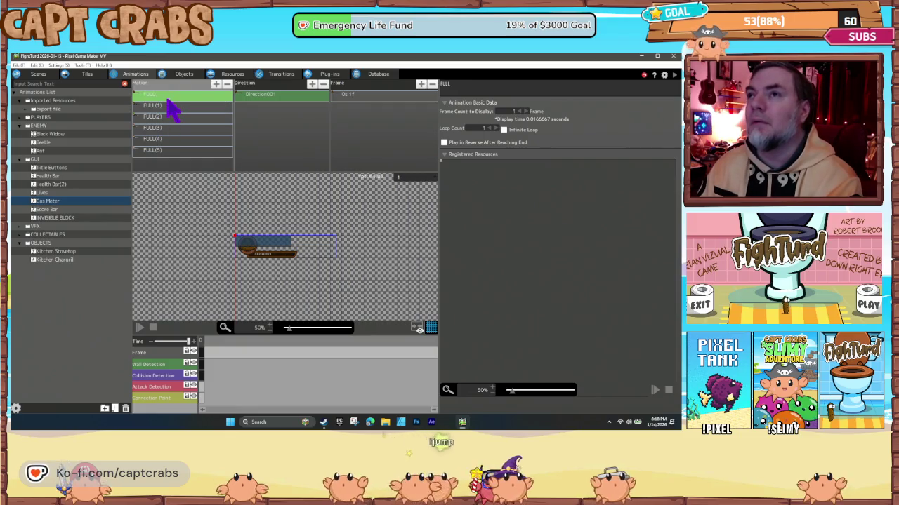
pyautogui.click(168, 107)
pyautogui.click(169, 108)
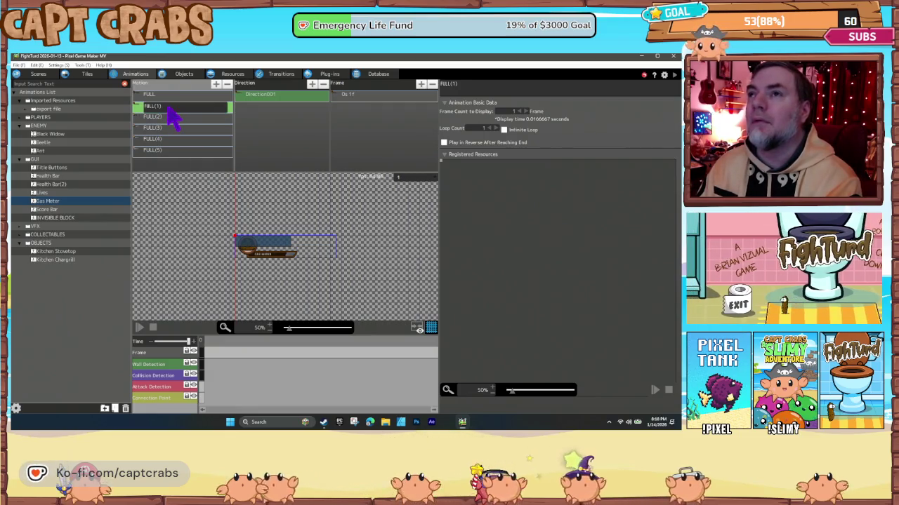
pyautogui.click(168, 117)
pyautogui.click(140, 117)
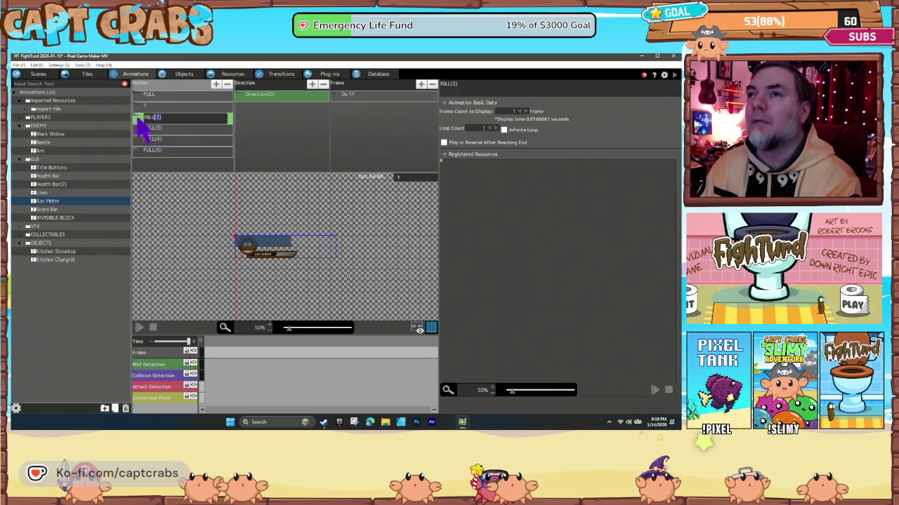
pyautogui.write('2')
pyautogui.click(167, 129)
pyautogui.write('3')
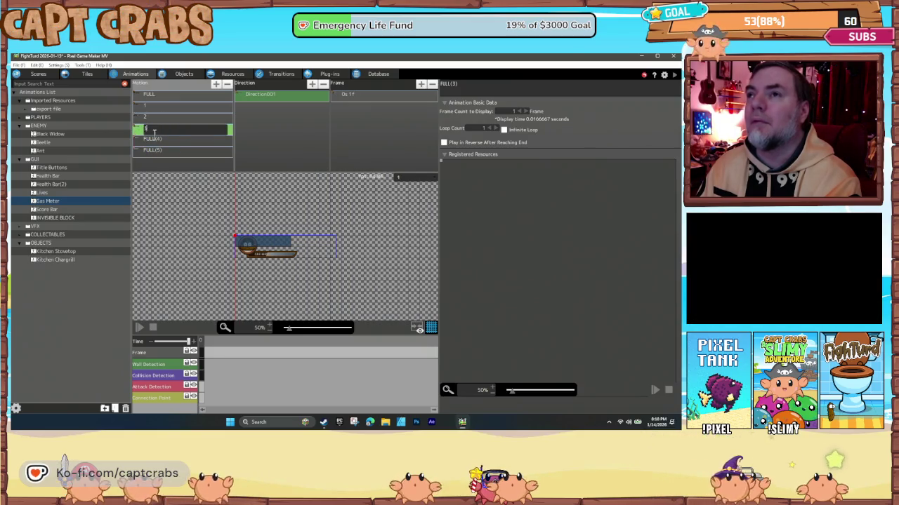
# Rename FULL(3)–FULL(5) to 3–5 and FULL to EMPTY, then review the renamed motions.
pyautogui.click(168, 140)
pyautogui.write('4')
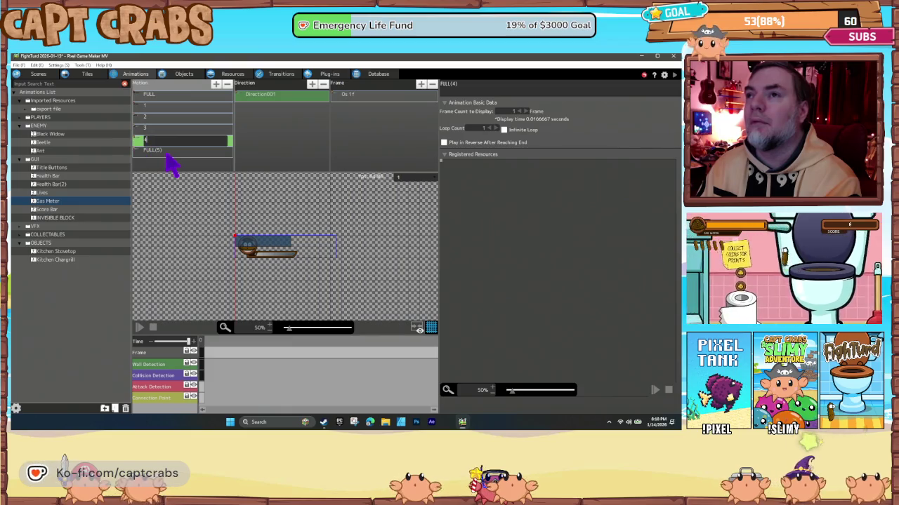
pyautogui.click(166, 152)
pyautogui.click(147, 151)
pyautogui.write('5')
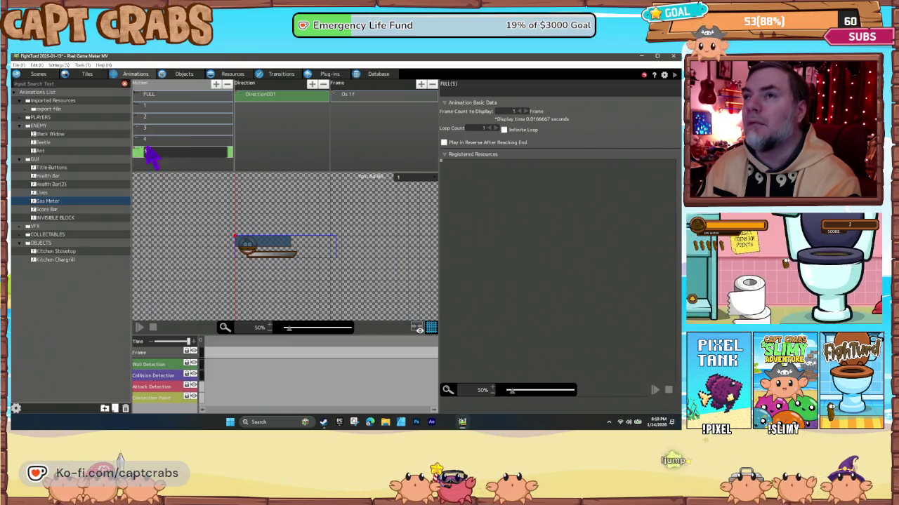
pyautogui.click(160, 98)
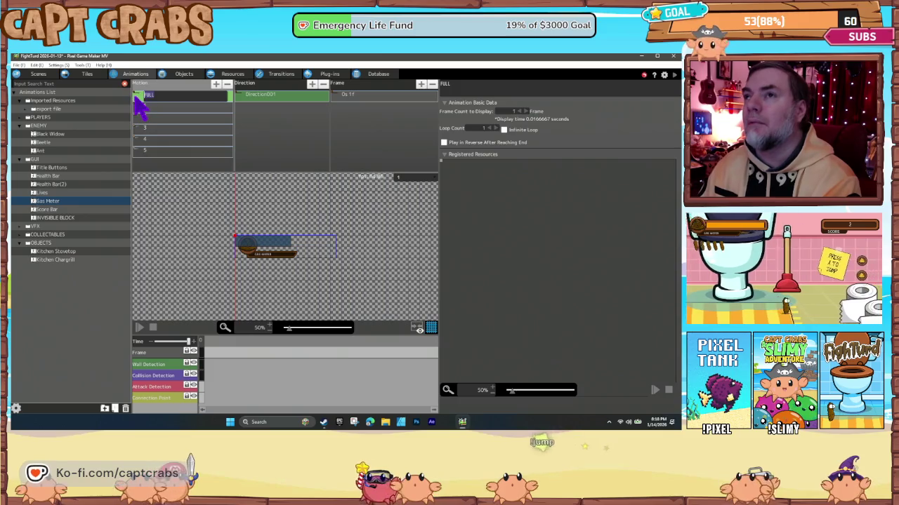
pyautogui.write('EMPTY')
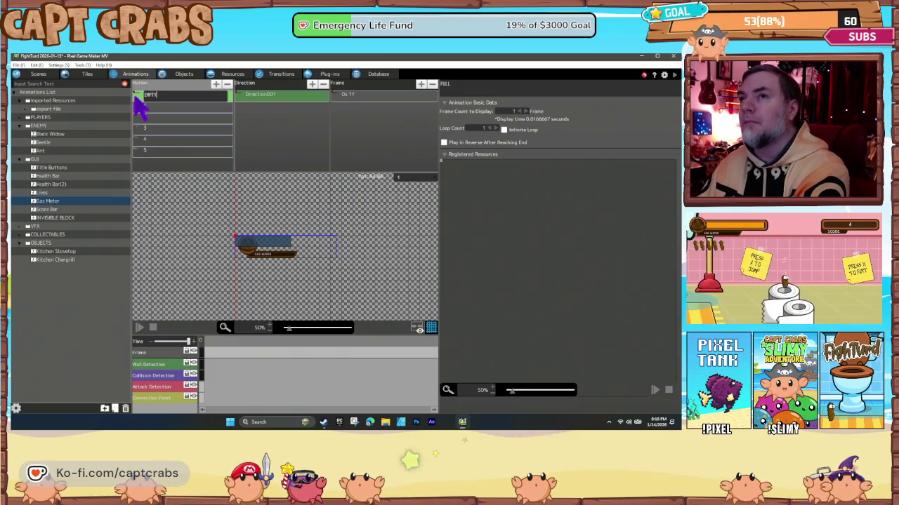
pyautogui.press('Return')
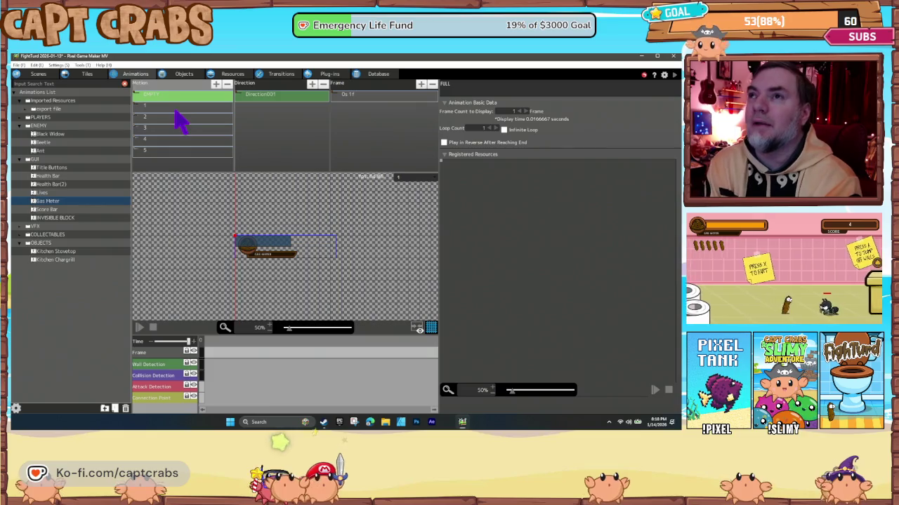
pyautogui.click(190, 118)
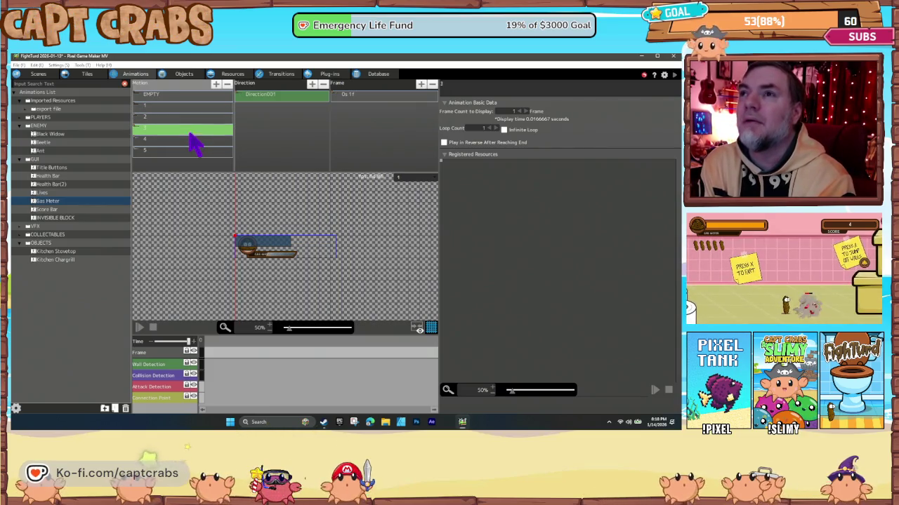
pyautogui.click(189, 151)
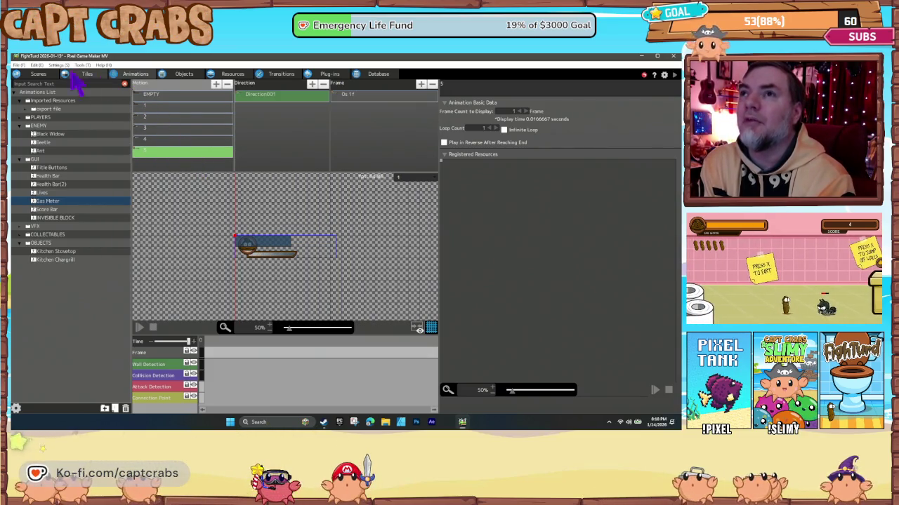
pyautogui.click(38, 75)
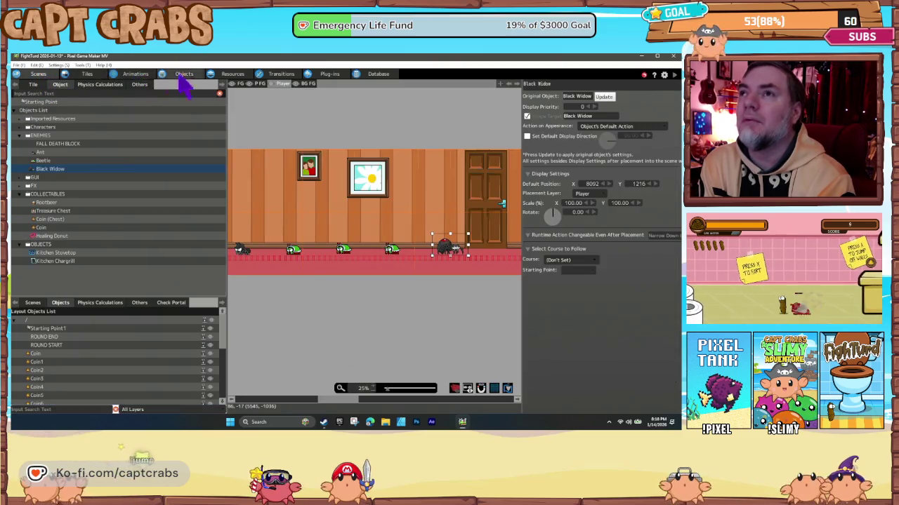
# Check that the first Gas Meter actions now assign EMPTY and the renamed motions.
pyautogui.click(184, 76)
pyautogui.click(329, 239)
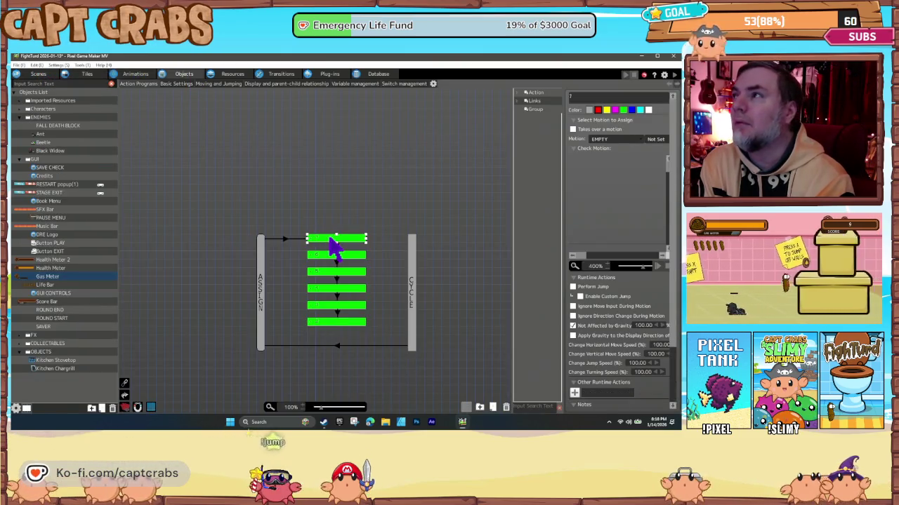
pyautogui.click(334, 272)
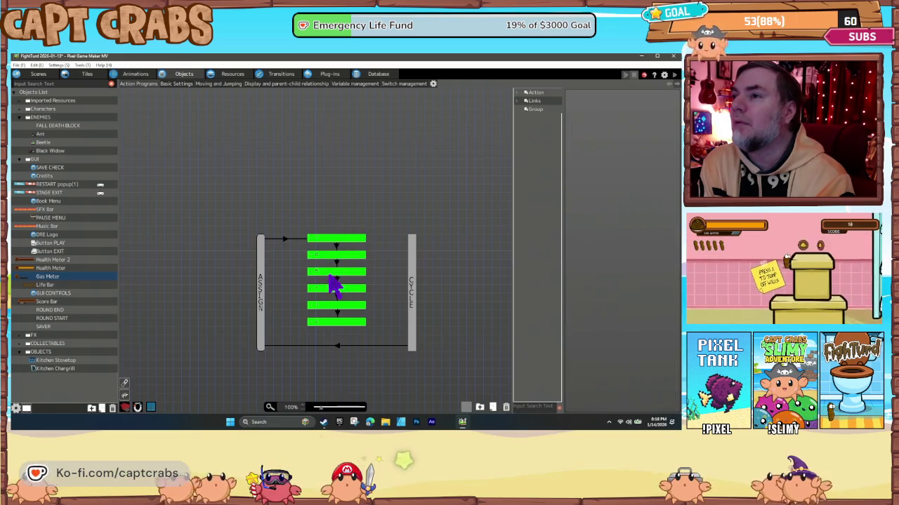
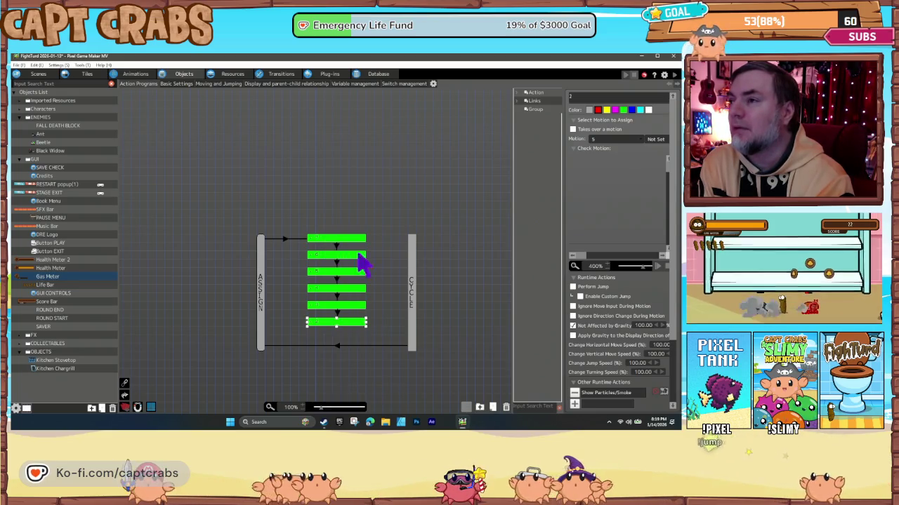
# Check the CYCLE bar and its link back to ASSIGN, then save the project with Ctrl+S.
pyautogui.click(414, 302)
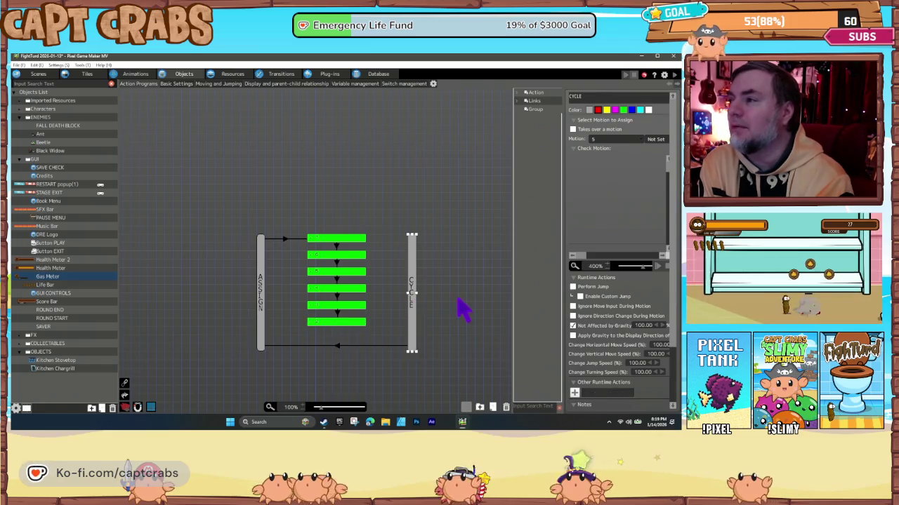
pyautogui.scroll(-3, 453, 309)
pyautogui.click(338, 284)
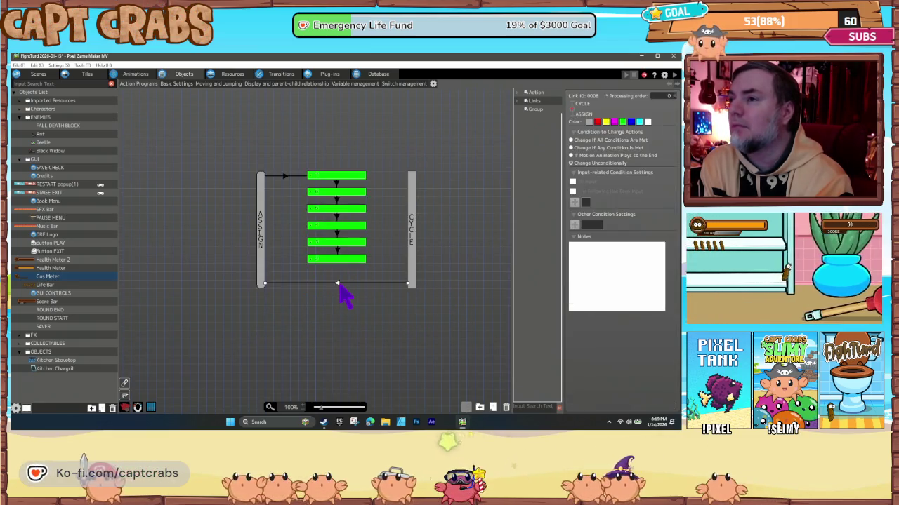
pyautogui.click(412, 266)
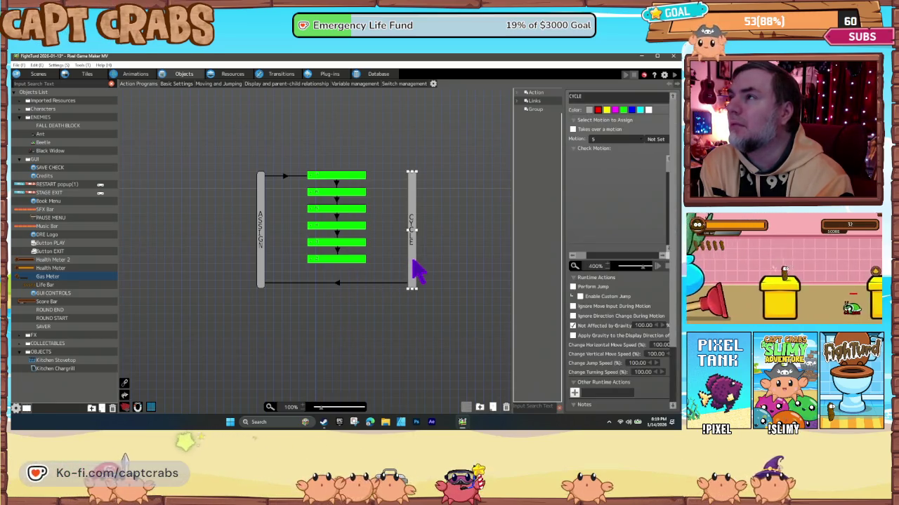
pyautogui.scroll(-2, 593, 328)
pyautogui.scroll(1, 593, 328)
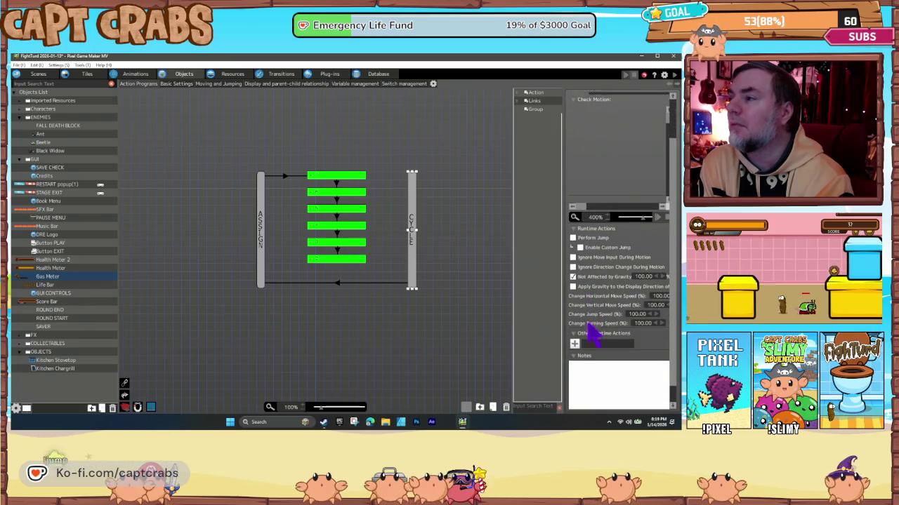
pyautogui.click(294, 268)
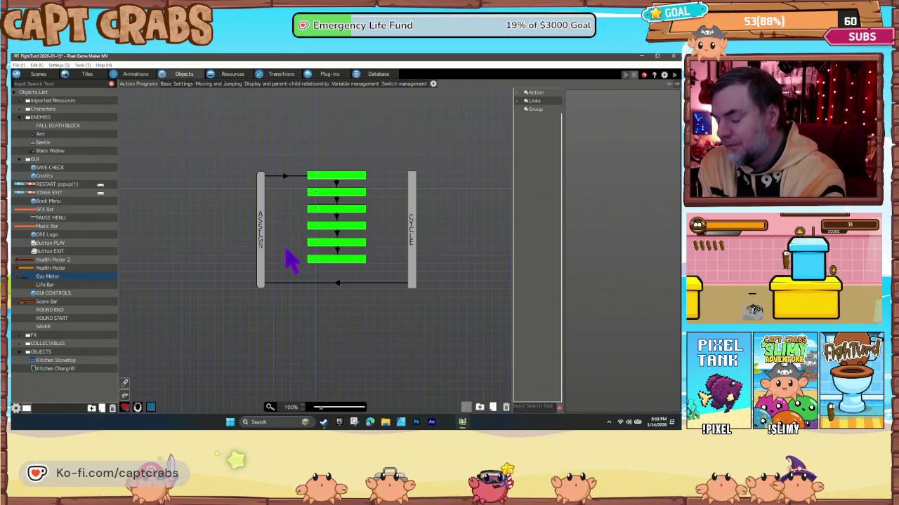
pyautogui.hotkey('ctrl', 's')
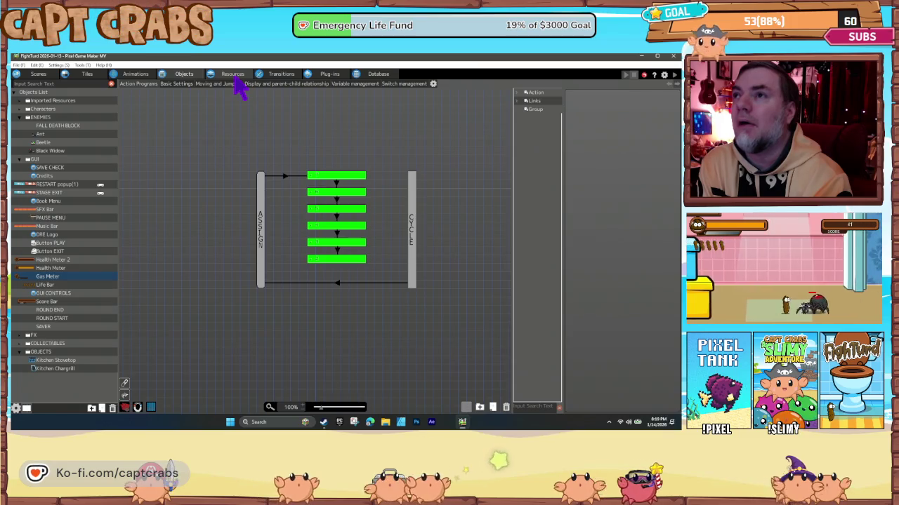
# Set the sixth motion block's Show Particles/Smoke position to Connection Point.
pyautogui.click(338, 243)
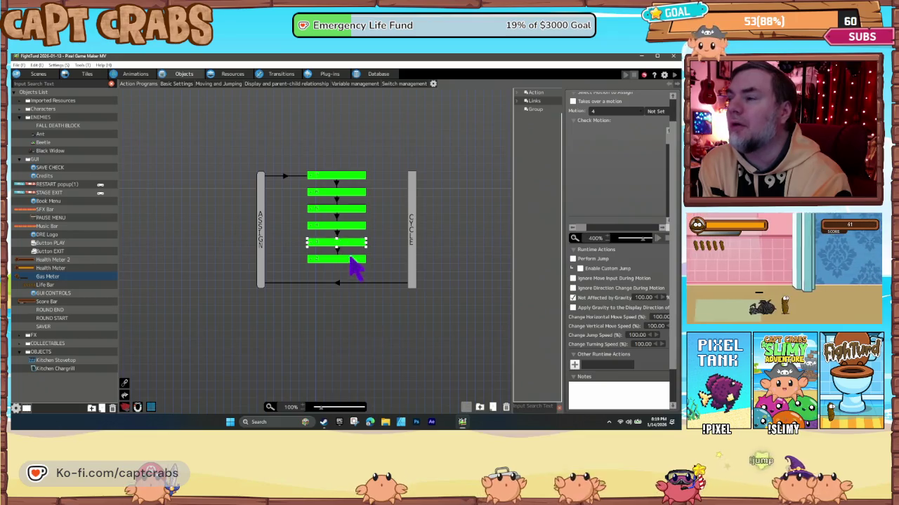
pyautogui.click(351, 258)
pyautogui.doubleClick(592, 366)
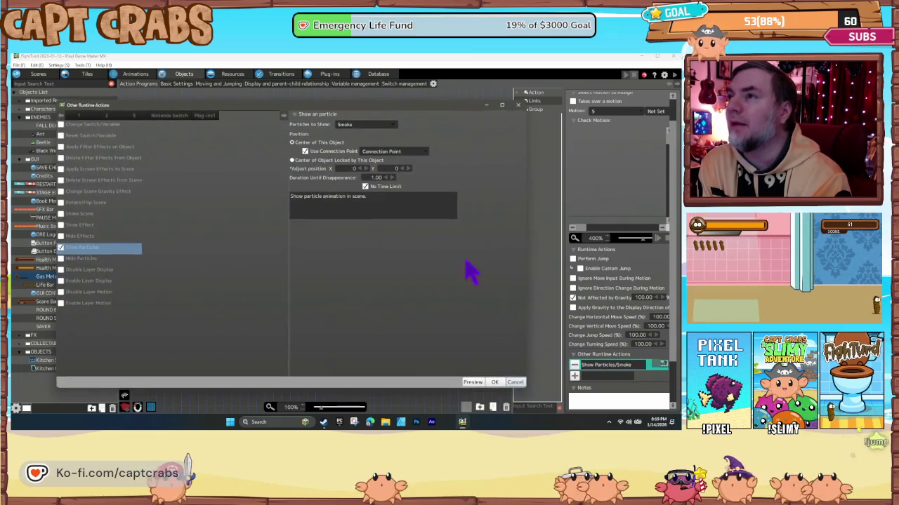
pyautogui.click(393, 152)
pyautogui.click(395, 166)
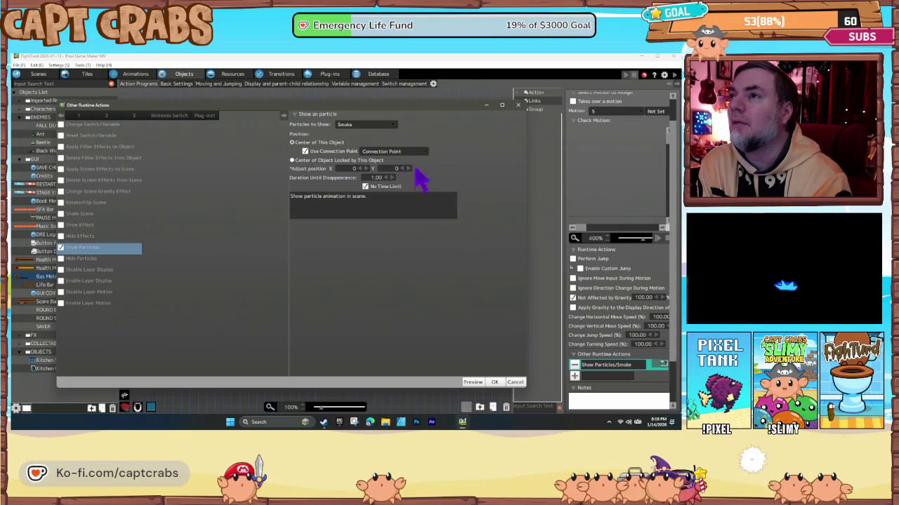
pyautogui.click(511, 383)
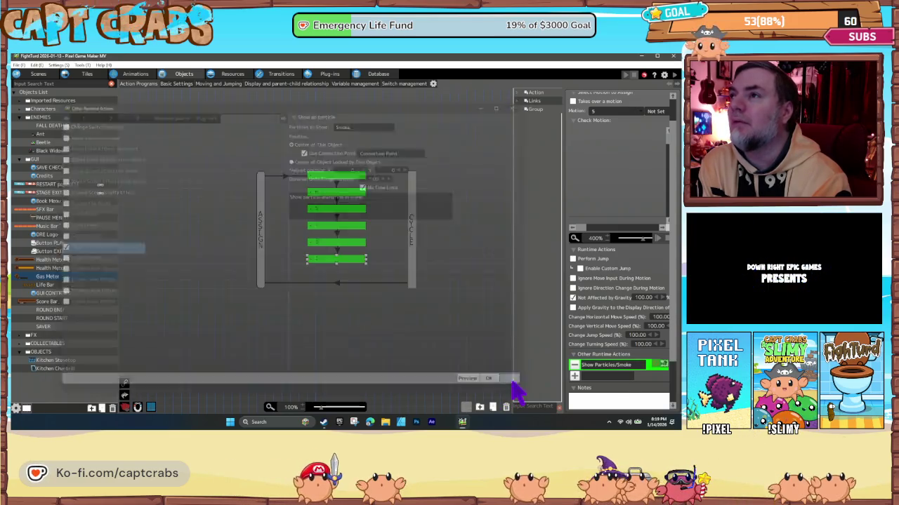
# Add a motion 5 Connection Point keyframe at X 72, Y 66, then return to Objects.
pyautogui.click(144, 76)
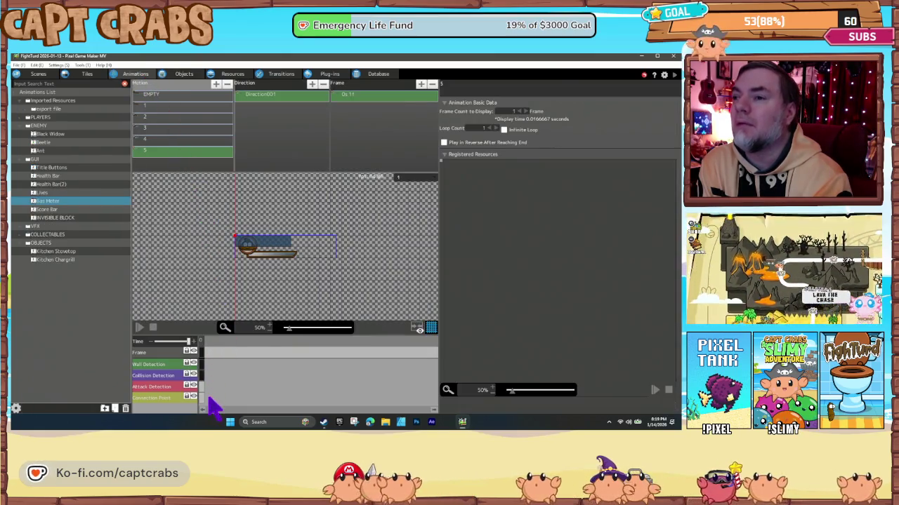
pyautogui.click(204, 398)
pyautogui.rightClick(203, 398)
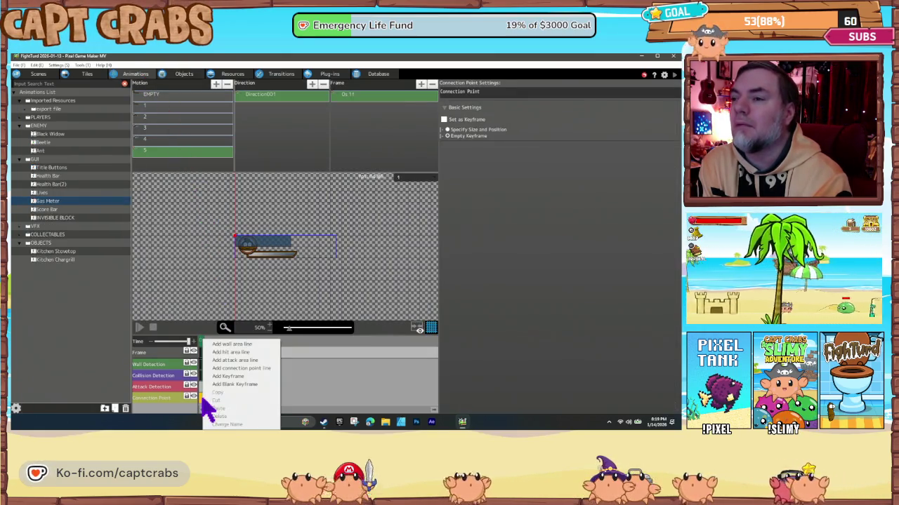
pyautogui.click(229, 377)
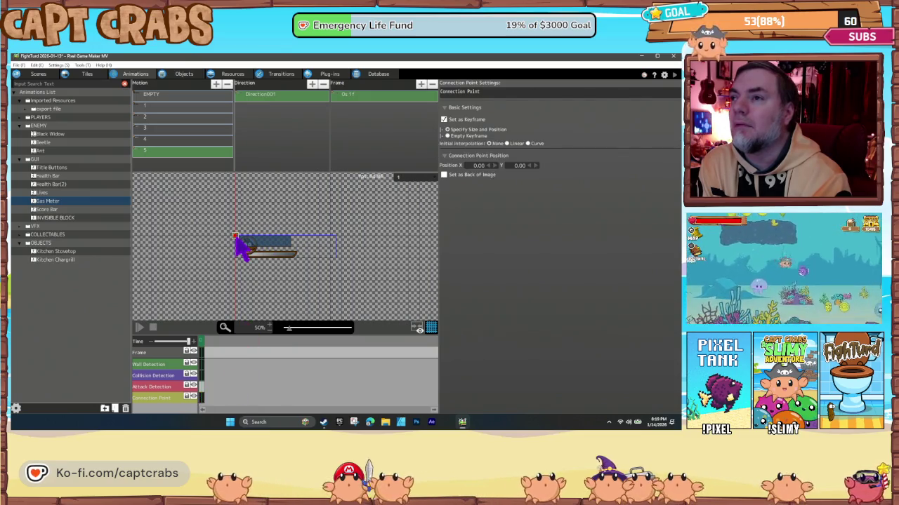
pyautogui.moveTo(246, 246); pyautogui.dragTo(245, 247)
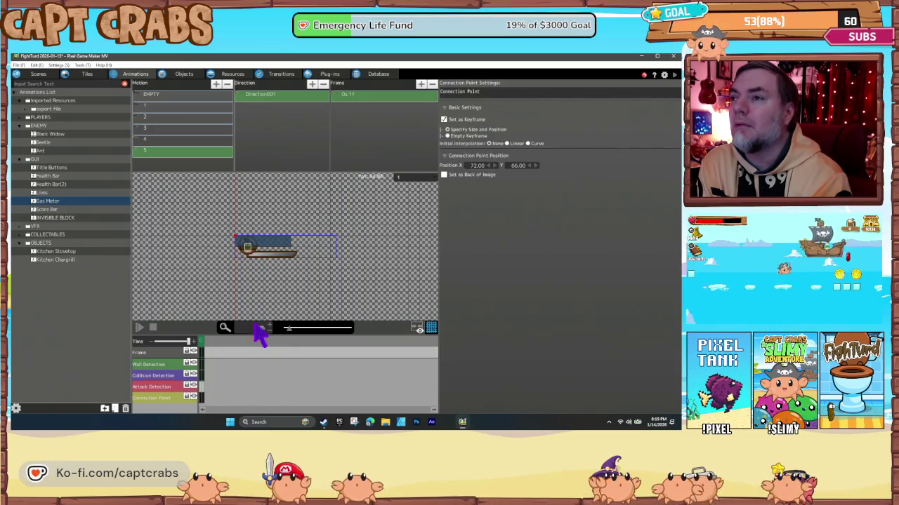
pyautogui.click(178, 143)
pyautogui.click(185, 154)
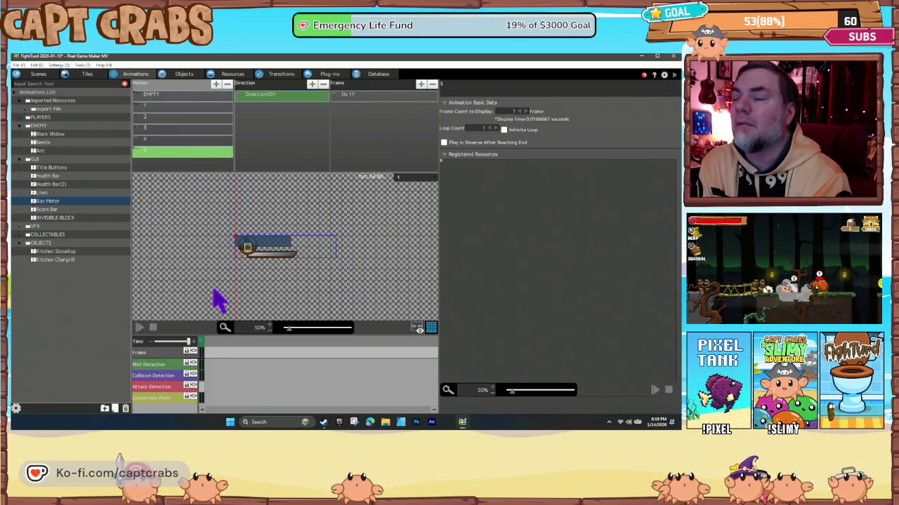
pyautogui.click(39, 74)
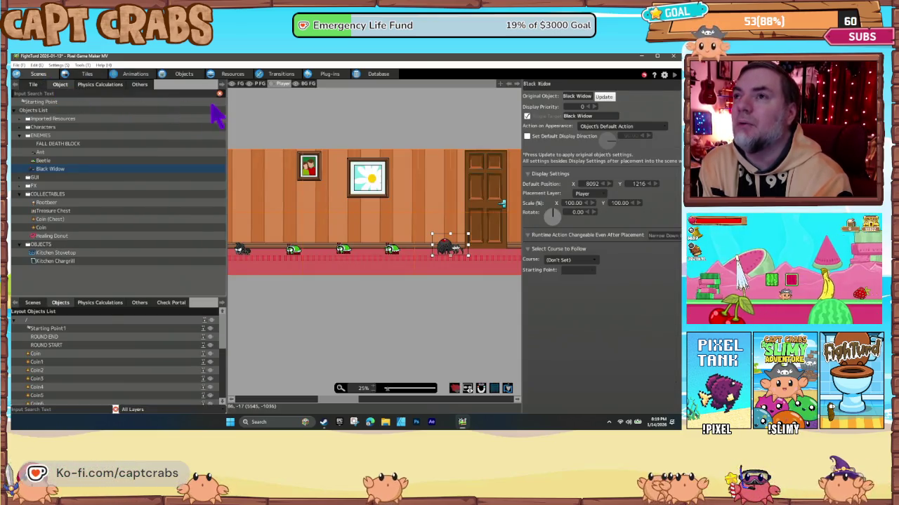
pyautogui.click(194, 76)
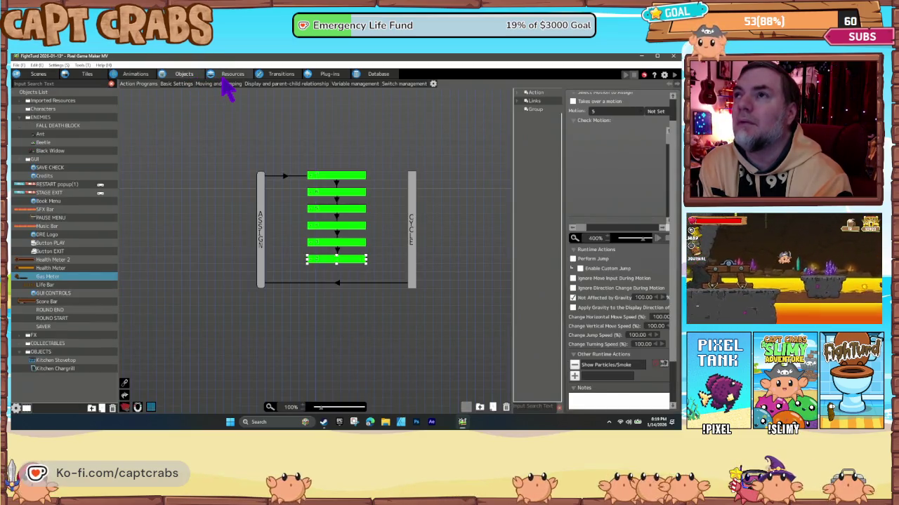
pyautogui.click(58, 65)
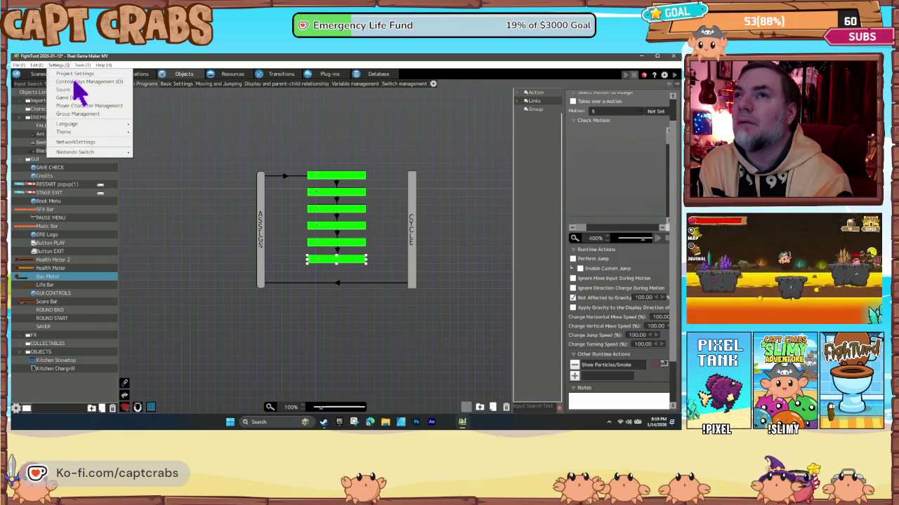
pyautogui.click(83, 90)
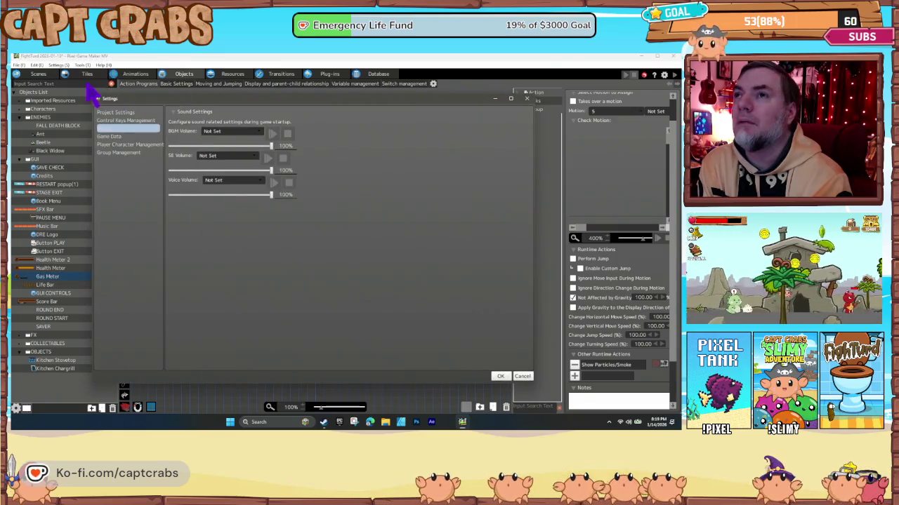
pyautogui.click(148, 122)
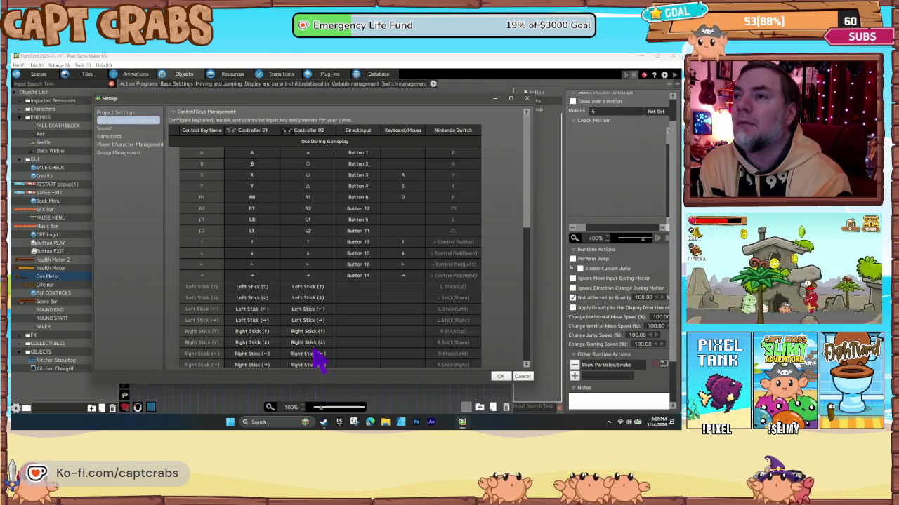
pyautogui.scroll(-5, 298, 340)
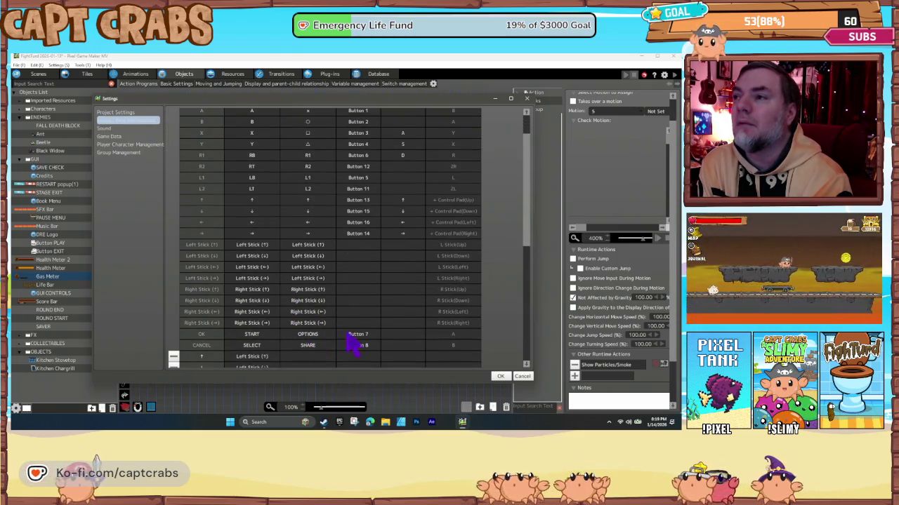
pyautogui.scroll(-3, 365, 348)
pyautogui.scroll(4, 333, 345)
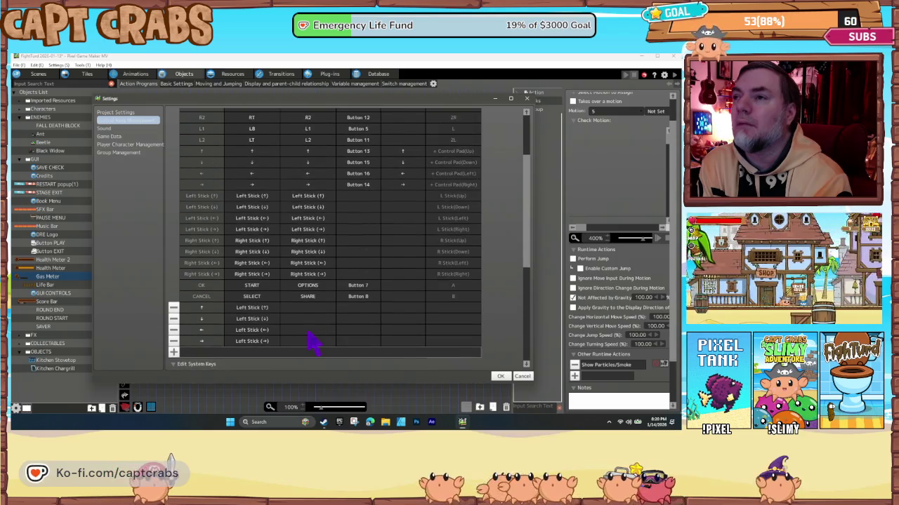
pyautogui.scroll(4, 302, 348)
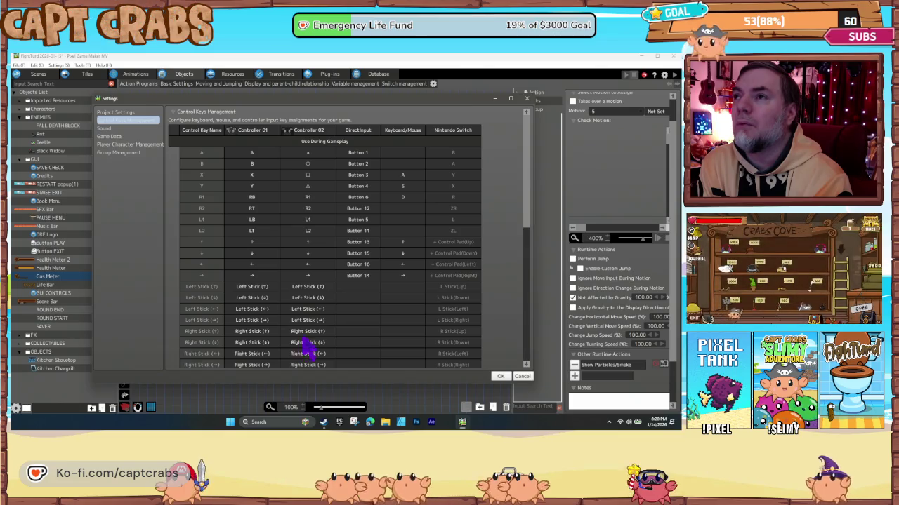
pyautogui.click(525, 377)
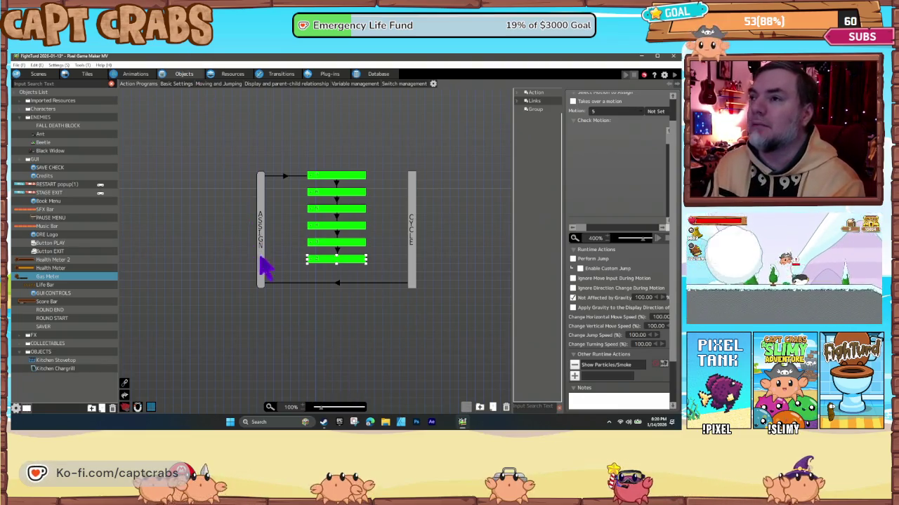
# Open Turdy under Characters and place a new action node left of Fart Attack.
pyautogui.click(283, 268)
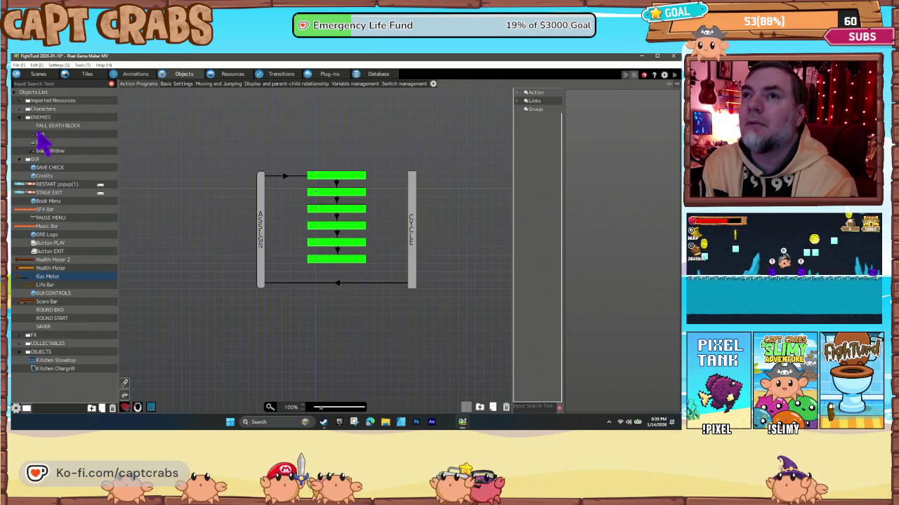
pyautogui.click(27, 109)
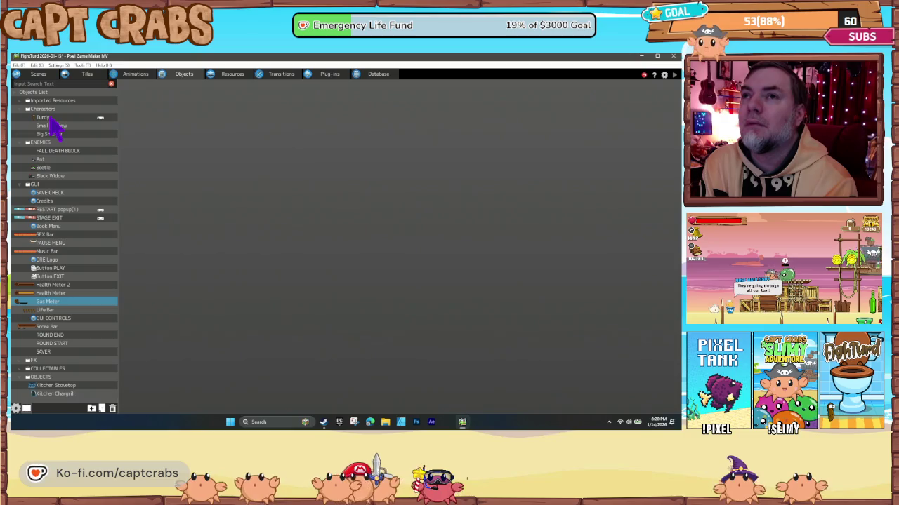
pyautogui.moveTo(256, 298)
pyautogui.mouseDown()
pyautogui.moveTo(276, 360)
pyautogui.moveTo(267, 358)
pyautogui.mouseUp()
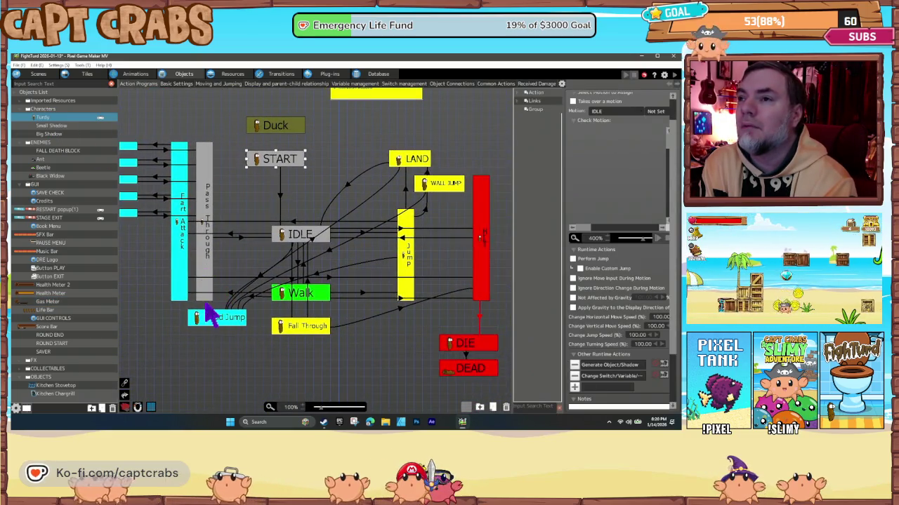
pyautogui.click(206, 247)
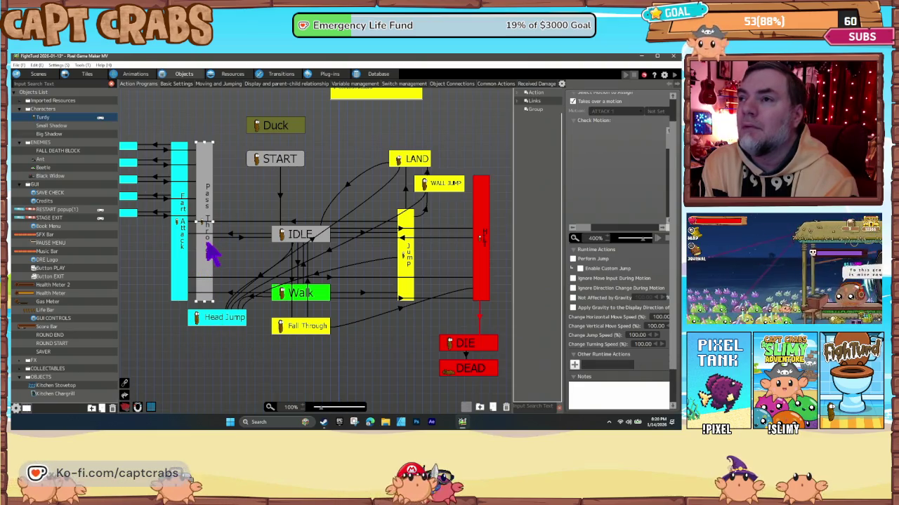
pyautogui.click(181, 247)
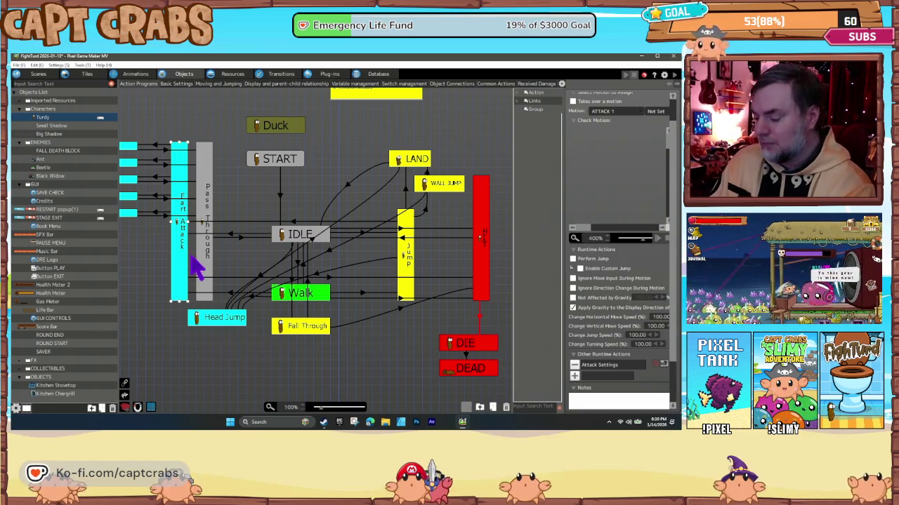
pyautogui.moveTo(280, 351)
pyautogui.mouseDown()
pyautogui.moveTo(284, 385)
pyautogui.moveTo(225, 345)
pyautogui.moveTo(279, 309)
pyautogui.moveTo(367, 337)
pyautogui.moveTo(201, 227)
pyautogui.moveTo(246, 250)
pyautogui.moveTo(251, 241)
pyautogui.moveTo(246, 361)
pyautogui.moveTo(253, 269)
pyautogui.moveTo(243, 249)
pyautogui.mouseUp()
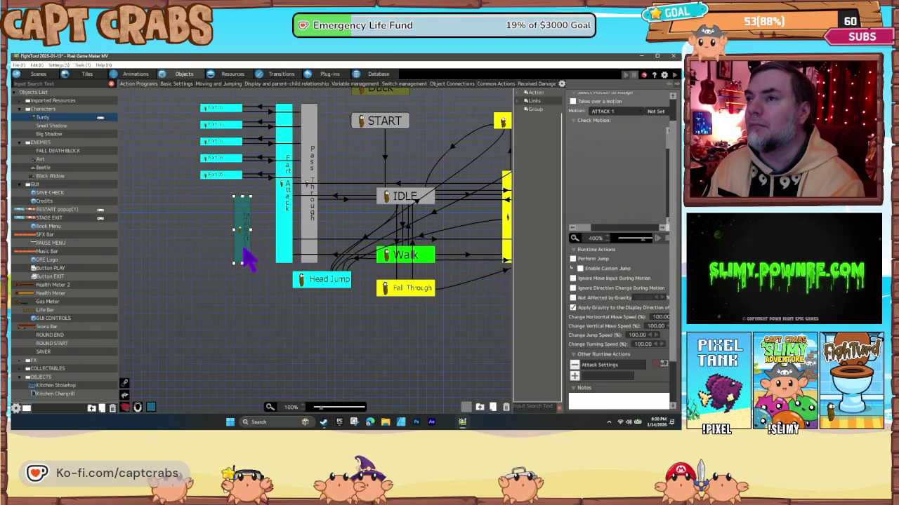
# Name the new action ULTIMATE.
pyautogui.scroll(2, 604, 120)
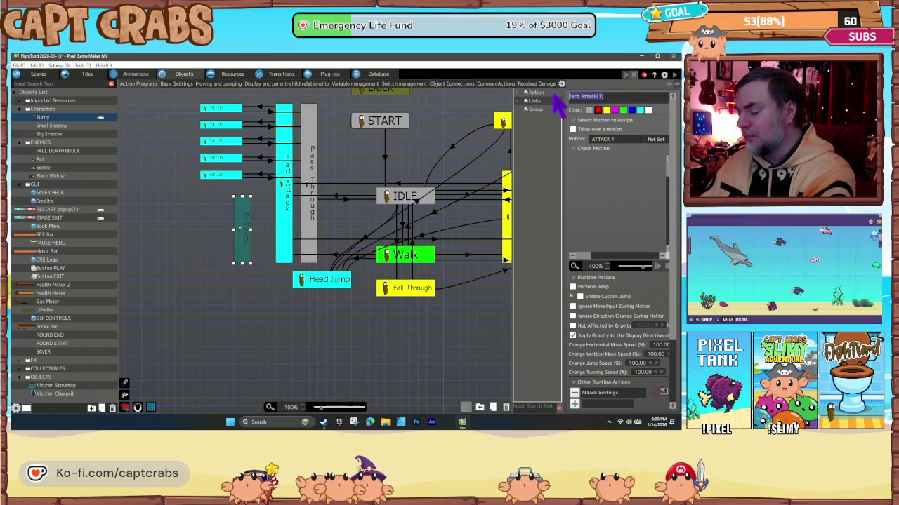
pyautogui.write('ULTIMATE')
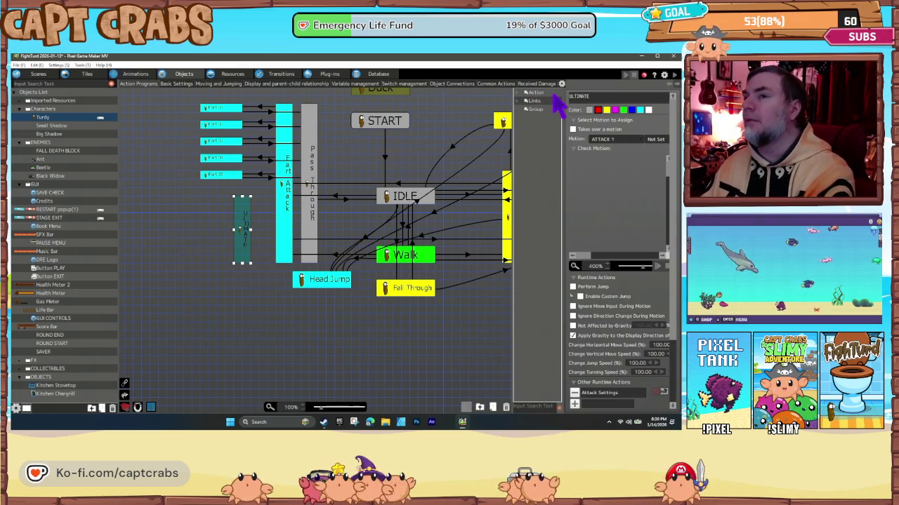
pyautogui.press('Return')
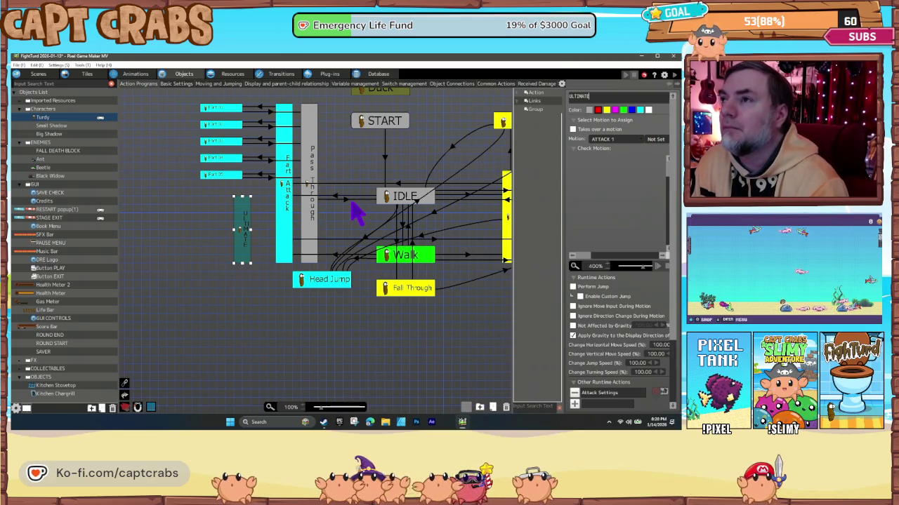
# Copy the IDLE-to-Fart Attack link and paste it as an IDLE-to-ULTIMATE link.
pyautogui.click(337, 199)
pyautogui.rightClick(335, 198)
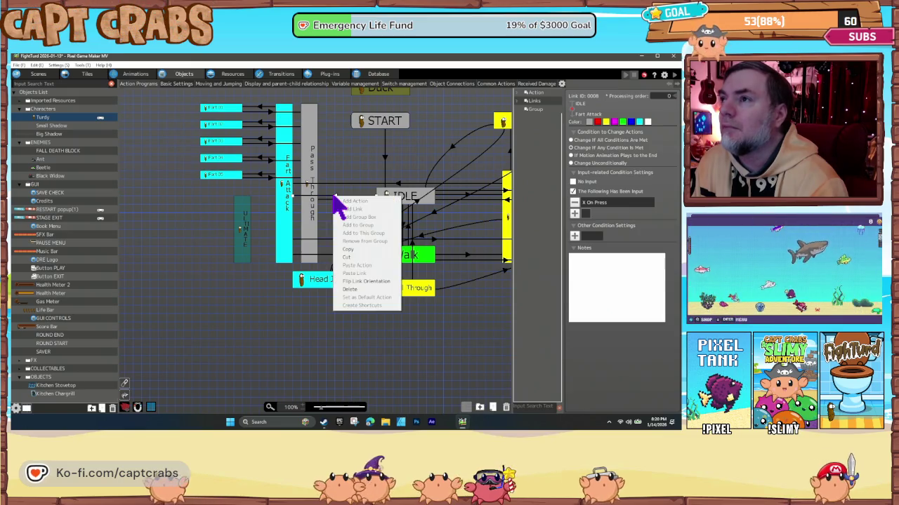
pyautogui.click(348, 252)
pyautogui.click(391, 205)
pyautogui.rightClick(386, 201)
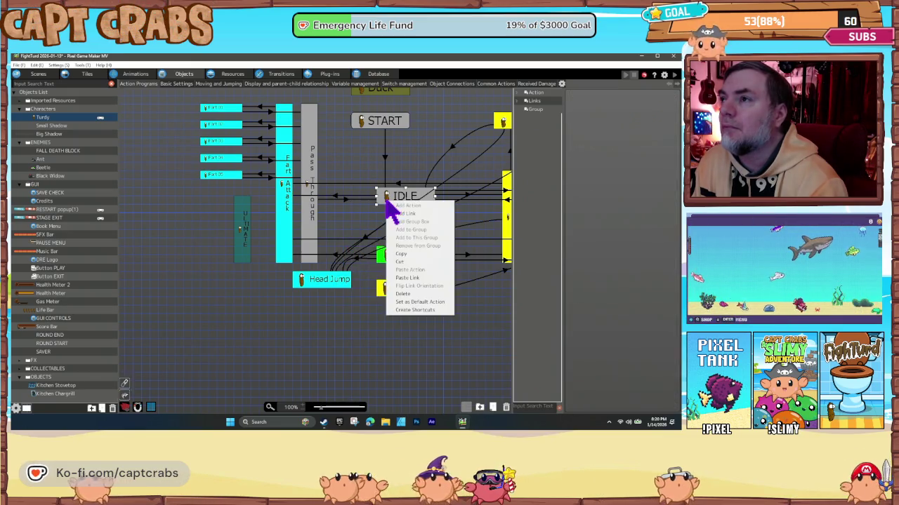
pyautogui.click(401, 278)
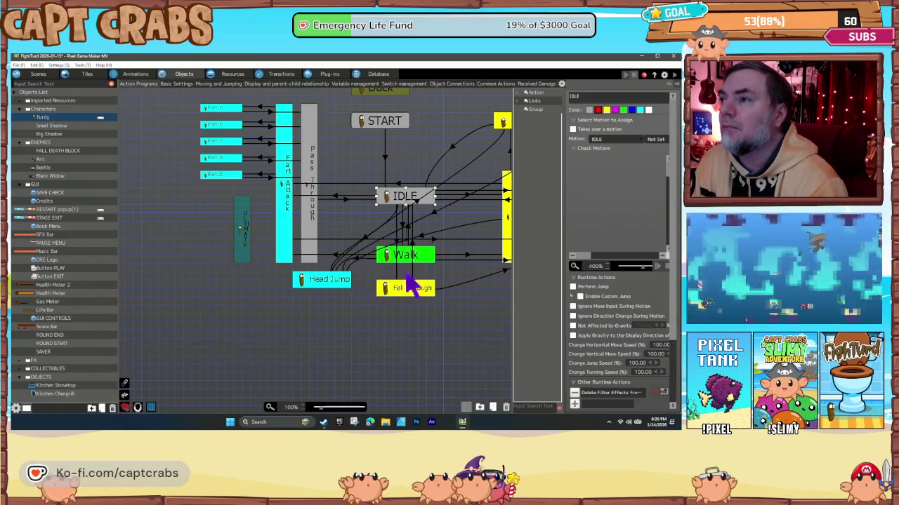
pyautogui.click(242, 239)
pyautogui.click(316, 216)
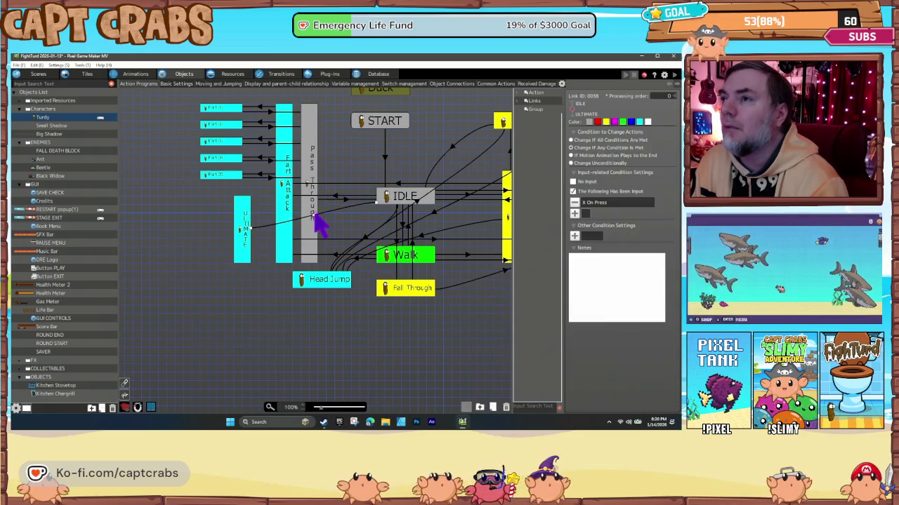
# Change the link's input from X to Y On Press and open Other Condition Settings.
pyautogui.doubleClick(590, 203)
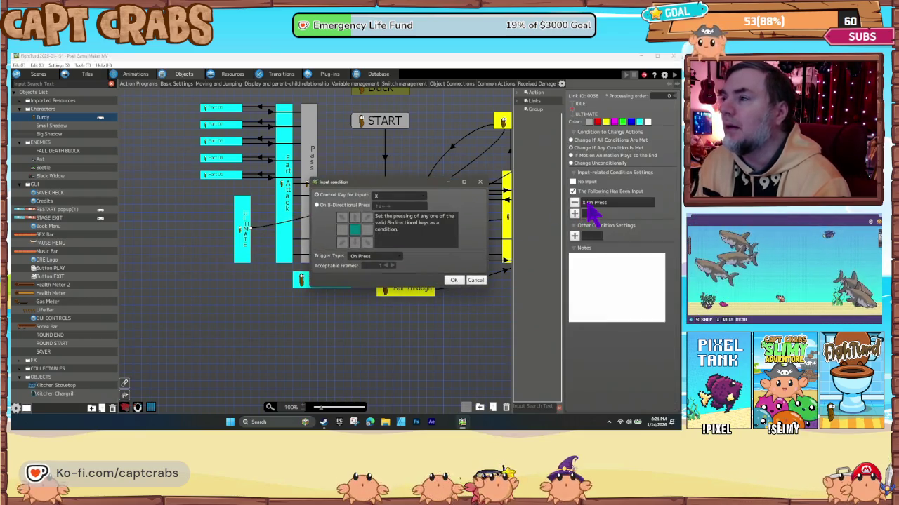
pyautogui.click(390, 196)
pyautogui.click(397, 237)
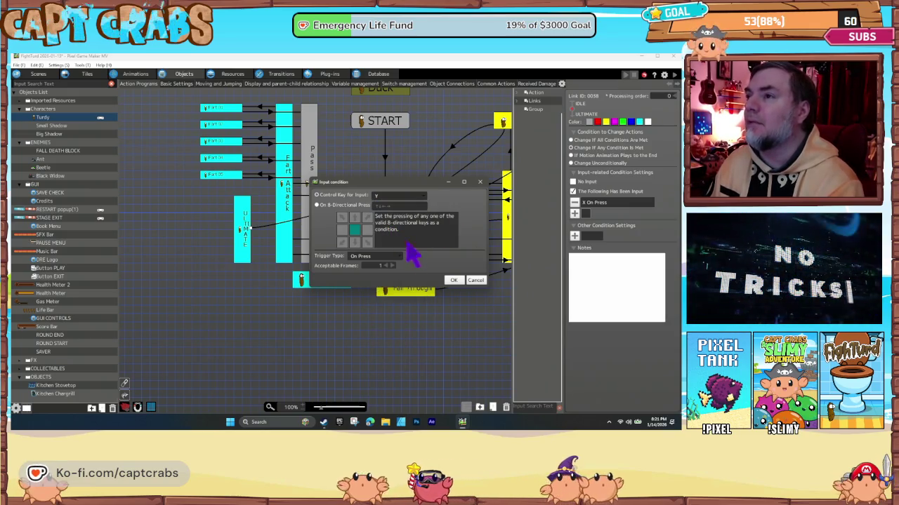
pyautogui.click(453, 280)
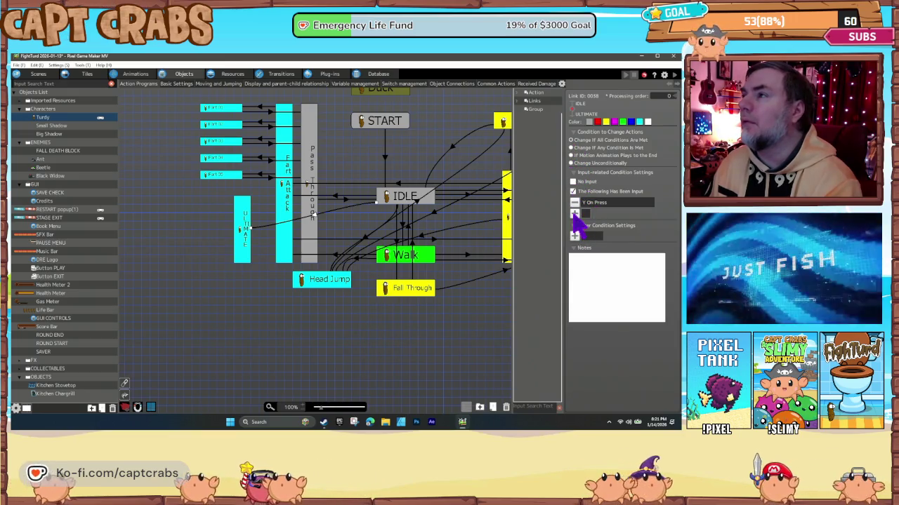
pyautogui.doubleClick(589, 202)
pyautogui.click(476, 281)
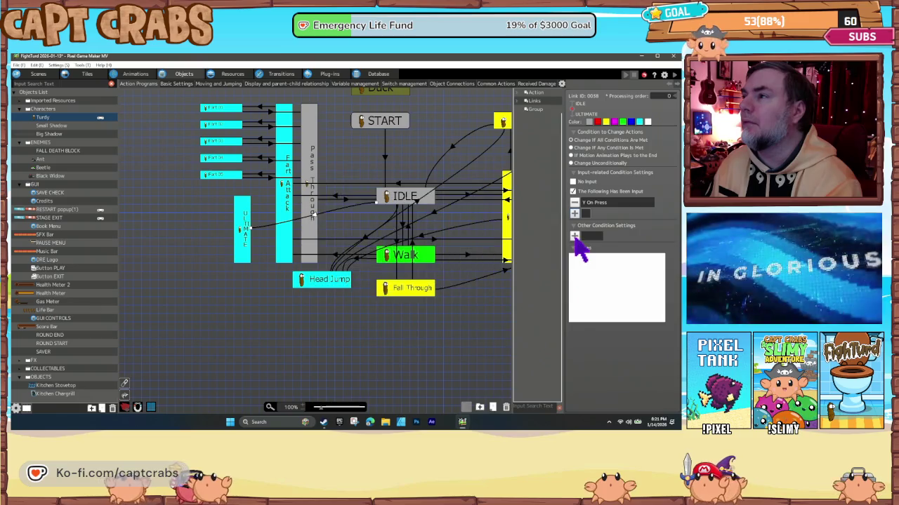
pyautogui.click(576, 237)
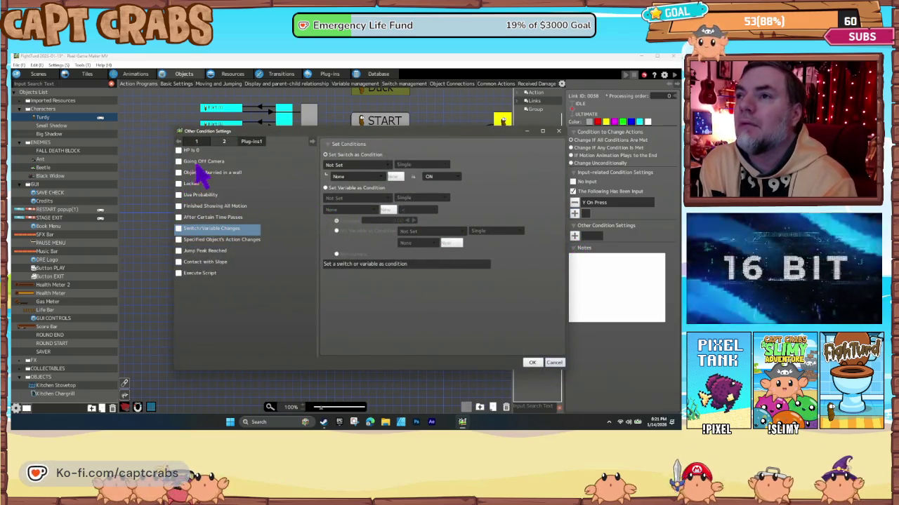
pyautogui.click(197, 141)
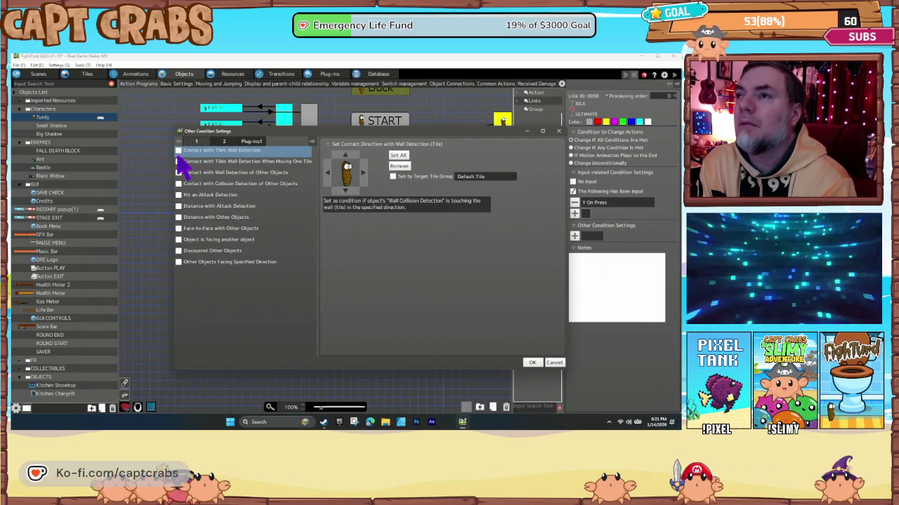
pyautogui.click(223, 142)
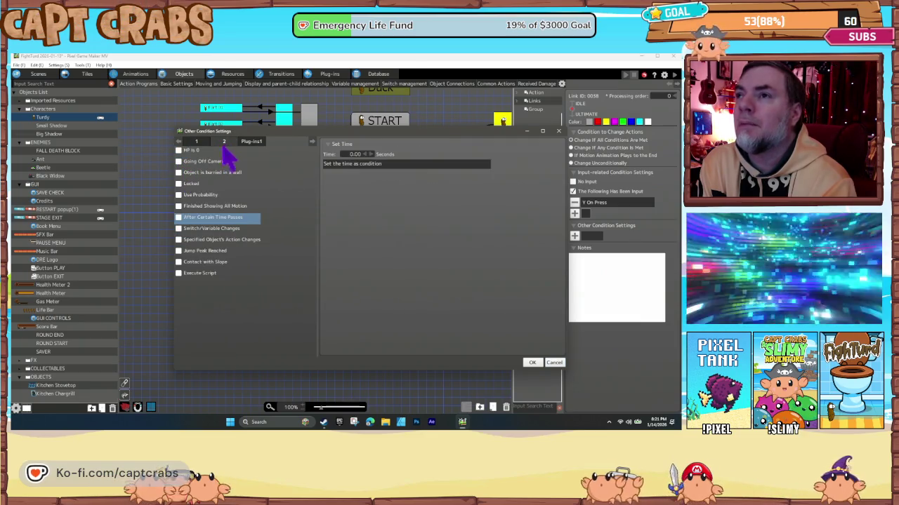
# Add a Switch/Variable Changes condition on the FightTurd common 1P Gas Meter variable.
pyautogui.click(179, 229)
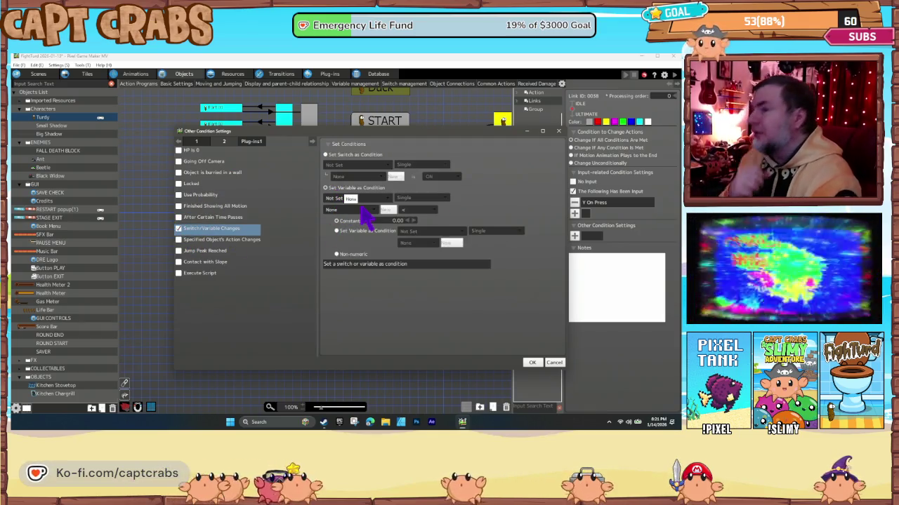
pyautogui.click(358, 199)
pyautogui.click(370, 224)
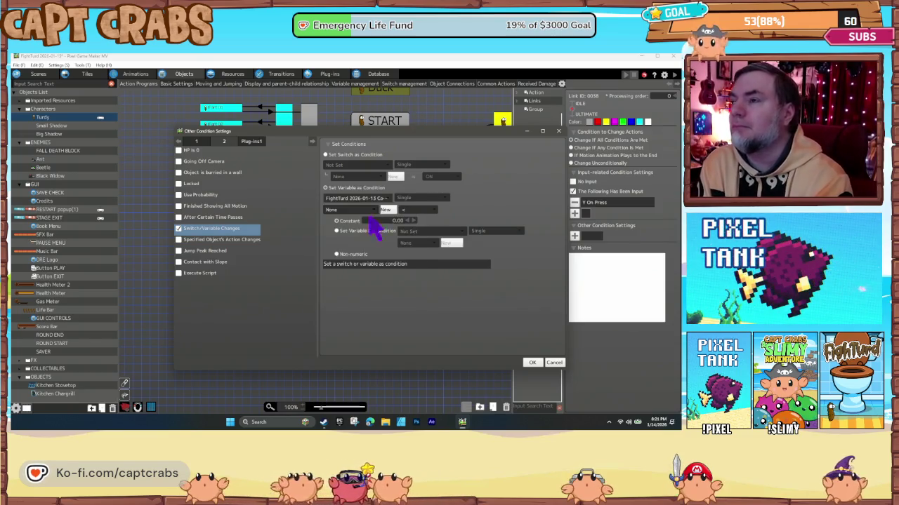
pyautogui.click(362, 210)
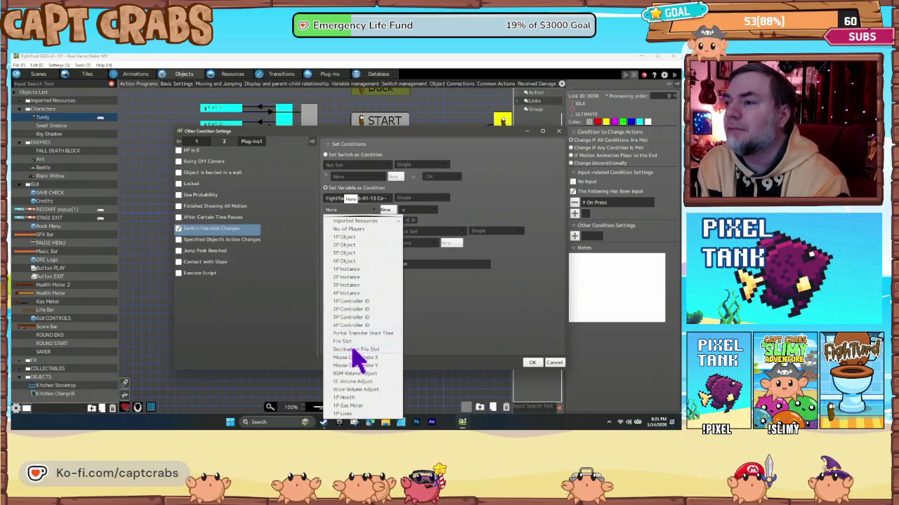
pyautogui.scroll(-2, 356, 411)
pyautogui.click(356, 407)
# Set the comparison to >= constant 5.00 and confirm.
pyautogui.click(404, 211)
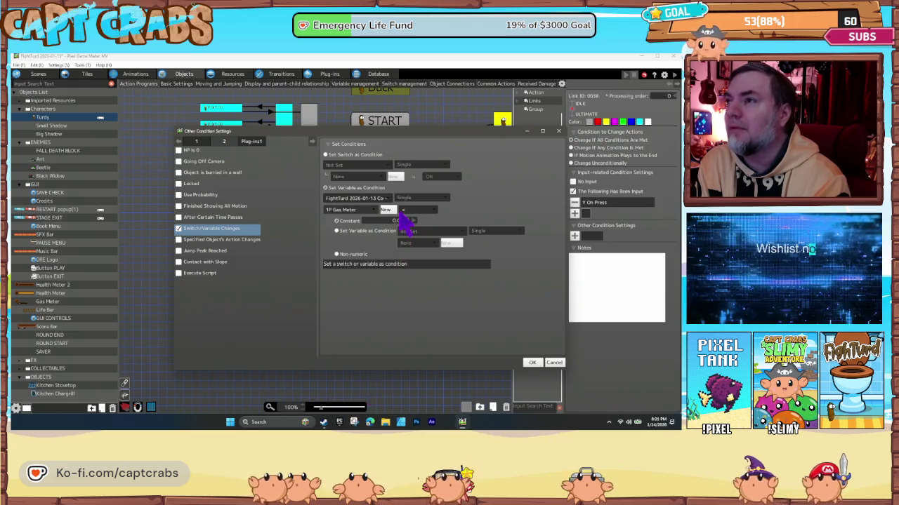
pyautogui.click(420, 237)
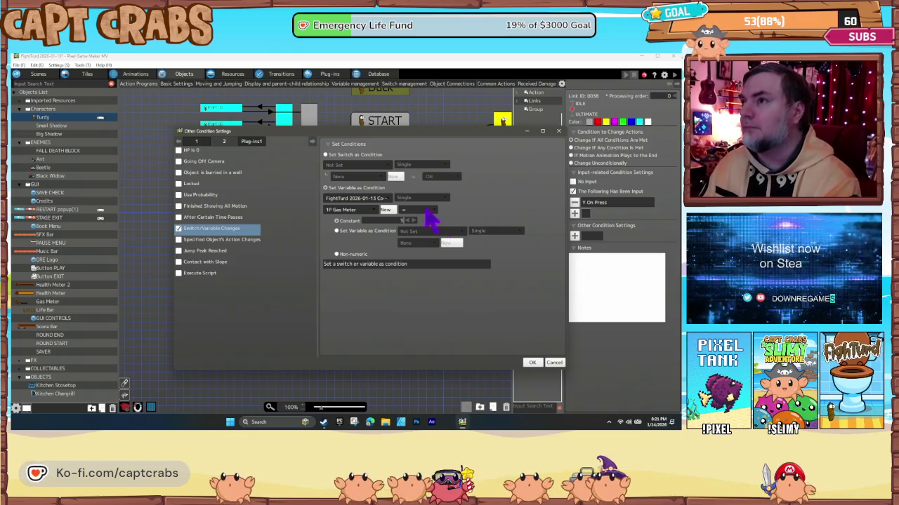
pyautogui.click(423, 211)
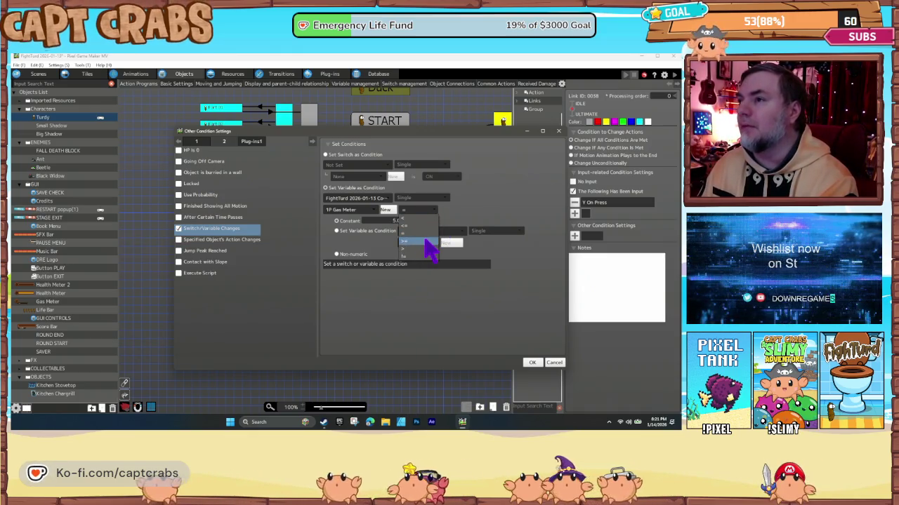
pyautogui.click(425, 243)
pyautogui.click(419, 212)
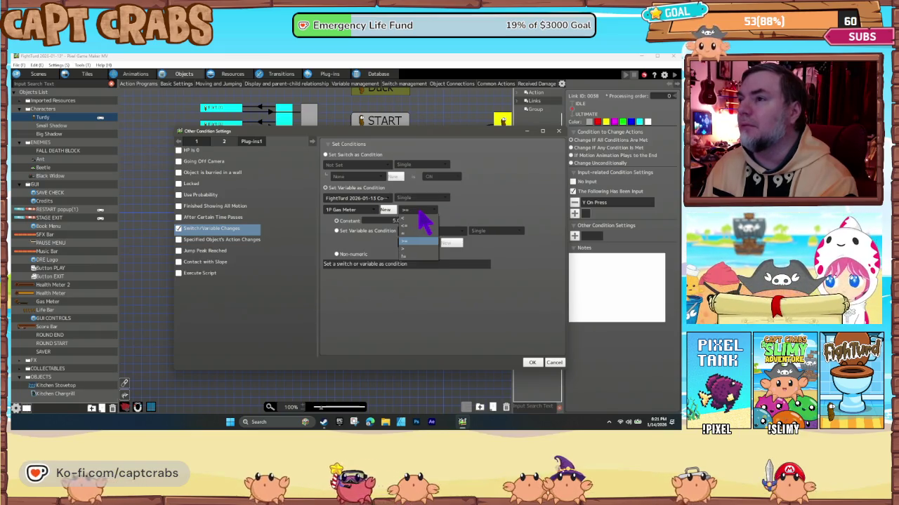
pyautogui.click(419, 212)
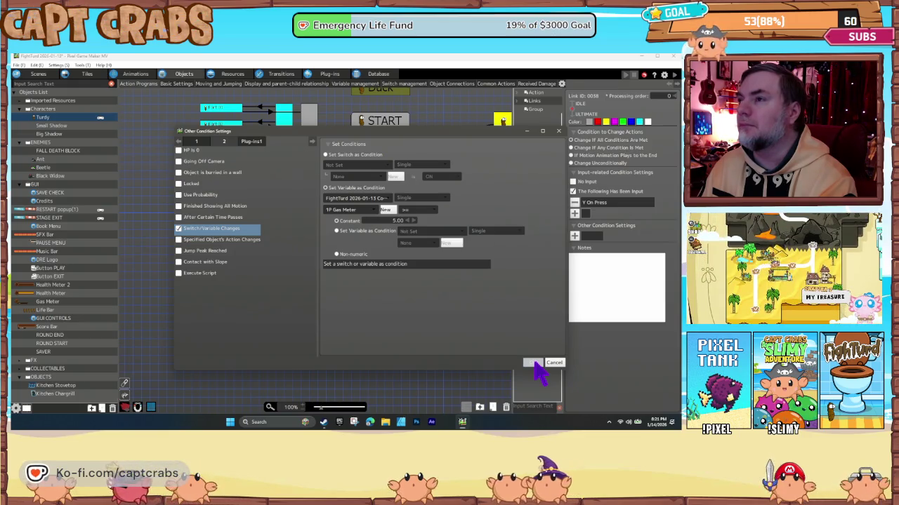
pyautogui.click(535, 363)
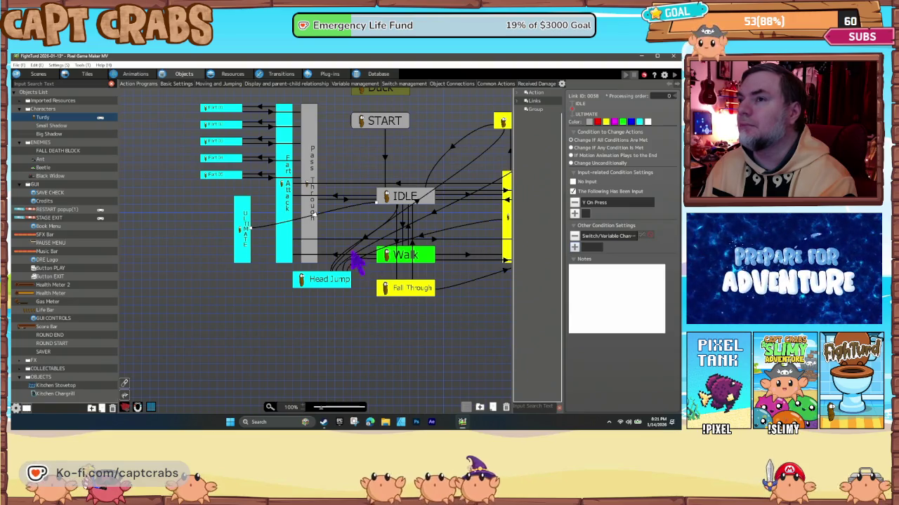
# Create a link from ULTIMATE back to IDLE.
pyautogui.click(246, 242)
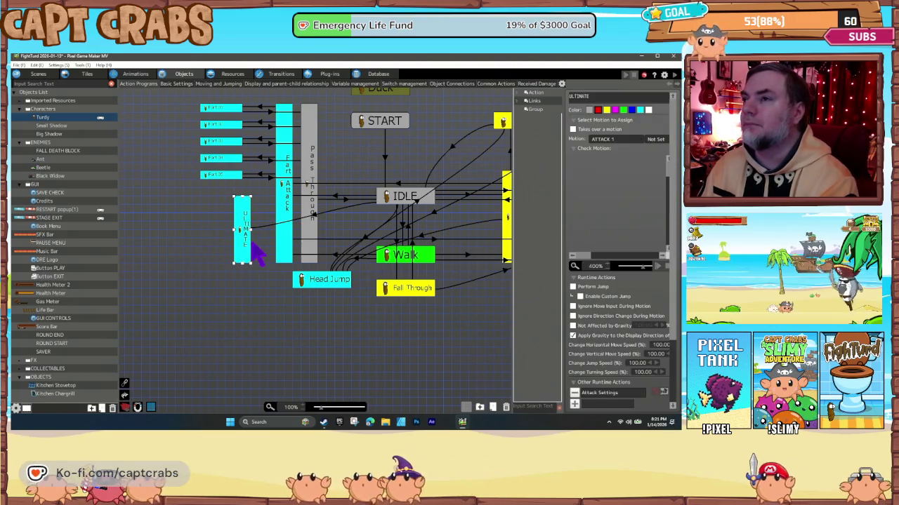
pyautogui.rightClick(248, 246)
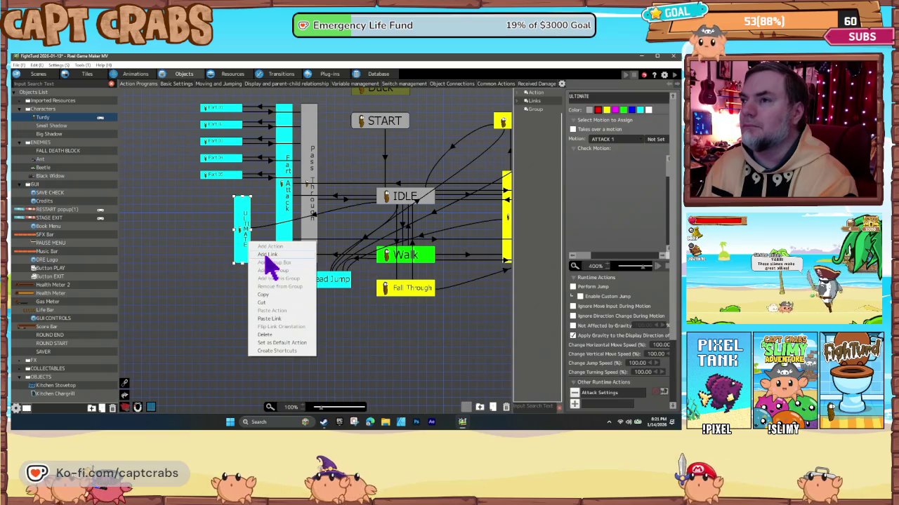
pyautogui.click(268, 255)
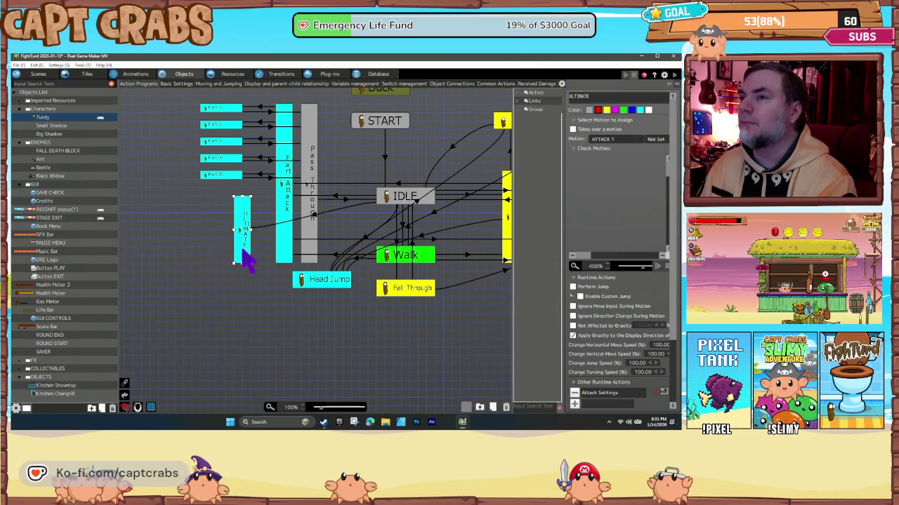
pyautogui.rightClick(246, 246)
pyautogui.click(265, 256)
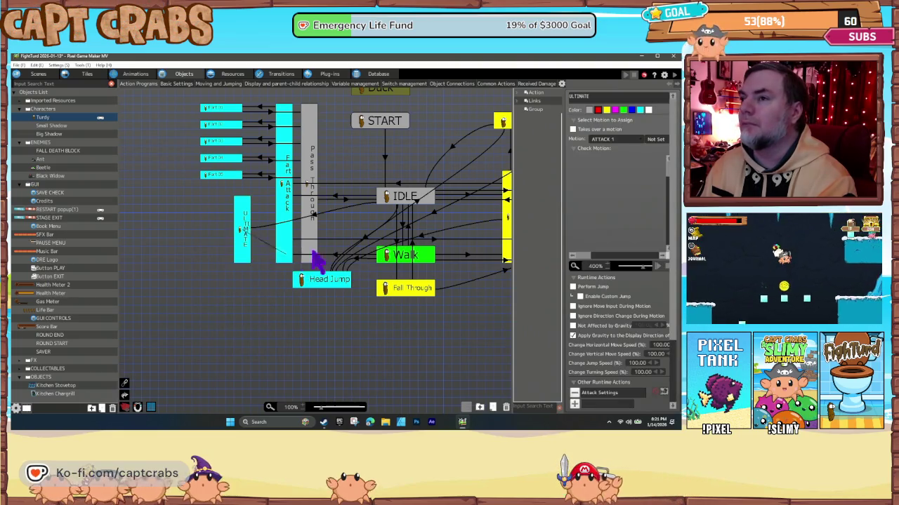
pyautogui.click(390, 203)
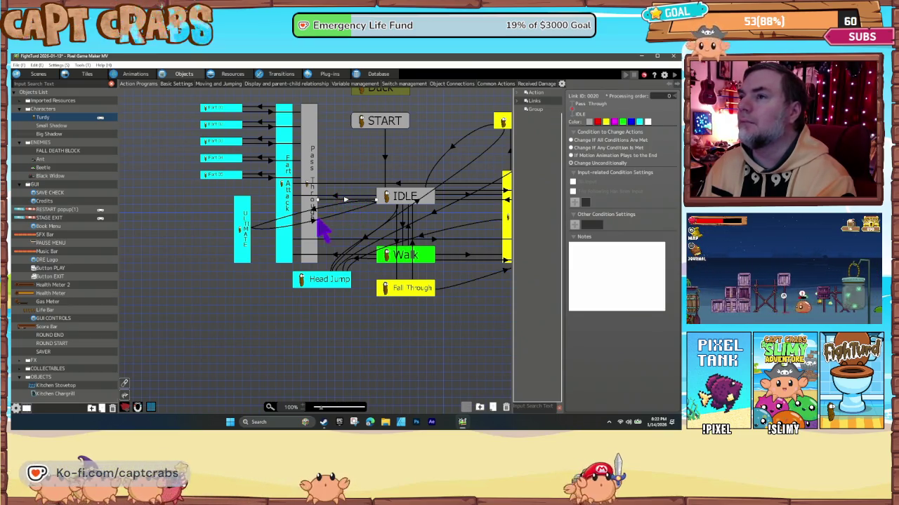
# Review the Fart 05, ULTIMATE-to-IDLE and IDLE-to-ULTIMATE links, then open ULTIMATE's settings.
pyautogui.click(269, 177)
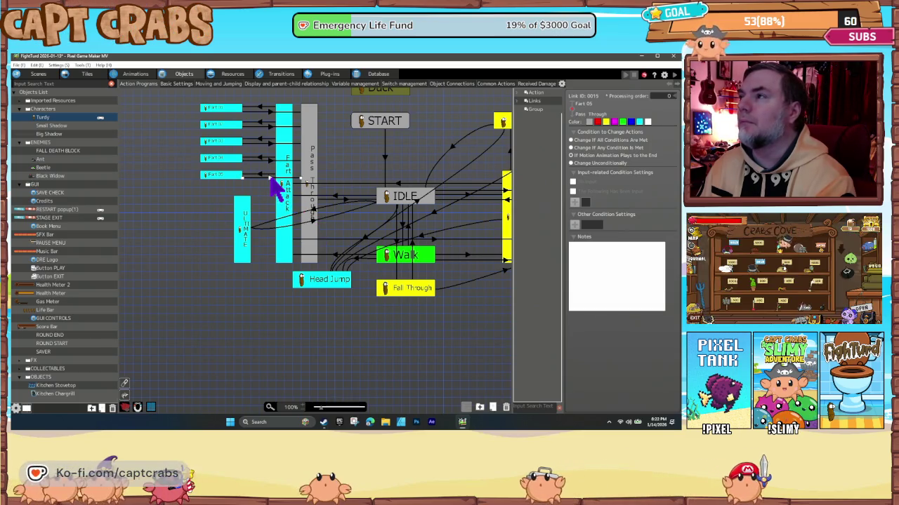
pyautogui.click(316, 222)
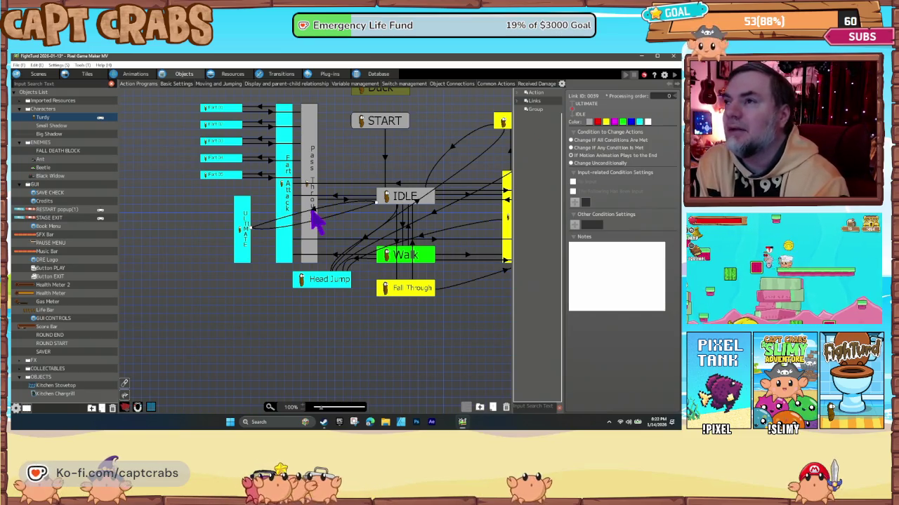
pyautogui.click(313, 213)
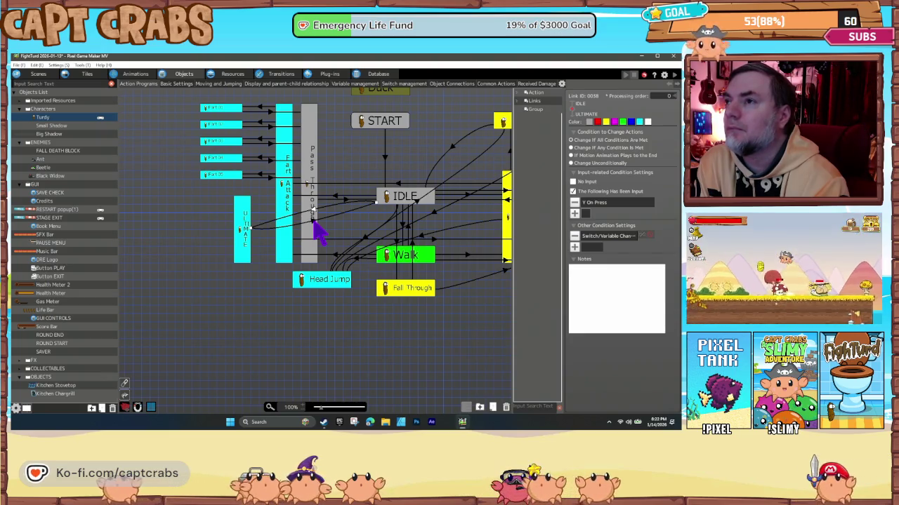
pyautogui.click(243, 238)
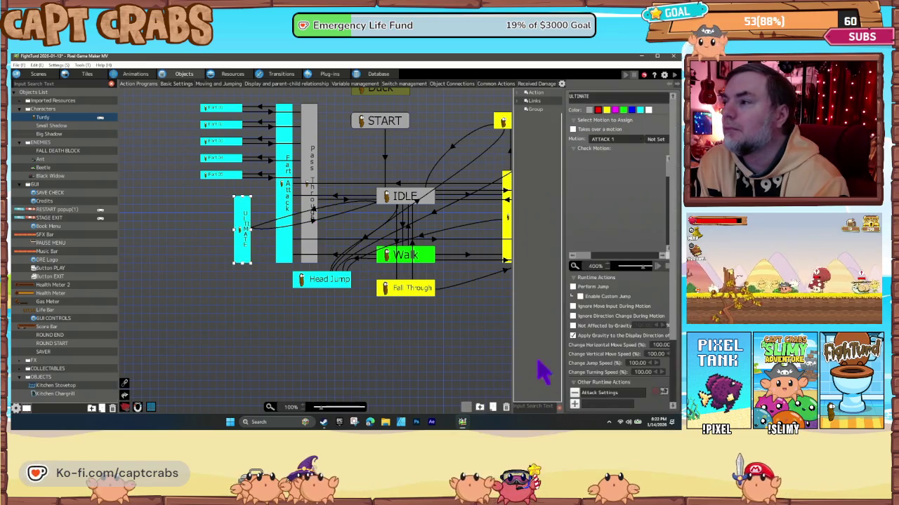
# Add an Audio Playback runtime action, trying fart explosion and HumanFart 6106_17_5 sounds.
pyautogui.scroll(-2, 598, 400)
pyautogui.click(575, 368)
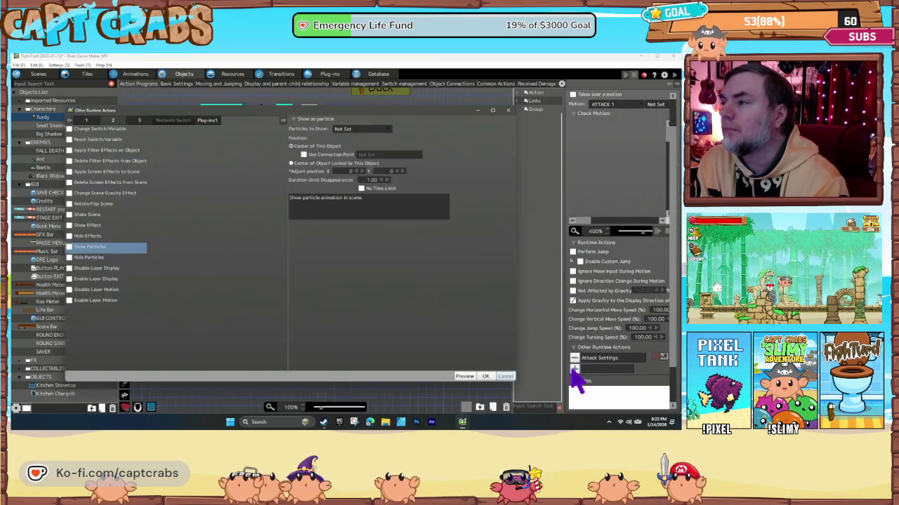
pyautogui.click(134, 116)
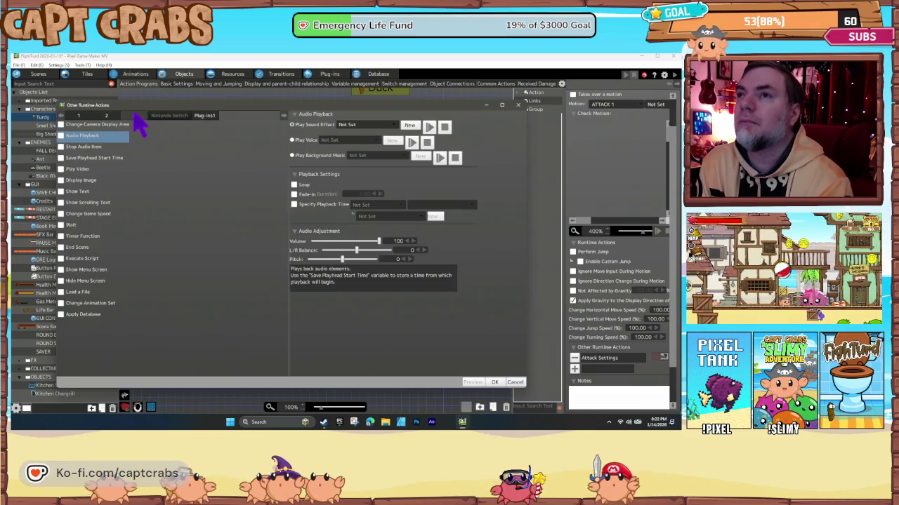
pyautogui.click(367, 127)
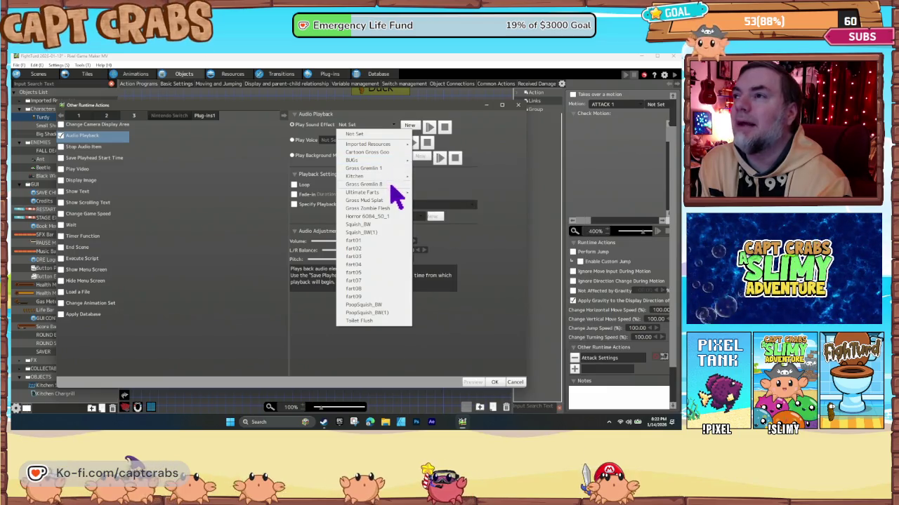
pyautogui.moveTo(393, 195)
pyautogui.click(448, 195)
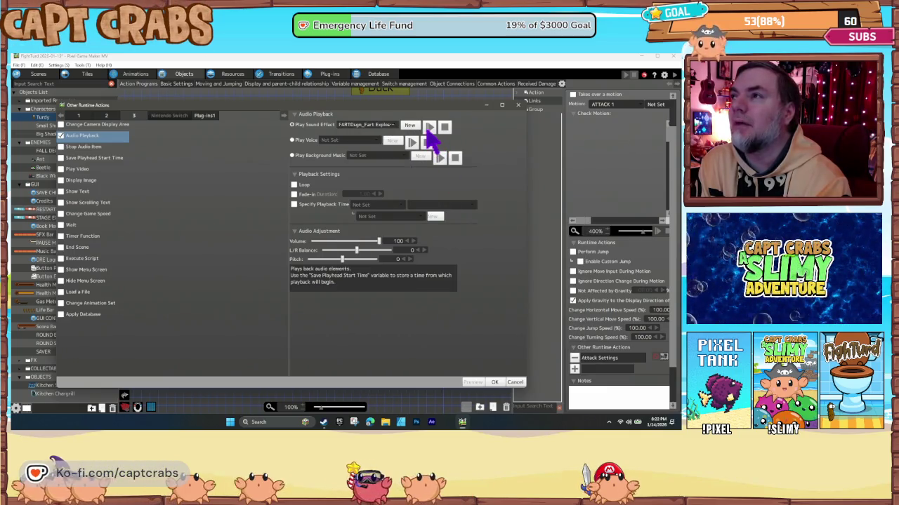
pyautogui.click(377, 127)
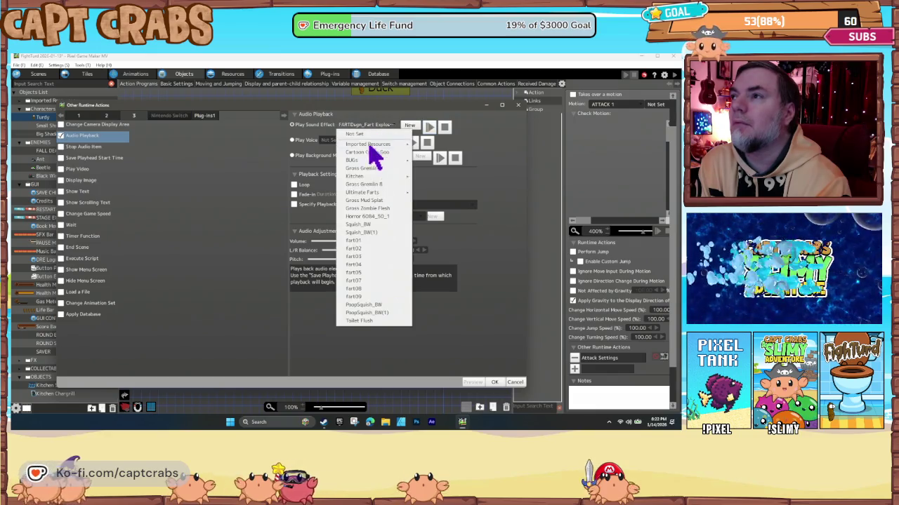
pyautogui.moveTo(385, 194)
pyautogui.click(433, 208)
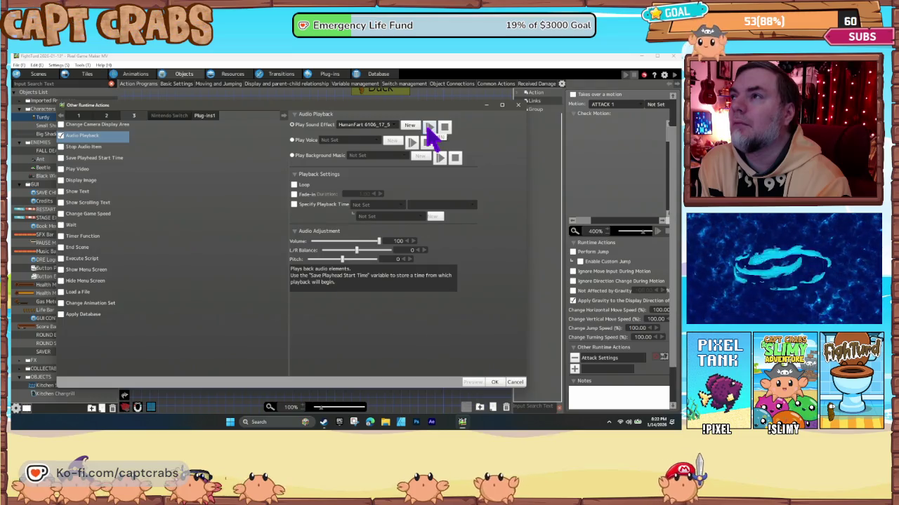
# Choose HumanFart CTE03_16 from Ultimate Farts as the sound effect and confirm.
pyautogui.click(371, 124)
pyautogui.moveTo(384, 202)
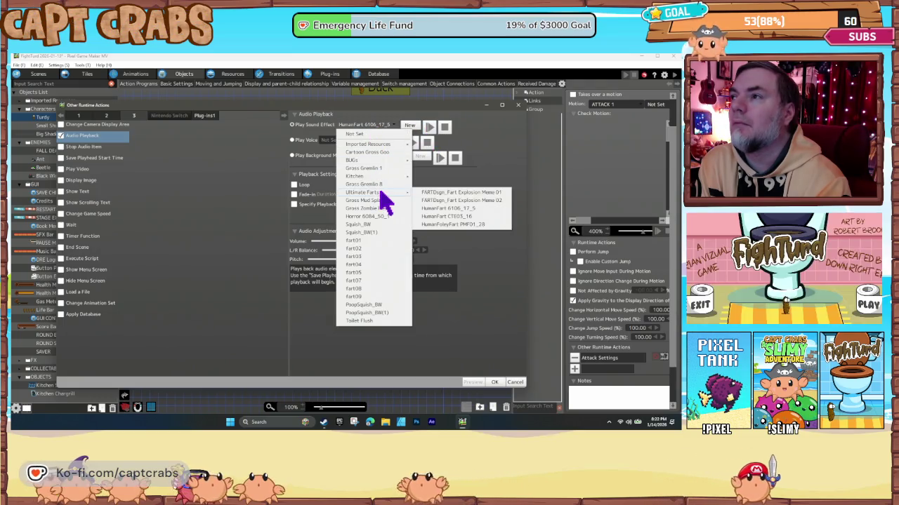
pyautogui.click(449, 217)
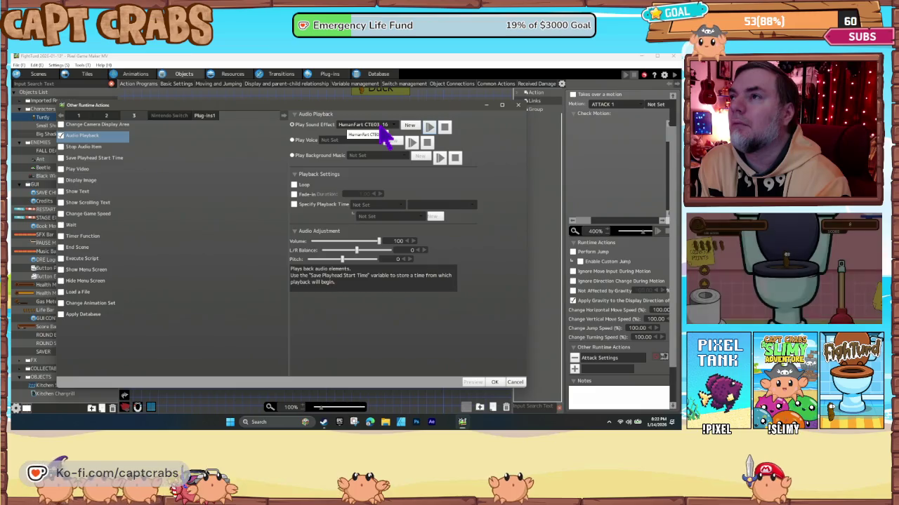
pyautogui.click(500, 383)
pyautogui.doubleClick(602, 359)
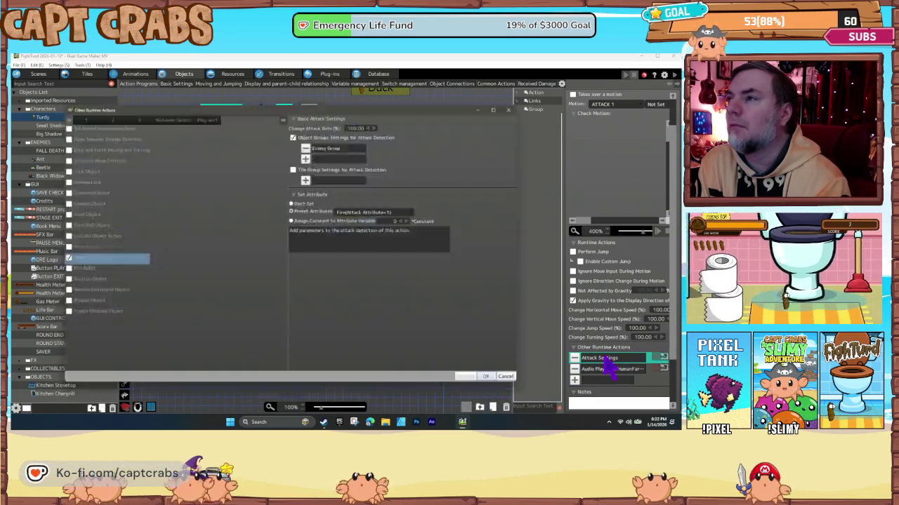
# Leave the Preset Attribute on Fire, then colour the ULTIMATE node dark blue.
pyautogui.click(353, 214)
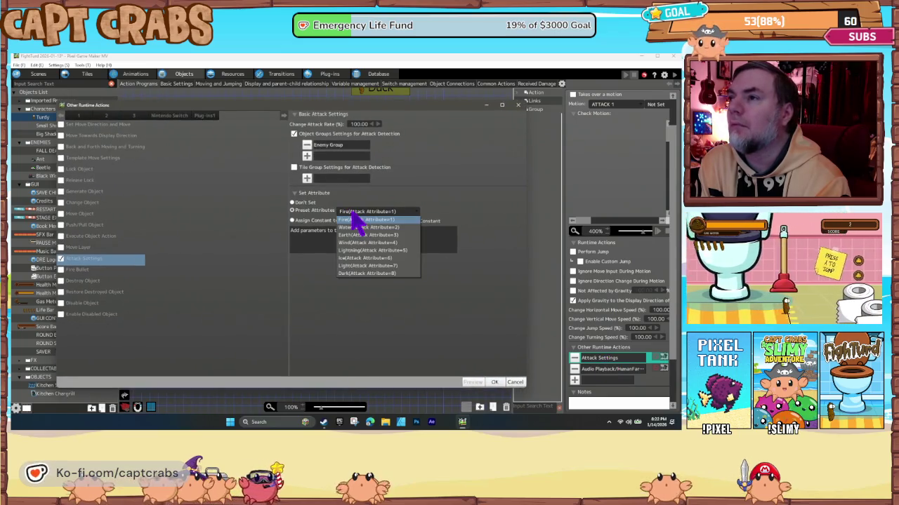
pyautogui.click(365, 251)
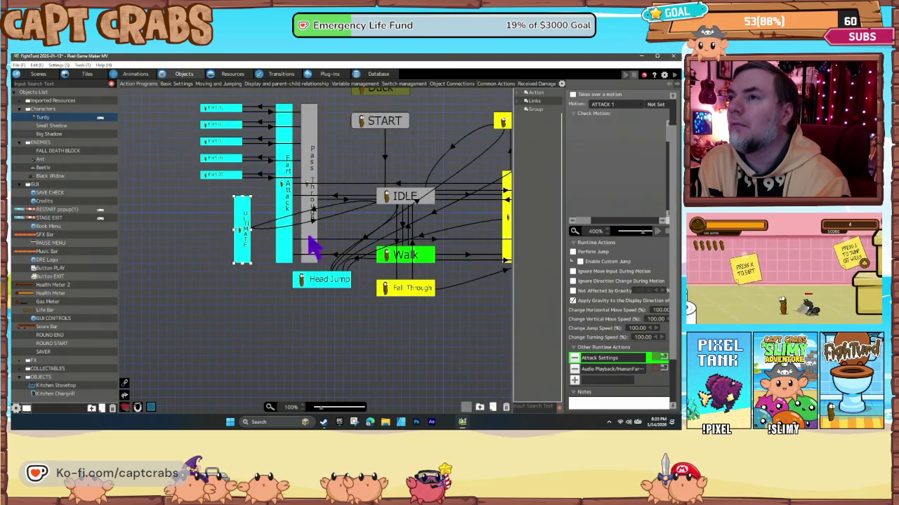
pyautogui.scroll(2, 582, 187)
pyautogui.click(605, 110)
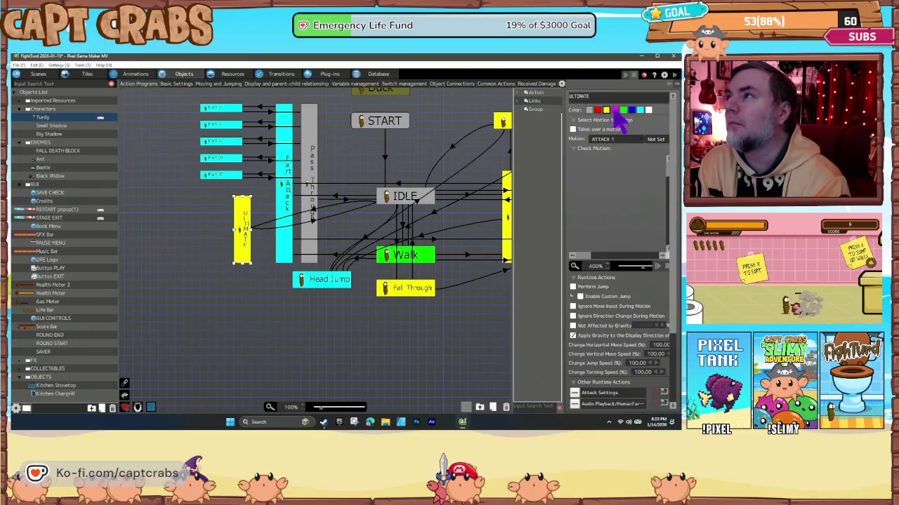
pyautogui.click(633, 111)
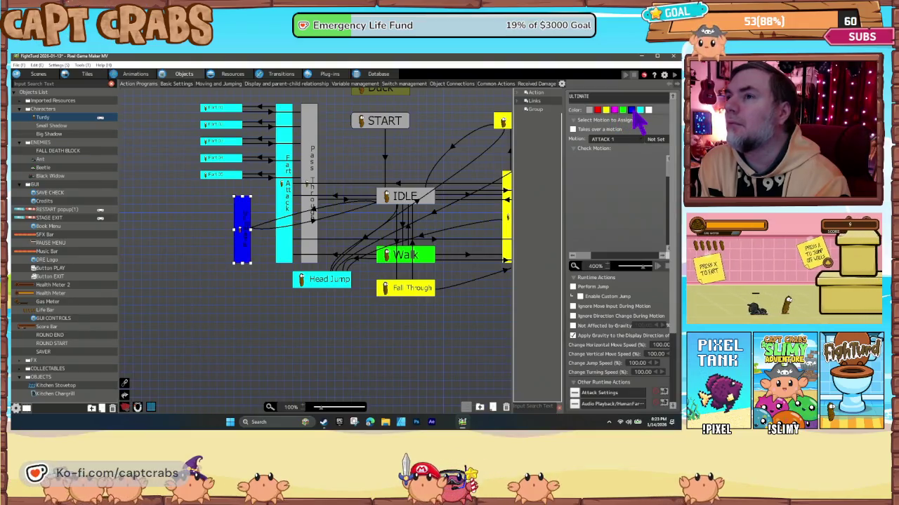
pyautogui.click(265, 267)
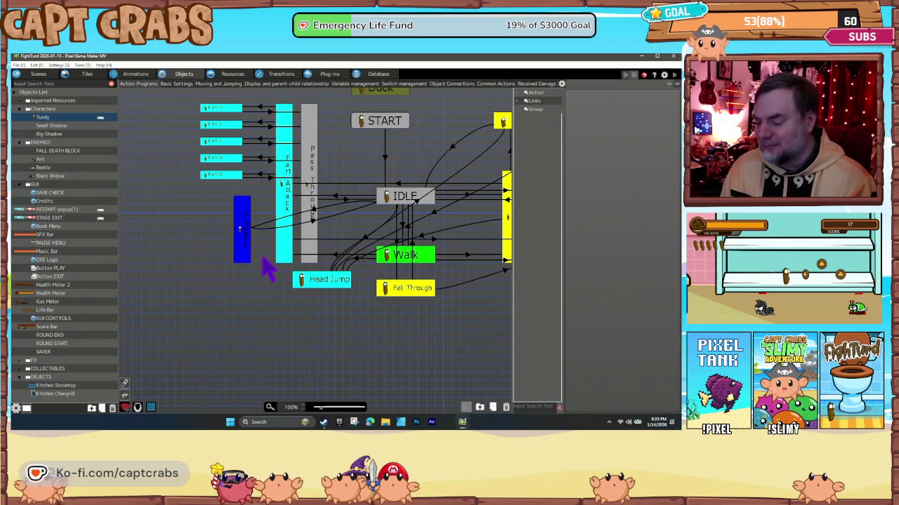
# Launch a test play and move Turdy through the level, jumping and collecting coins.
pyautogui.hotkey('ctrl', 's')
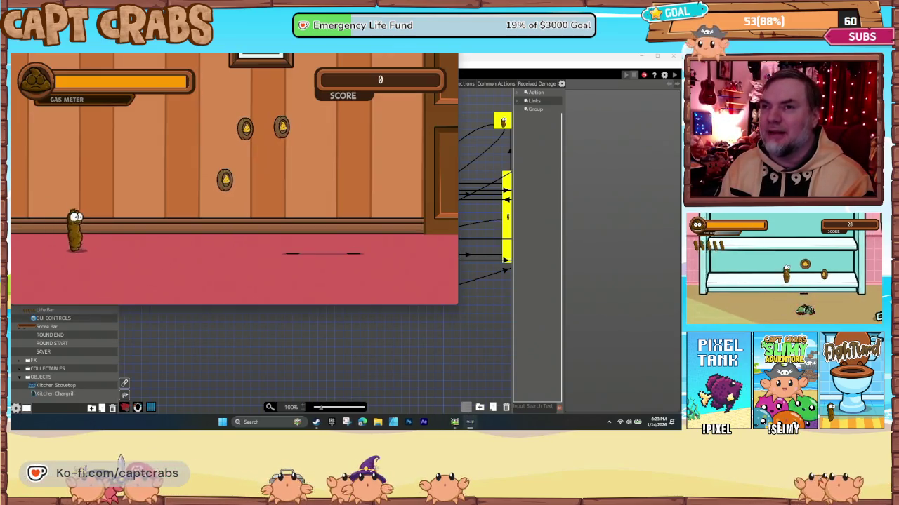
pyautogui.press('Right')
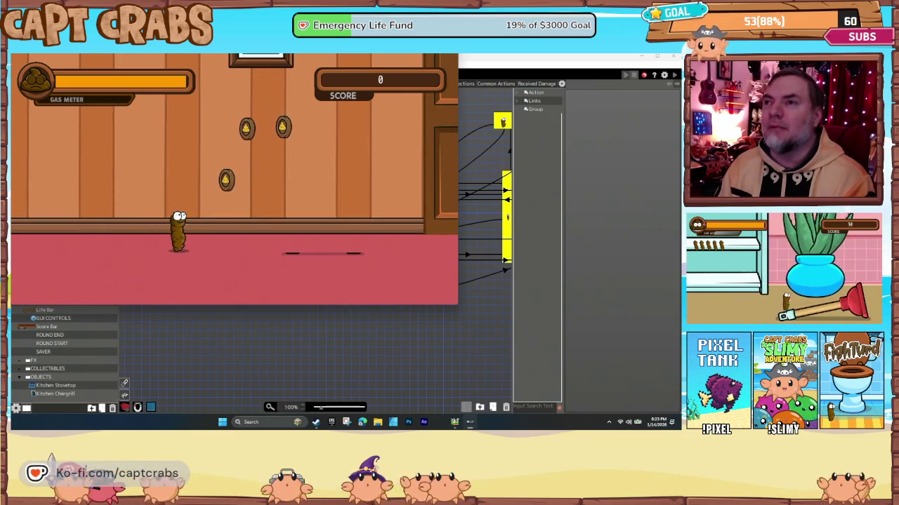
pyautogui.press('space')
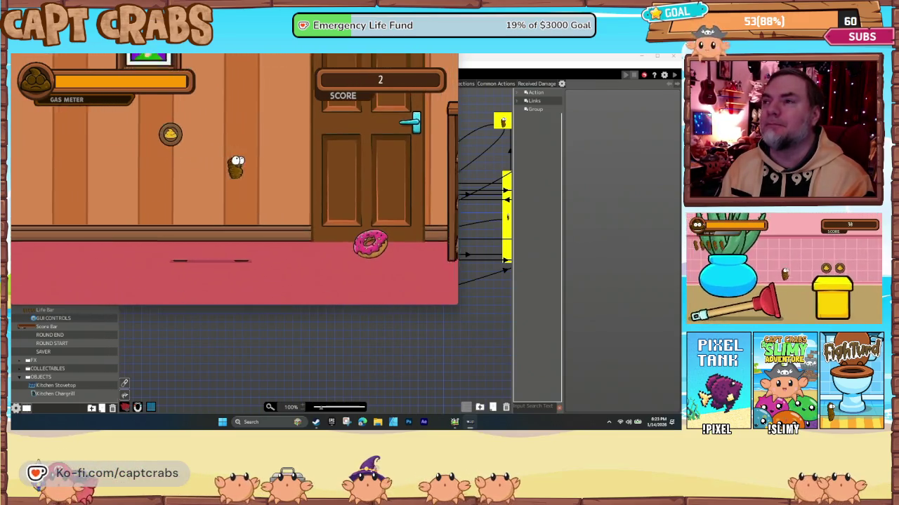
pyautogui.press('Right')
pyautogui.press('Right')
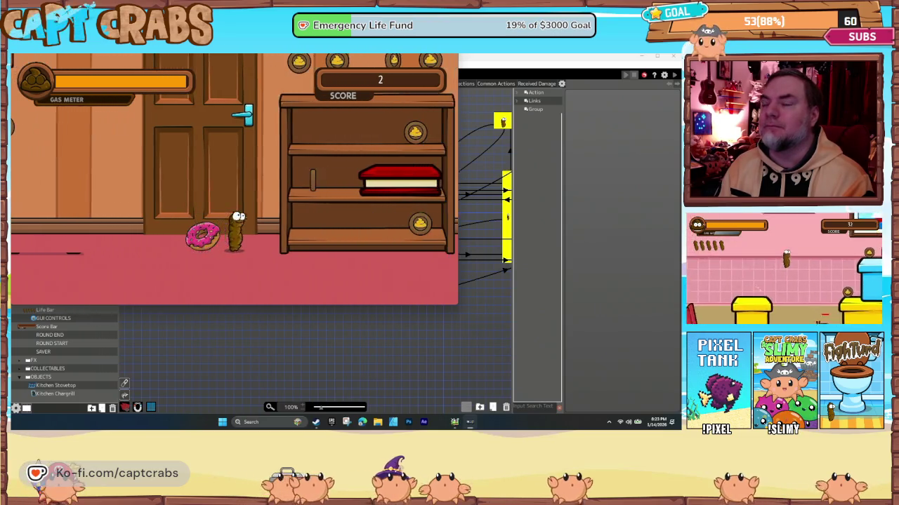
pyautogui.press('space')
pyautogui.press('Right')
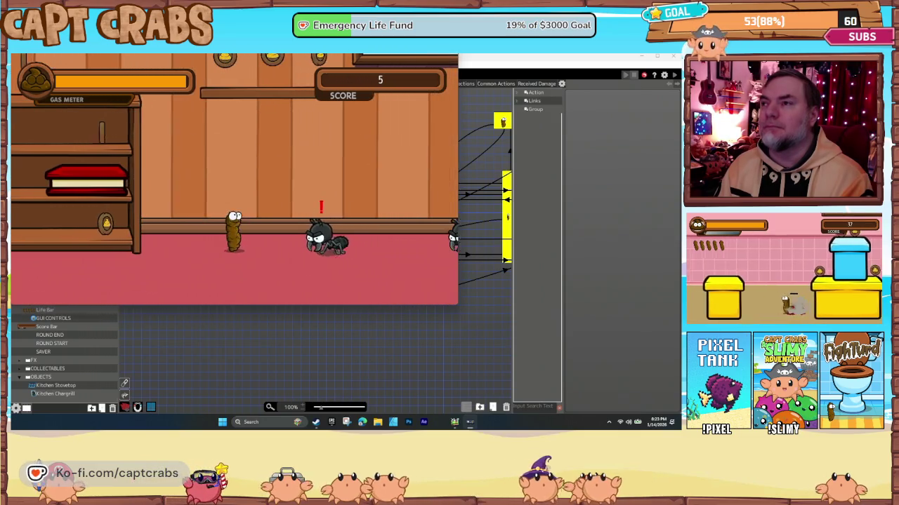
pyautogui.press('Right')
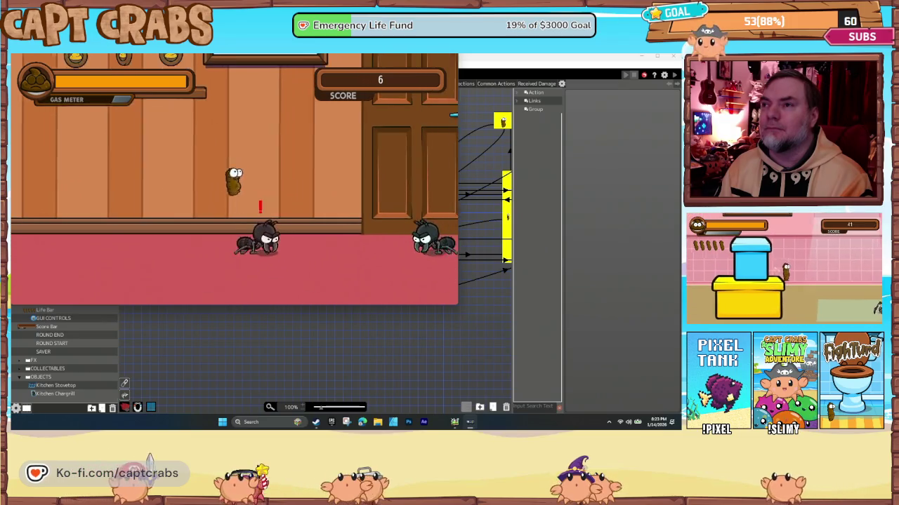
pyautogui.press('Left')
pyautogui.press('space')
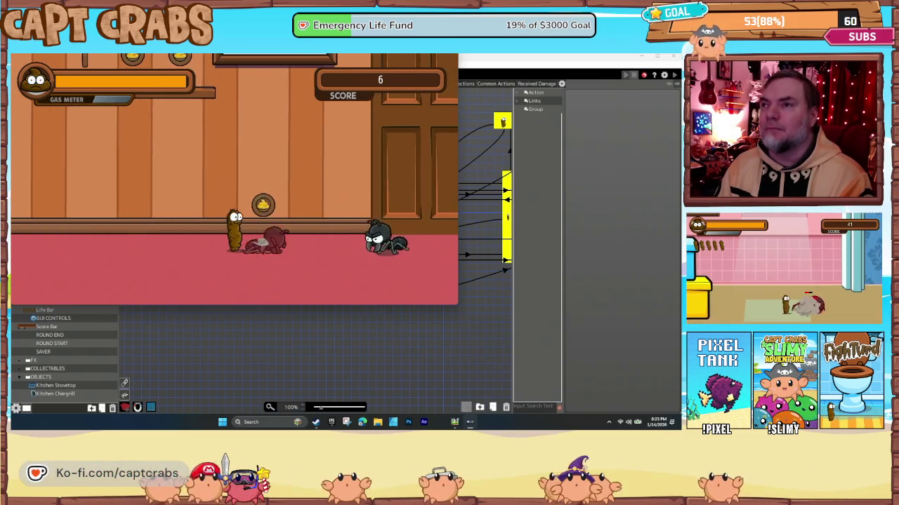
# Fart-attack the enemy, turtle, green enemy and spider to test the effect.
pyautogui.press('Right')
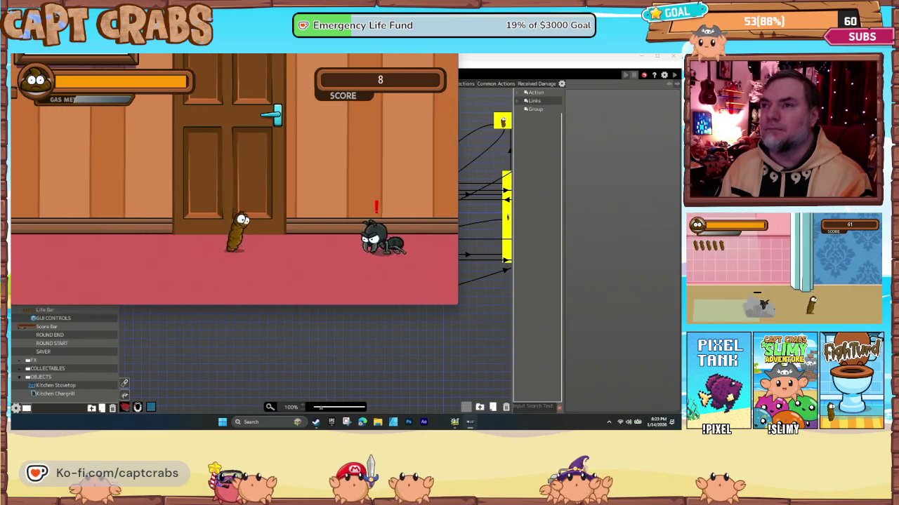
pyautogui.press('Right')
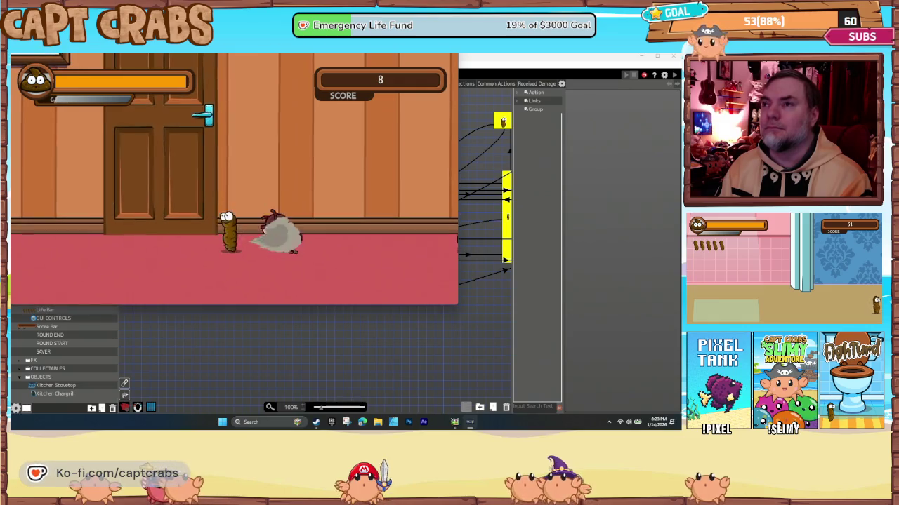
pyautogui.press('Right')
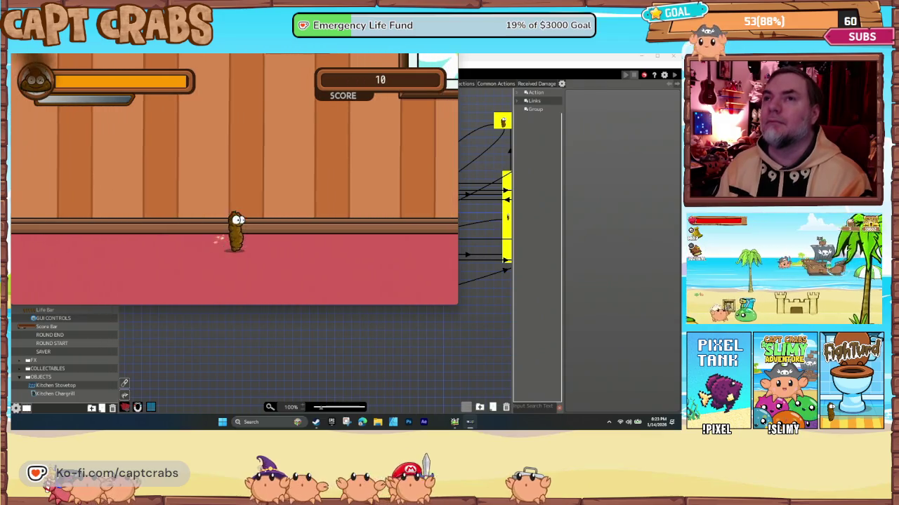
pyautogui.press('Left')
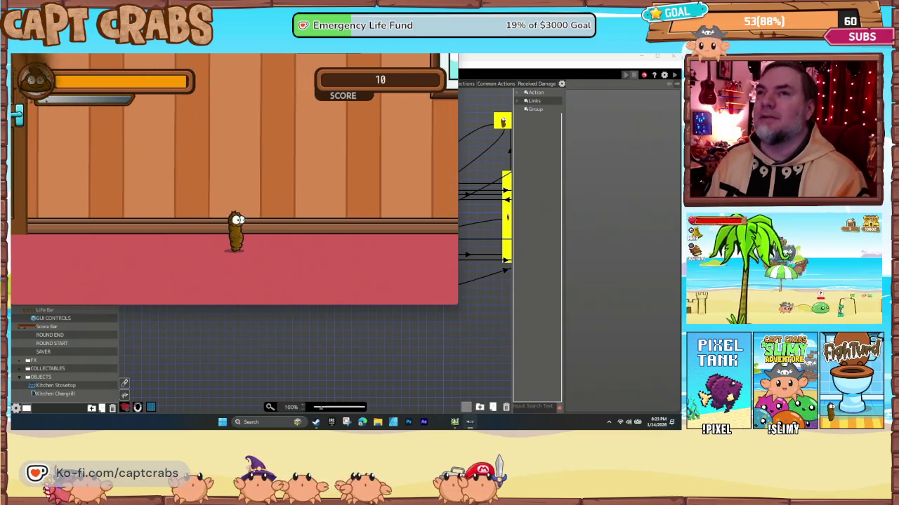
pyautogui.press('Left')
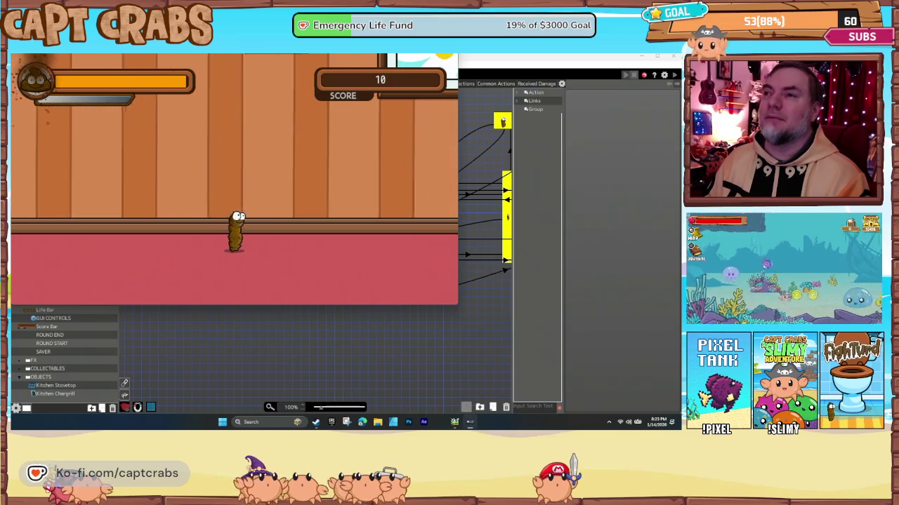
pyautogui.press('Right')
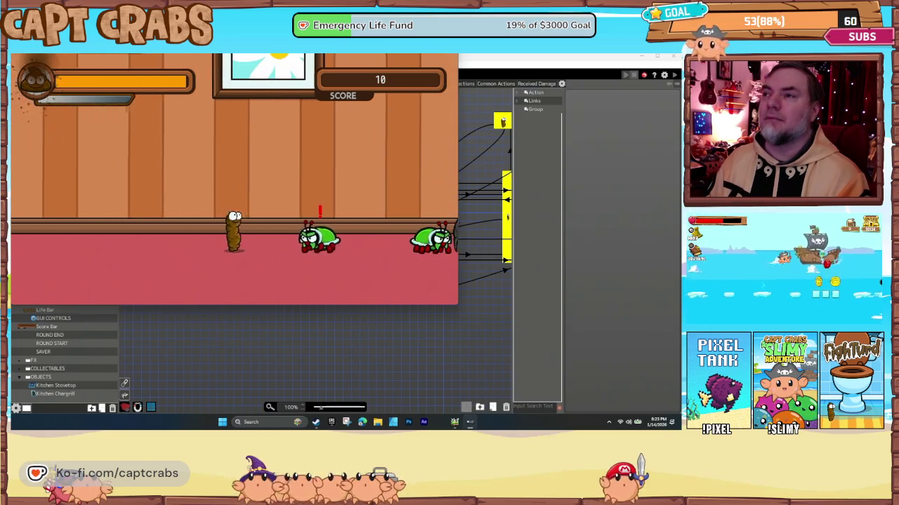
pyautogui.press('Left')
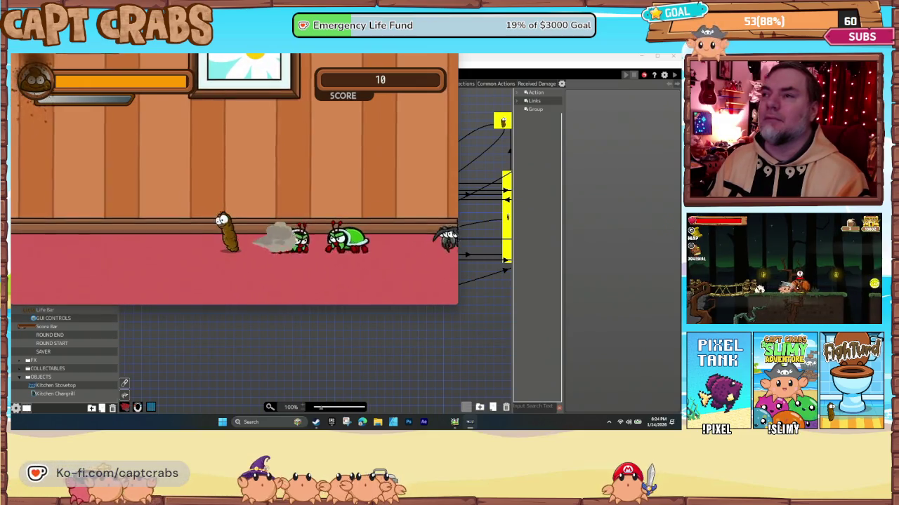
pyautogui.press('Right')
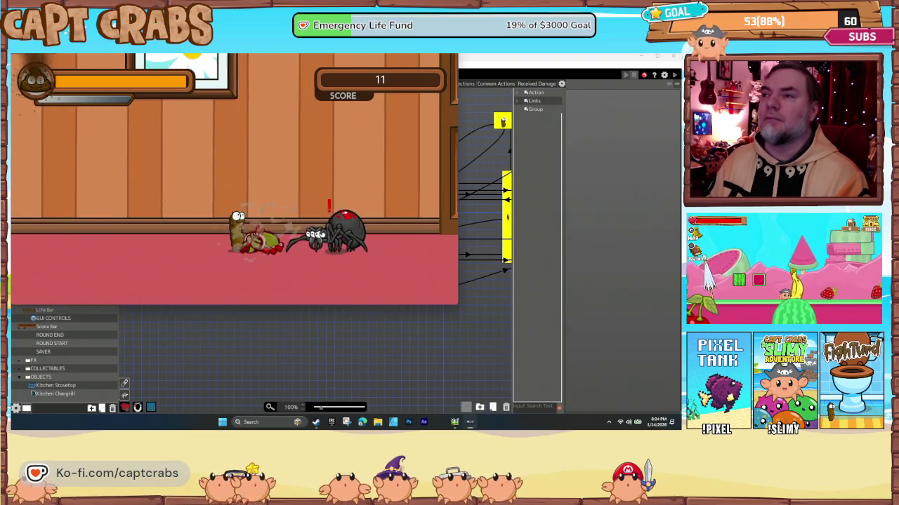
pyautogui.press('Right')
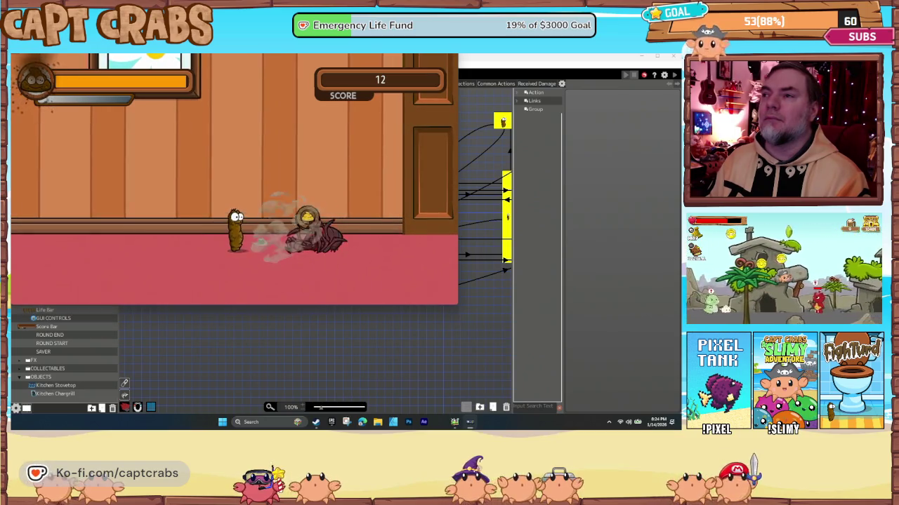
pyautogui.press('Right')
pyautogui.press('Right')
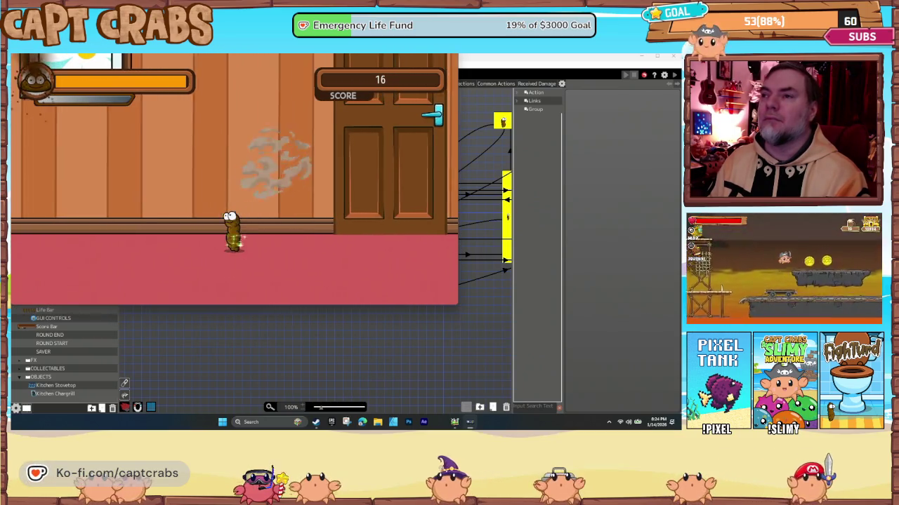
# Pause the game and choose Exit Game to return to the editor.
pyautogui.press('Escape')
pyautogui.press('Down')
pyautogui.press('Down')
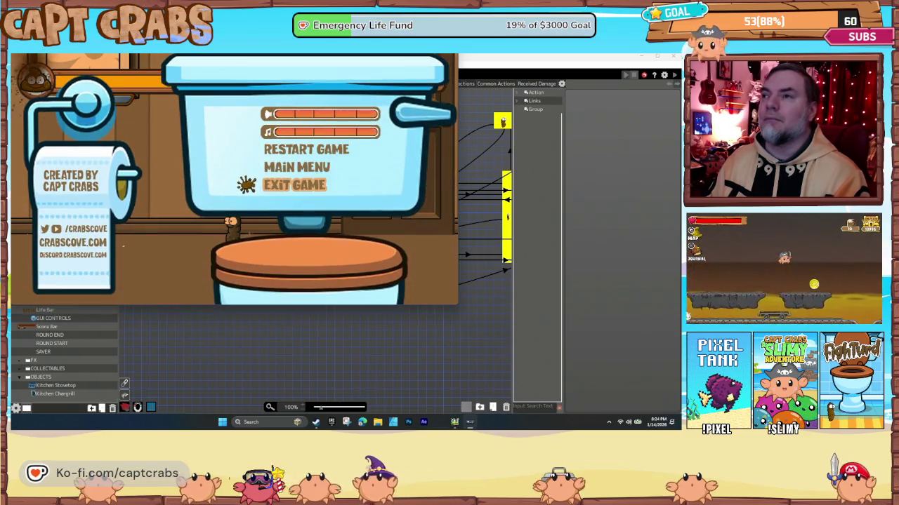
pyautogui.press('Return')
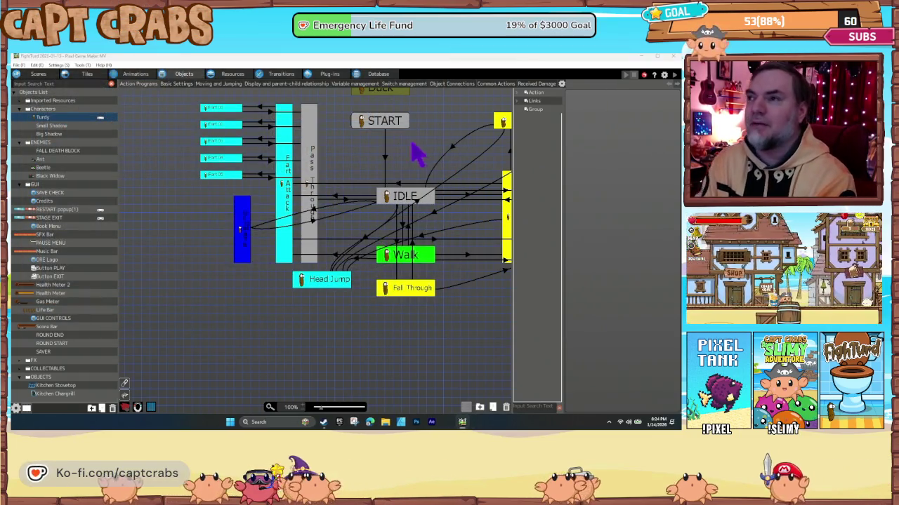
# Select the ULTIMATE motion and start a new runtime action, browsing the action pages.
pyautogui.click(315, 221)
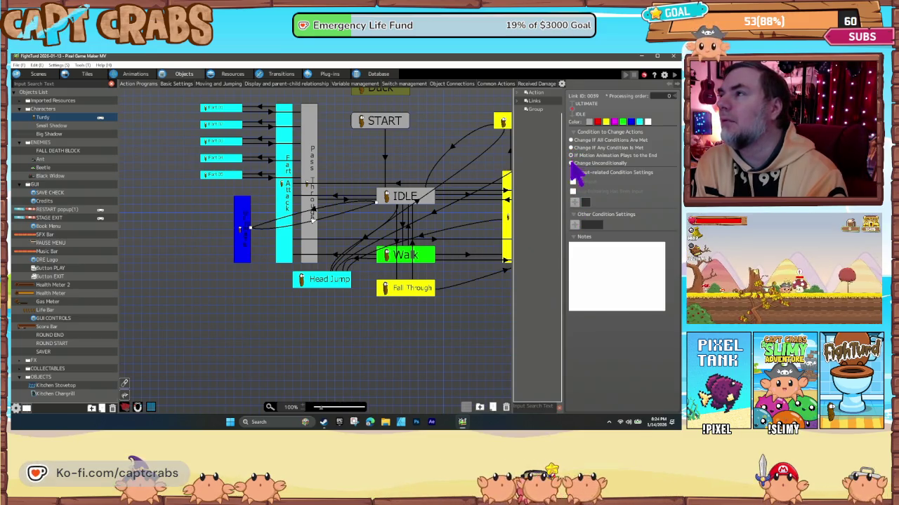
pyautogui.click(242, 255)
pyautogui.scroll(-2, 586, 325)
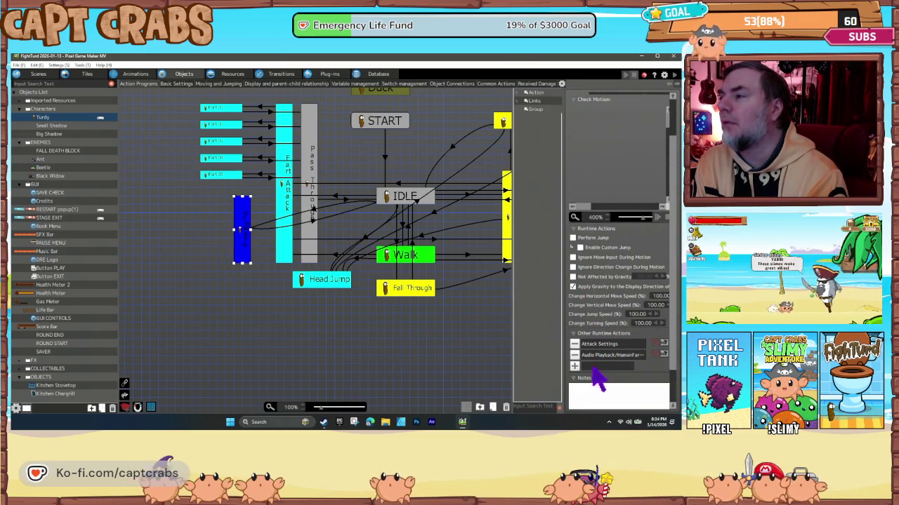
pyautogui.click(575, 367)
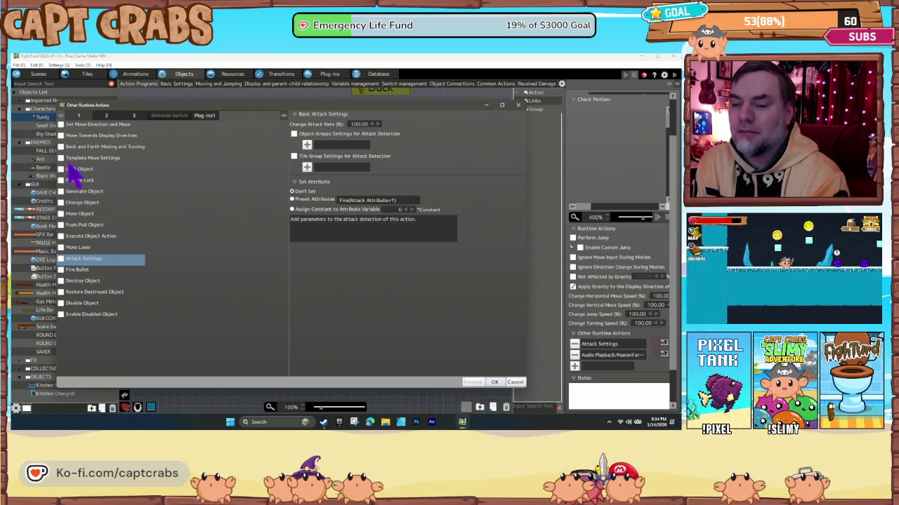
pyautogui.click(106, 116)
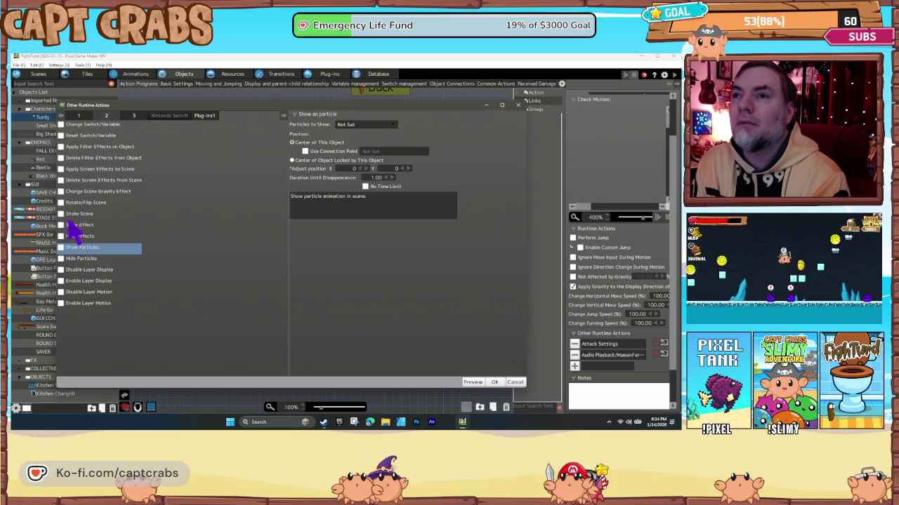
pyautogui.click(132, 116)
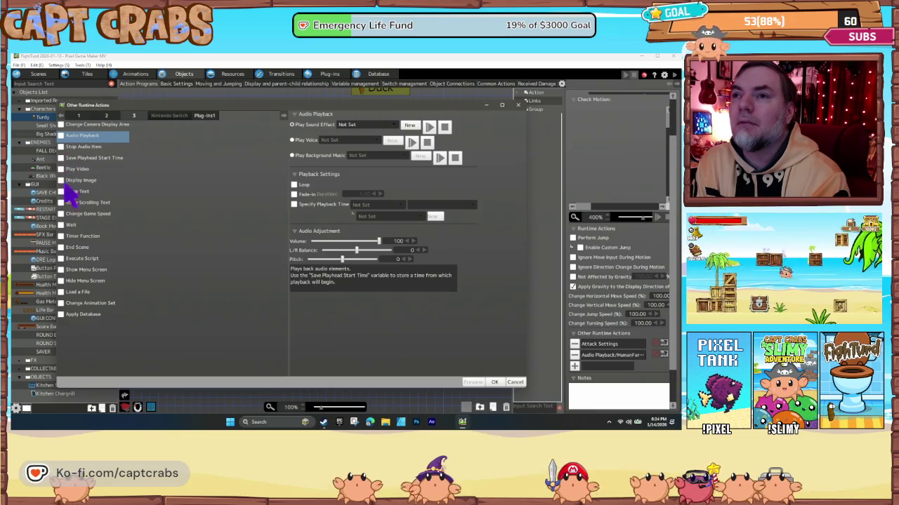
pyautogui.click(104, 117)
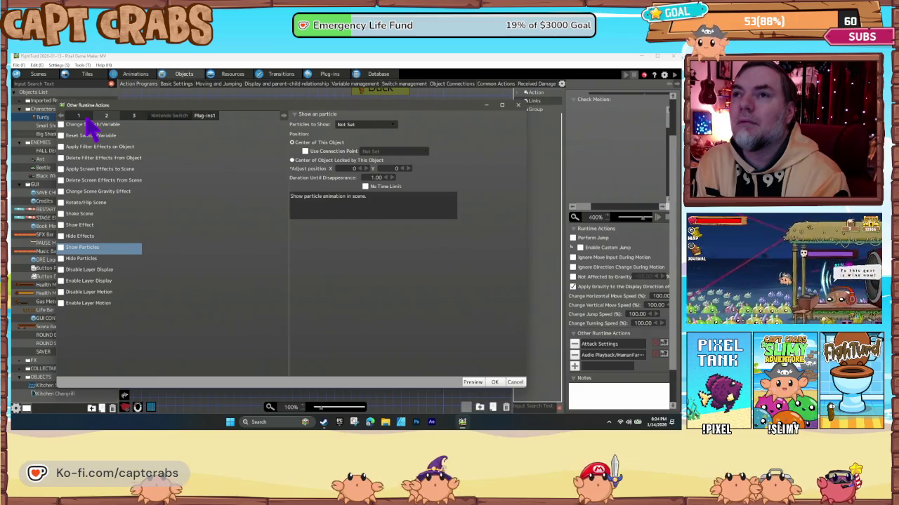
# Add Change Switch/Variable targeting the Common 1P Gas Meter variable and confirm.
pyautogui.click(62, 125)
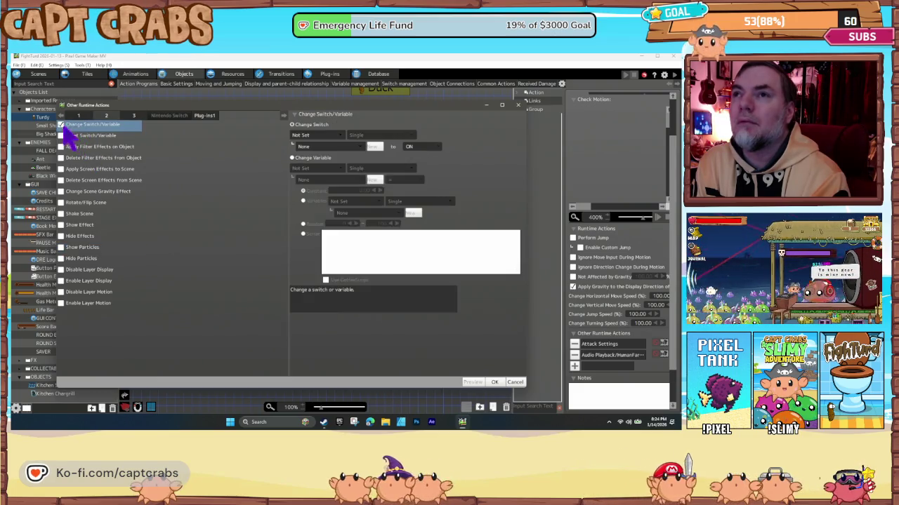
pyautogui.click(311, 157)
pyautogui.click(316, 169)
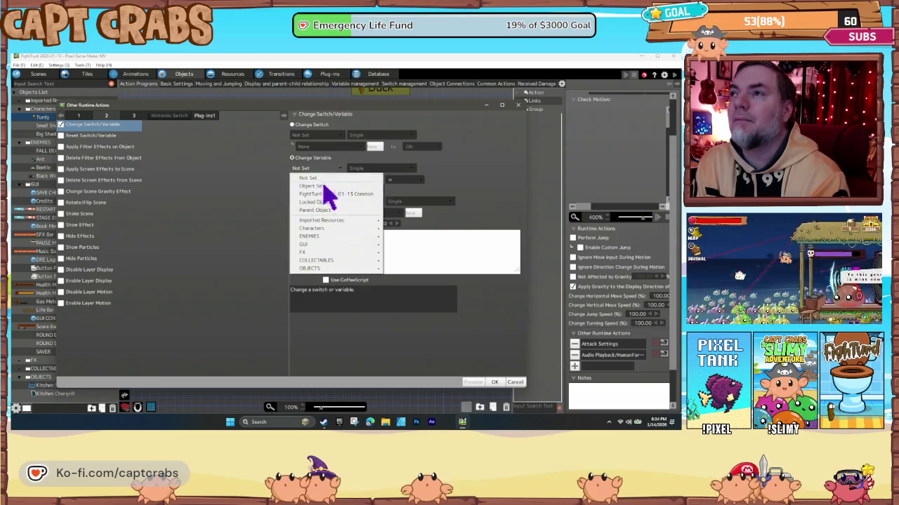
pyautogui.click(327, 194)
pyautogui.click(316, 179)
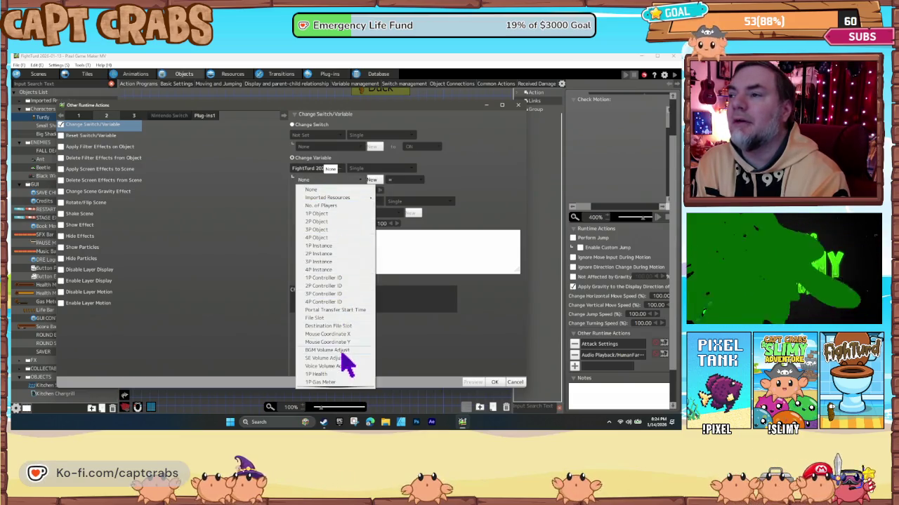
pyautogui.click(323, 376)
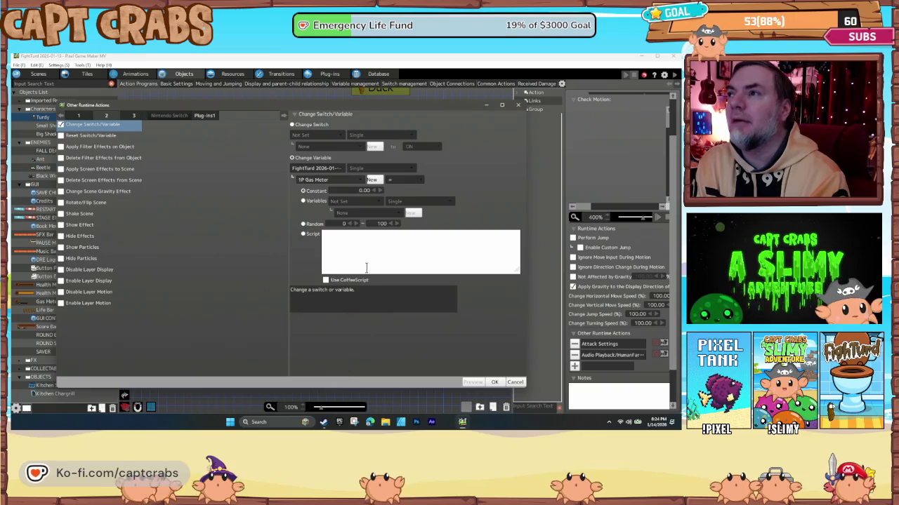
pyautogui.click(502, 385)
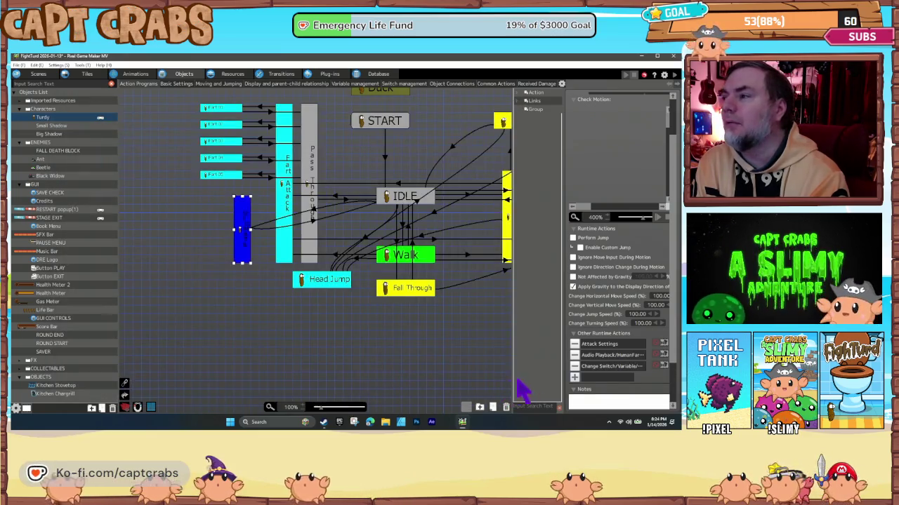
# Add a Shake Scene runtime action to the ULTIMATE motion.
pyautogui.click(599, 367)
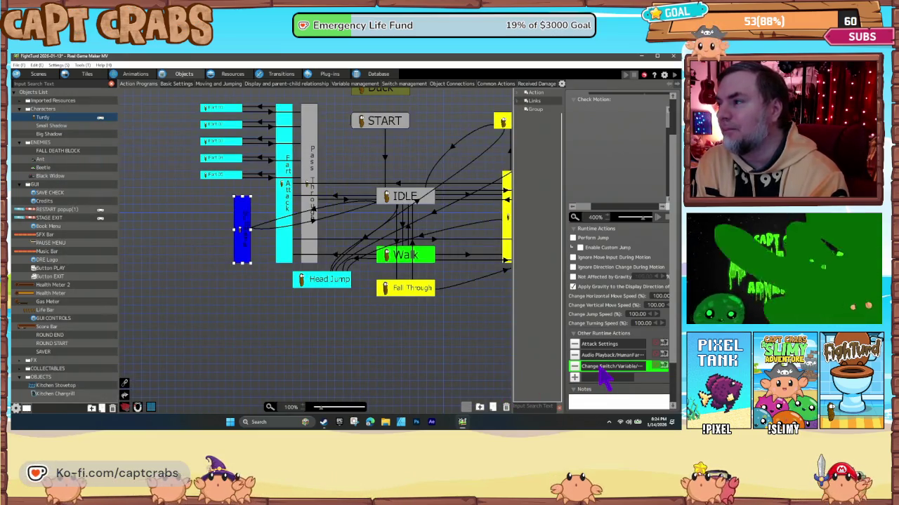
pyautogui.click(574, 380)
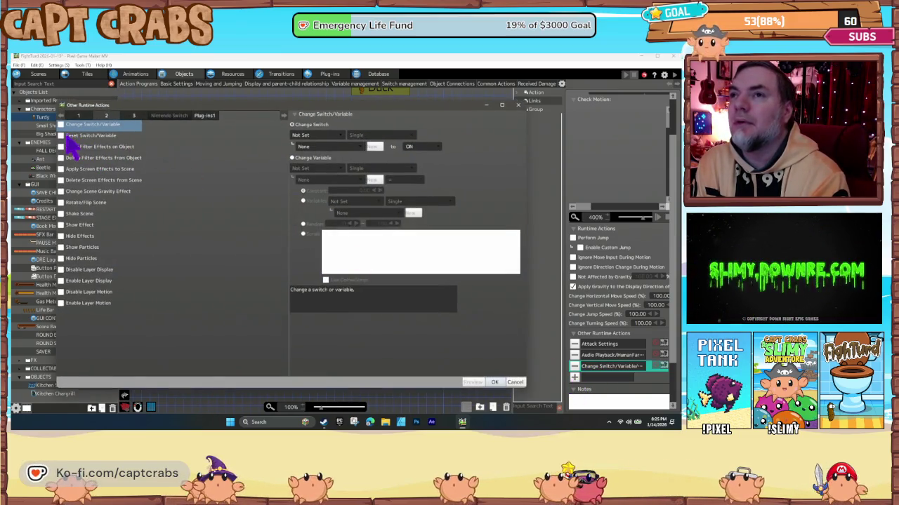
pyautogui.click(82, 136)
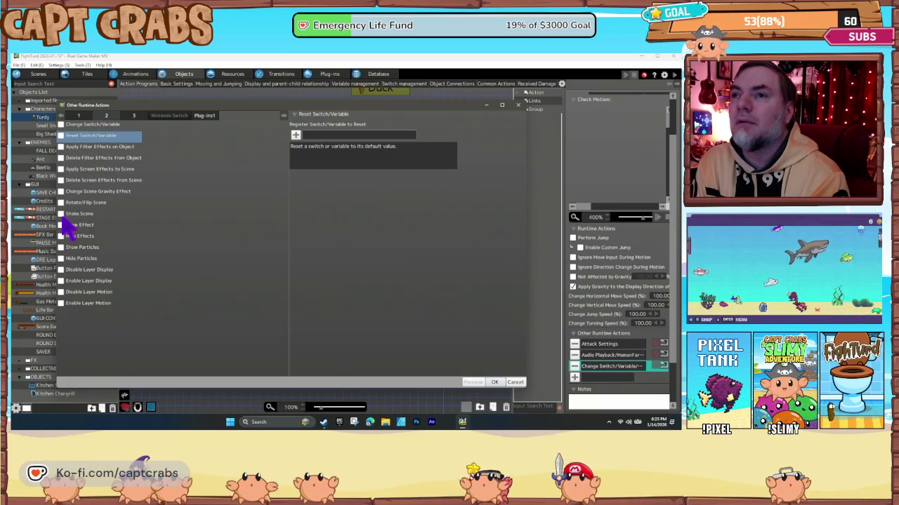
pyautogui.click(75, 214)
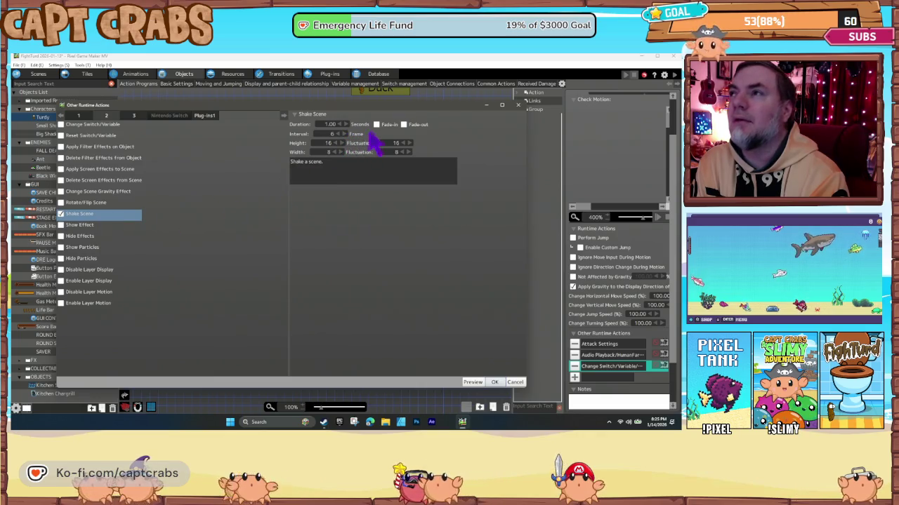
pyautogui.click(498, 383)
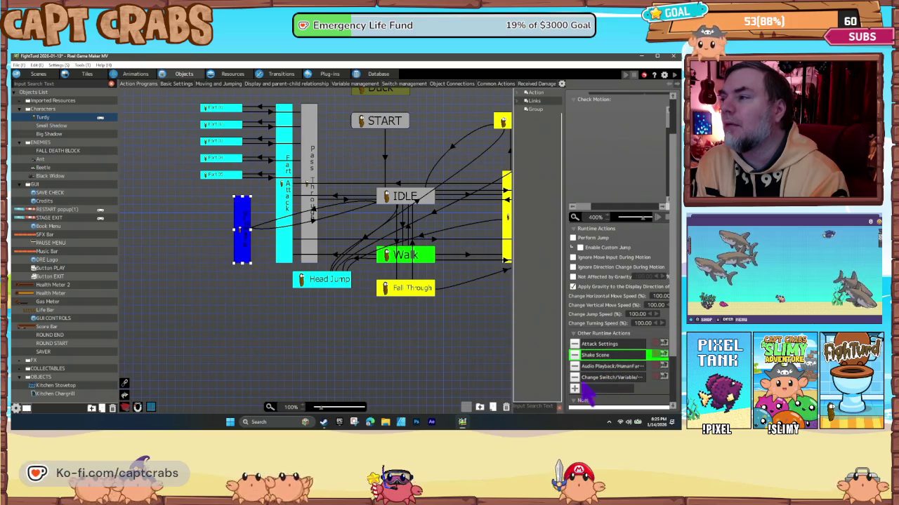
# Add an Apply Screen Effects to Scene runtime action to ULTIMATE.
pyautogui.click(574, 389)
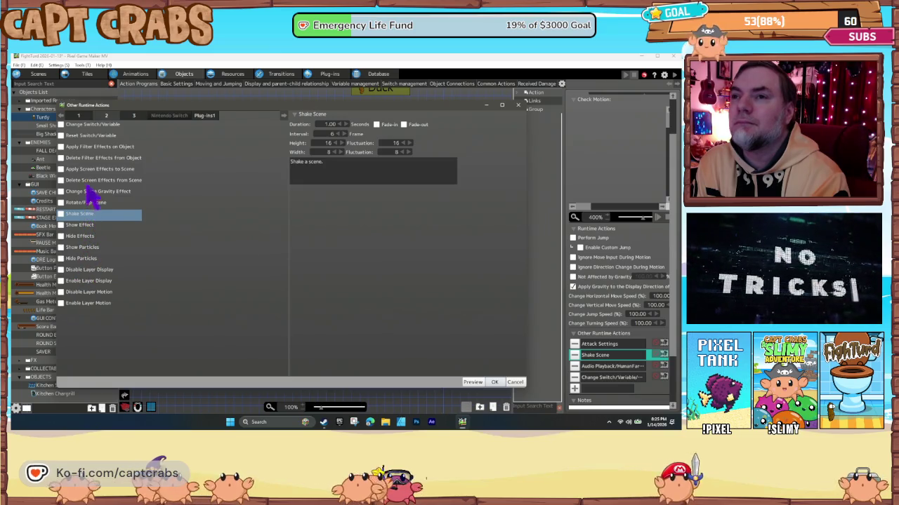
pyautogui.click(134, 116)
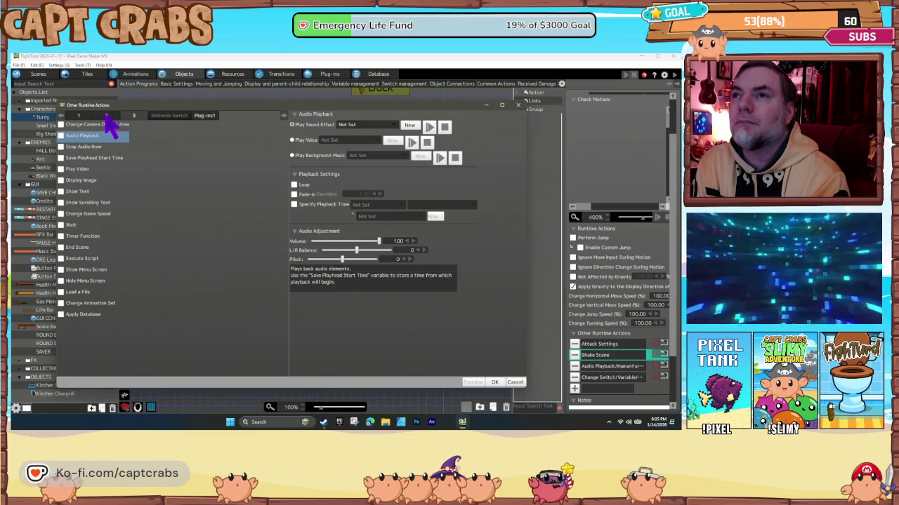
pyautogui.click(107, 116)
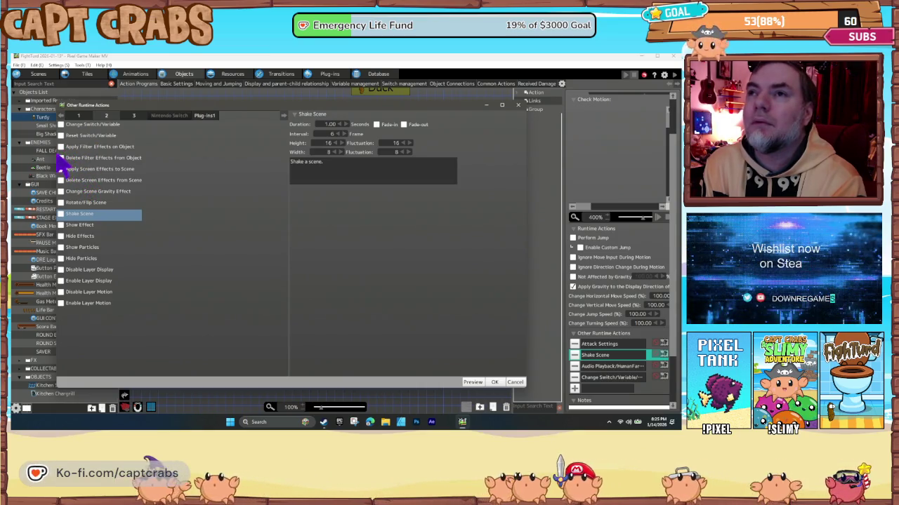
pyautogui.click(70, 169)
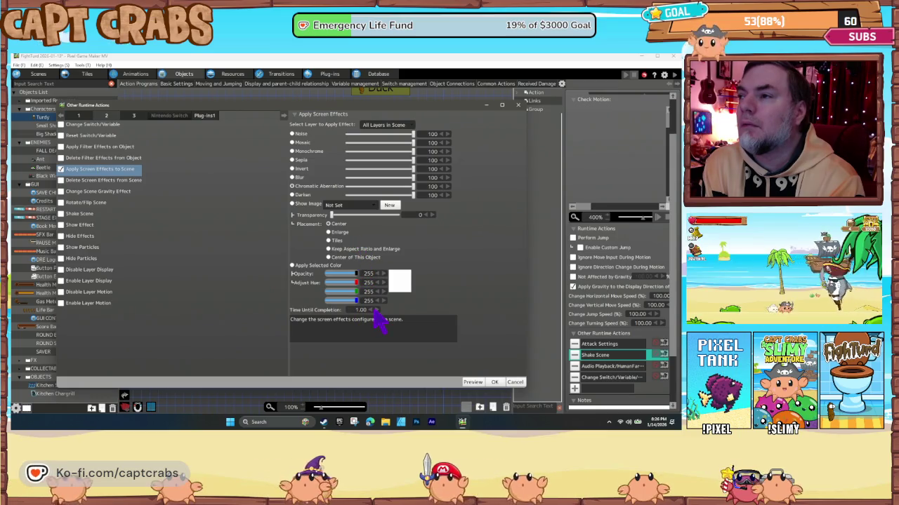
pyautogui.click(494, 382)
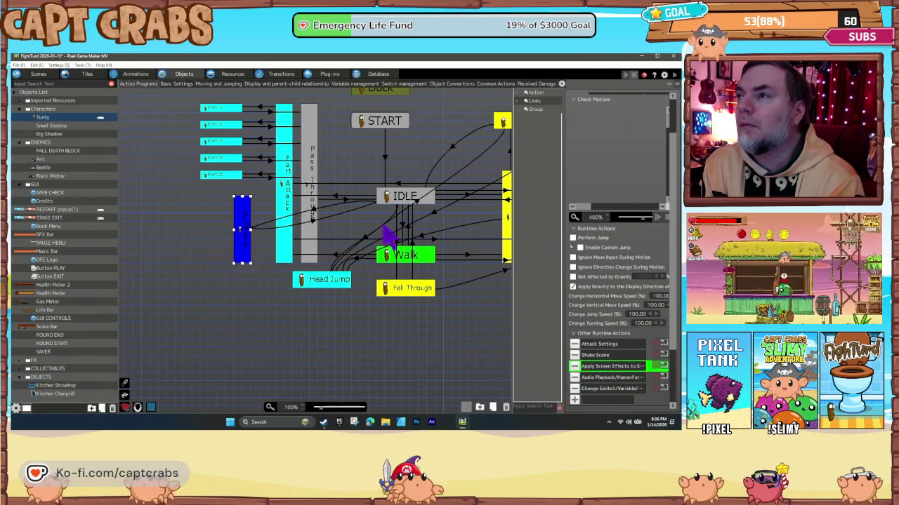
# Inspect IDLE's screen-effect and filter-removal runtime actions, leaving them unchanged.
pyautogui.click(392, 201)
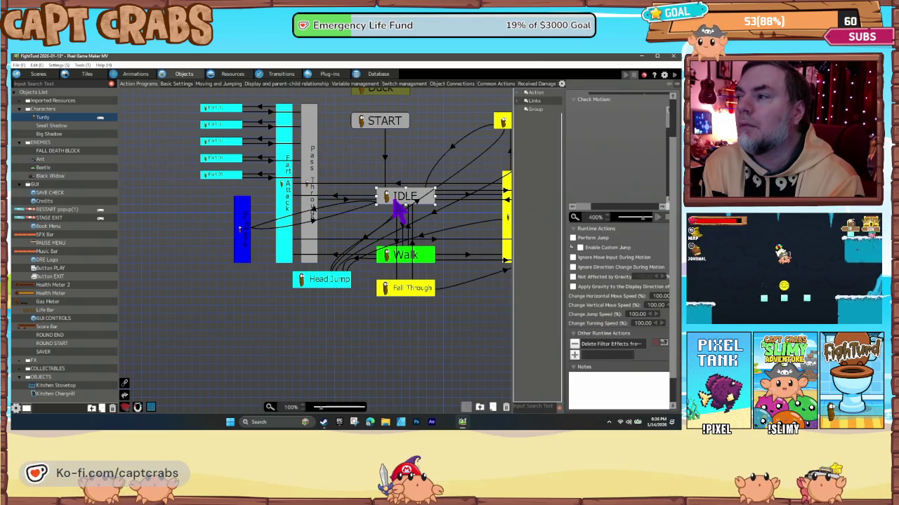
pyautogui.doubleClick(575, 355)
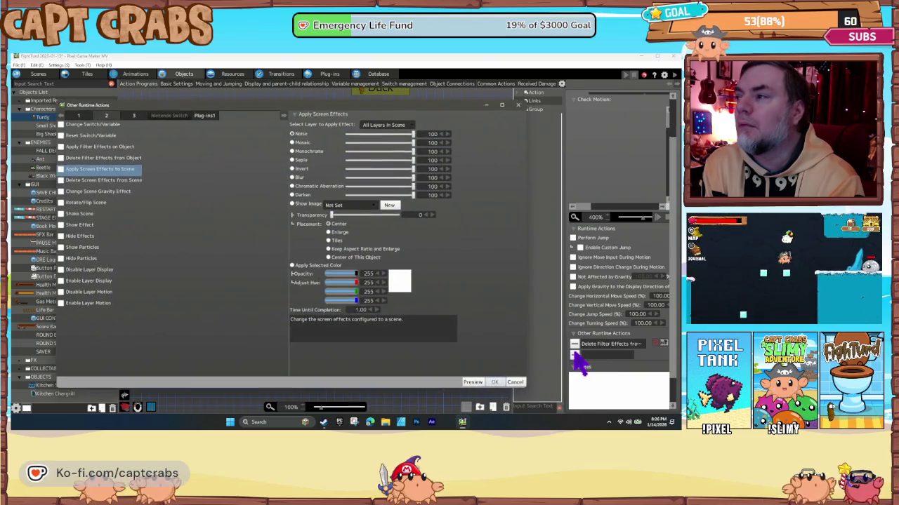
pyautogui.click(515, 383)
pyautogui.doubleClick(595, 346)
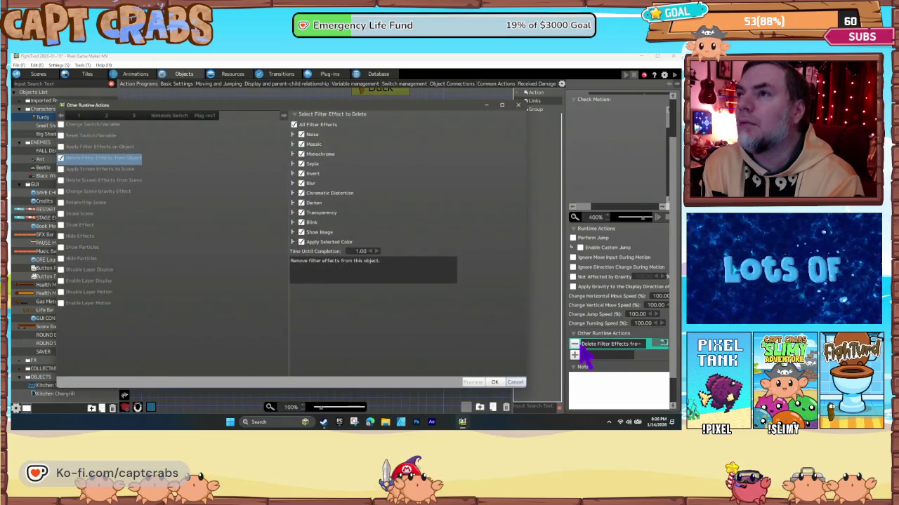
pyautogui.click(517, 383)
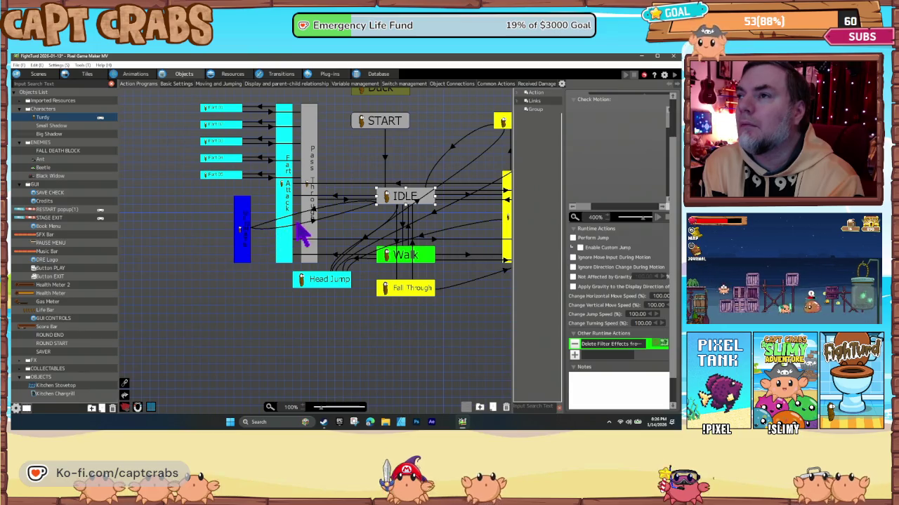
# Give the ULTIMATE-to-IDLE link an After Certain Time Passes condition.
pyautogui.click(313, 222)
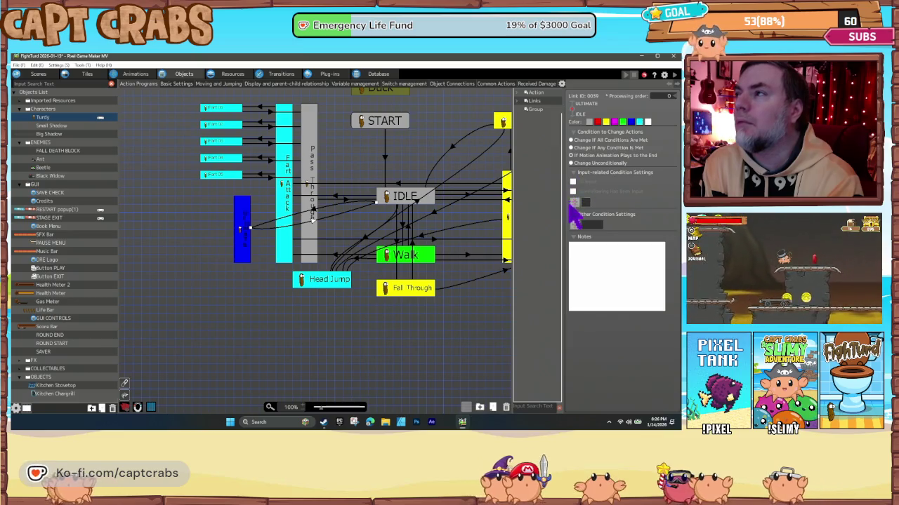
pyautogui.click(574, 225)
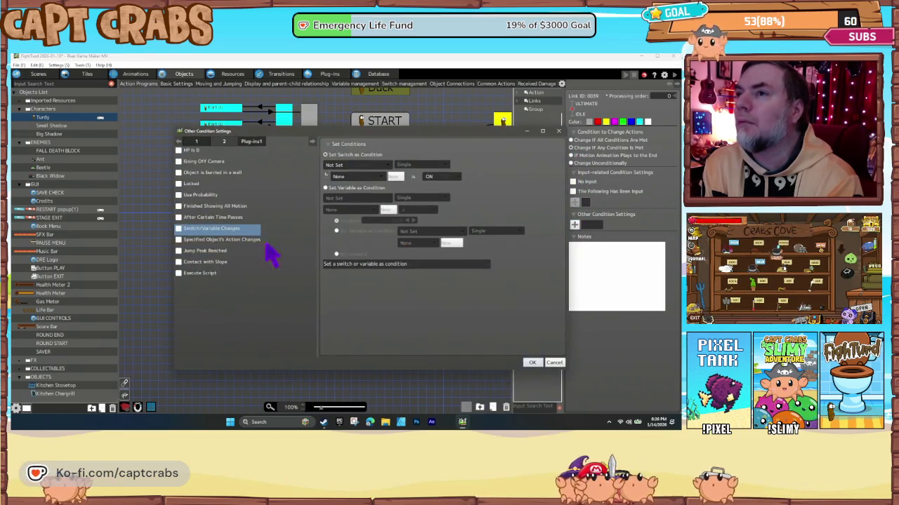
pyautogui.click(200, 217)
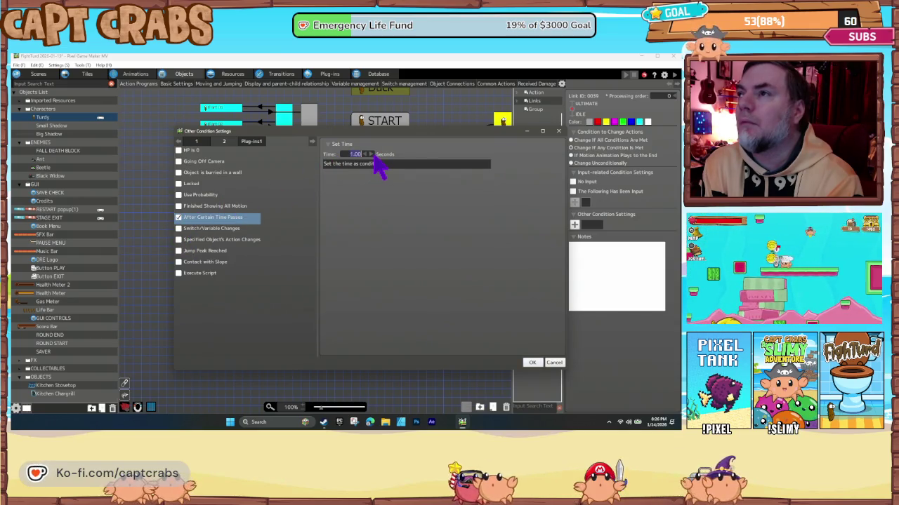
pyautogui.click(531, 363)
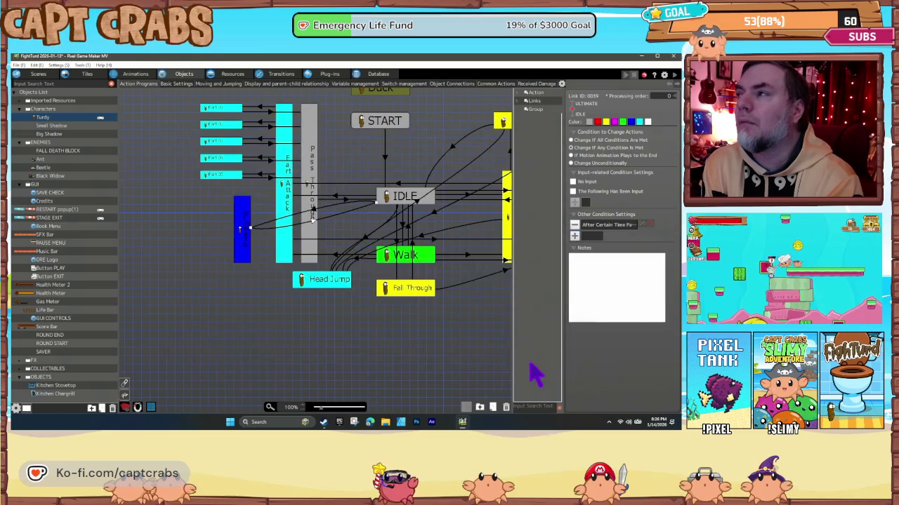
pyautogui.click(243, 238)
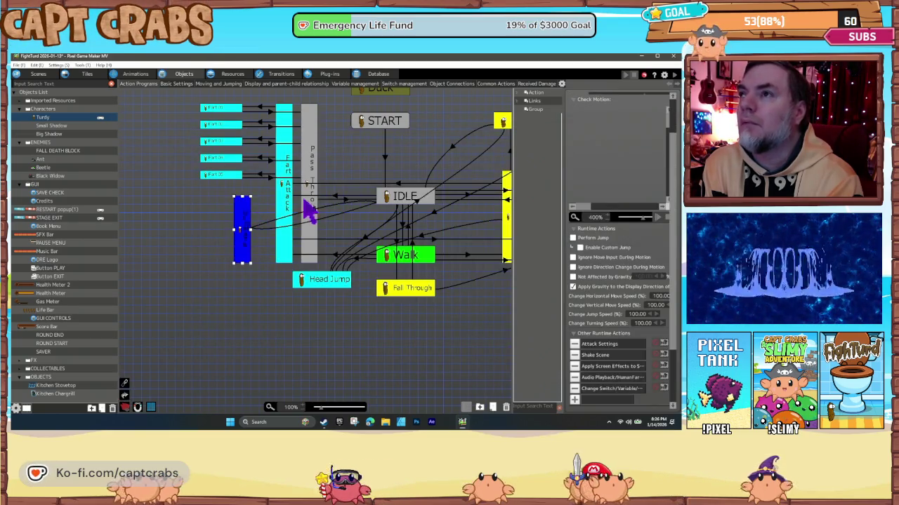
# Add a Show Particles action using Smoke at the connection point, placed below Shake Scene.
pyautogui.click(574, 400)
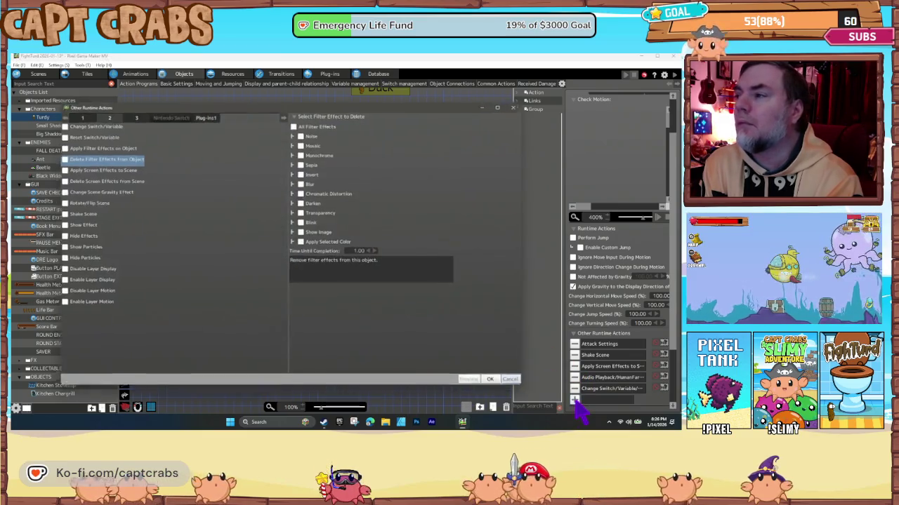
pyautogui.click(78, 247)
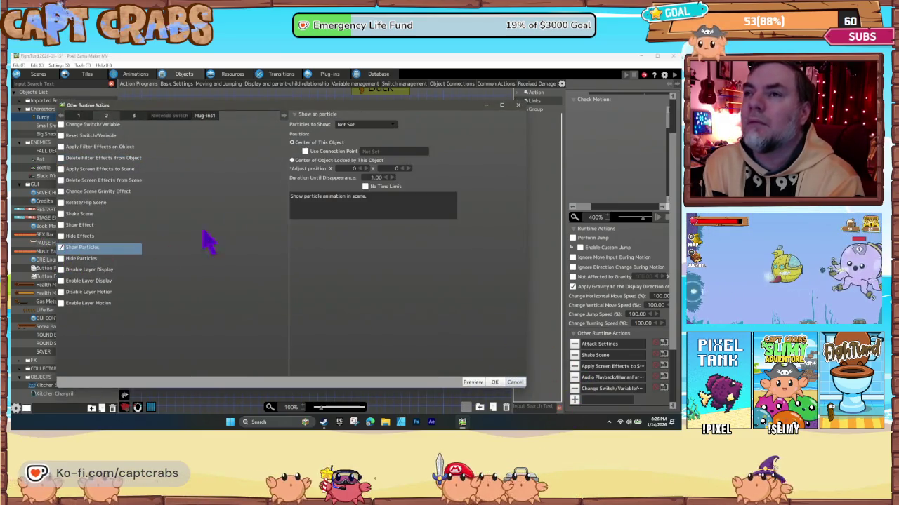
pyautogui.click(351, 124)
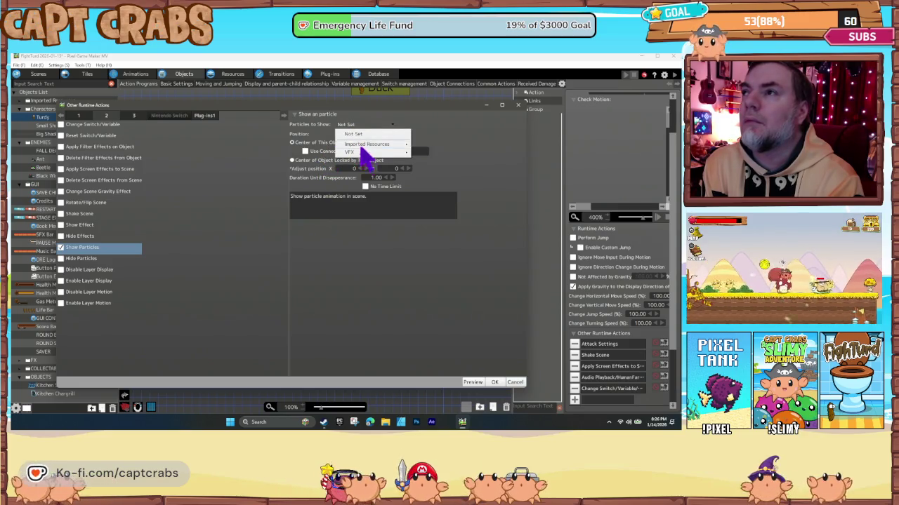
pyautogui.moveTo(365, 154)
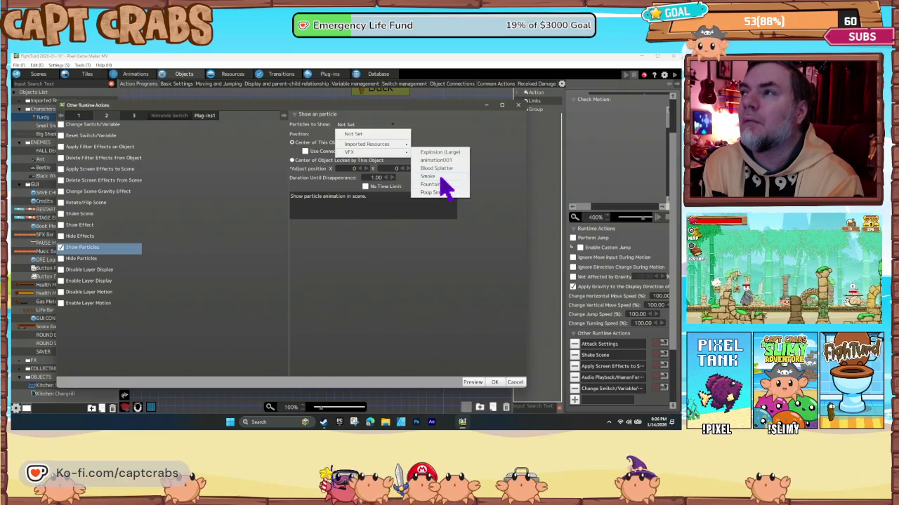
pyautogui.click(439, 177)
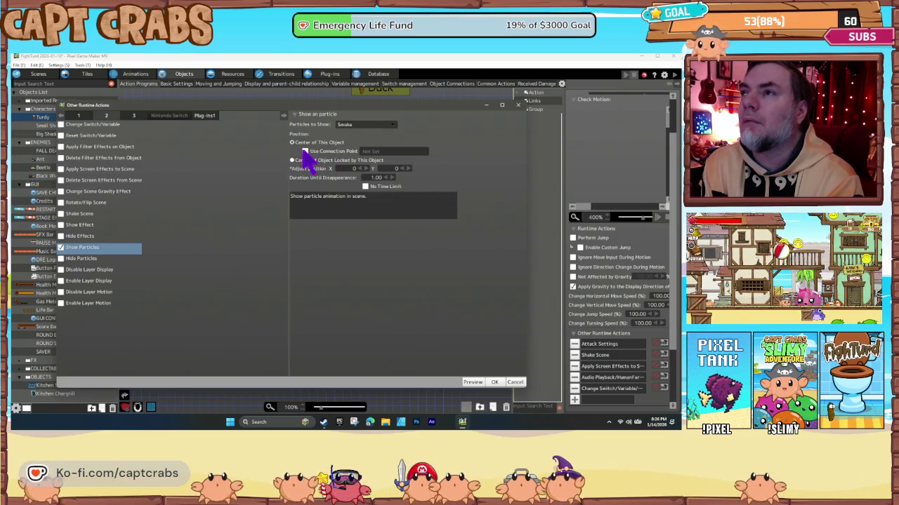
pyautogui.click(379, 152)
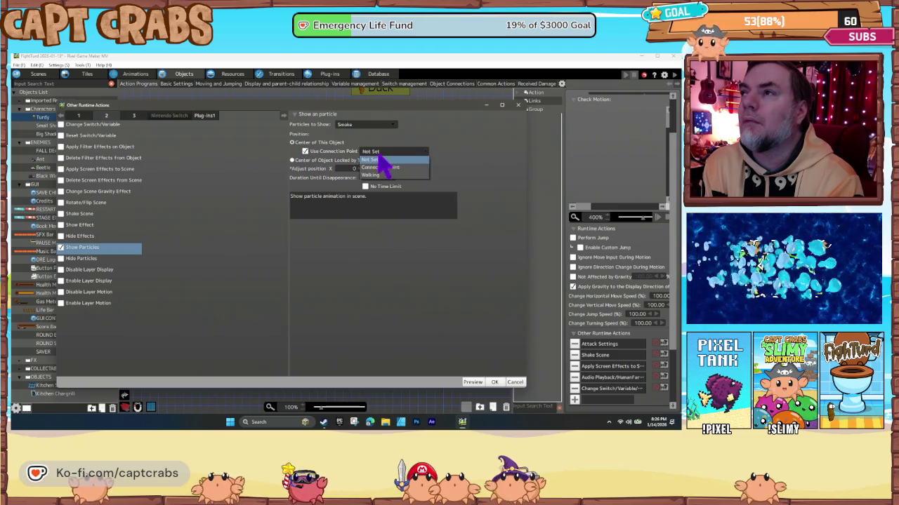
pyautogui.click(387, 169)
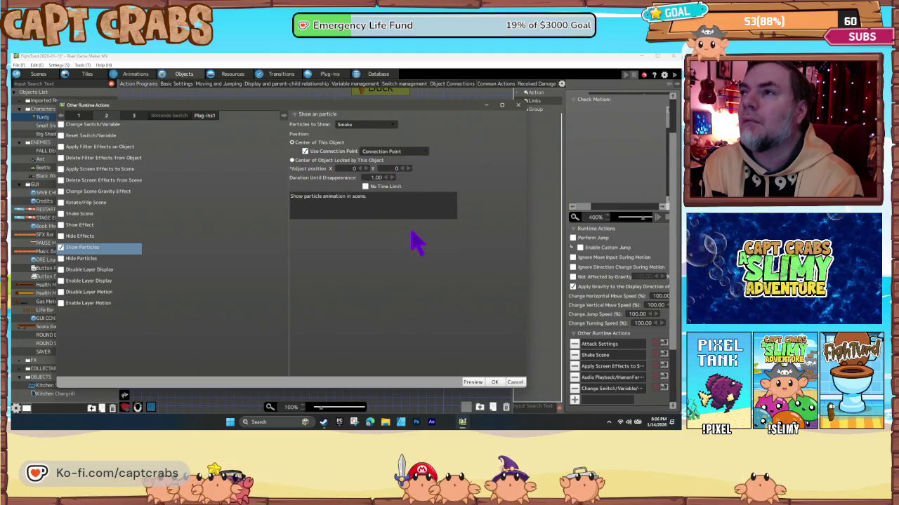
pyautogui.click(493, 381)
pyautogui.moveTo(609, 400)
pyautogui.mouseDown()
pyautogui.moveTo(602, 358)
pyautogui.moveTo(604, 366)
pyautogui.mouseUp()
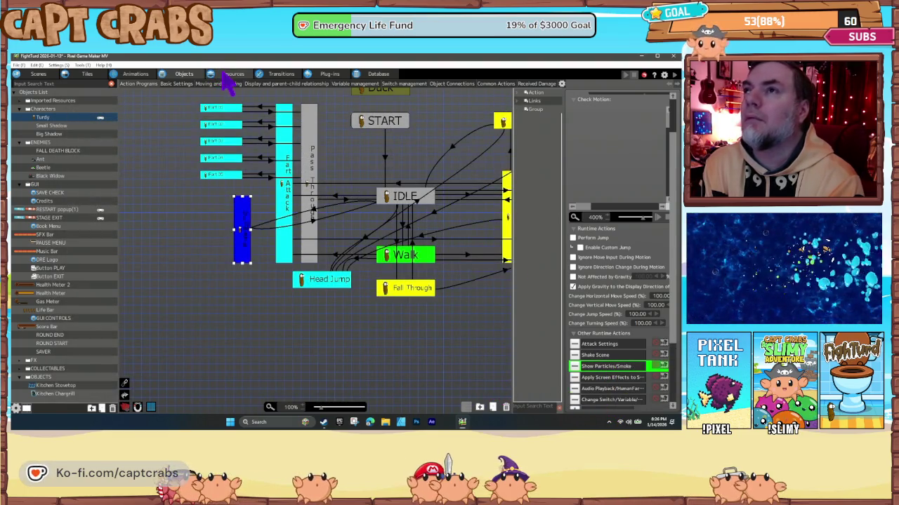
pyautogui.click(135, 74)
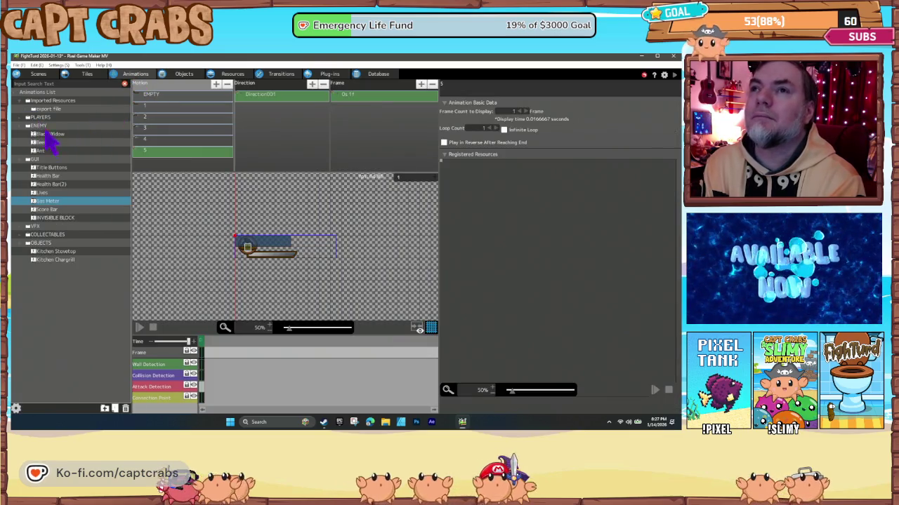
# Select Turdy's ATTACK 1 animation under PLAYERS and launch a test play.
pyautogui.click(23, 124)
pyautogui.click(26, 117)
pyautogui.click(41, 125)
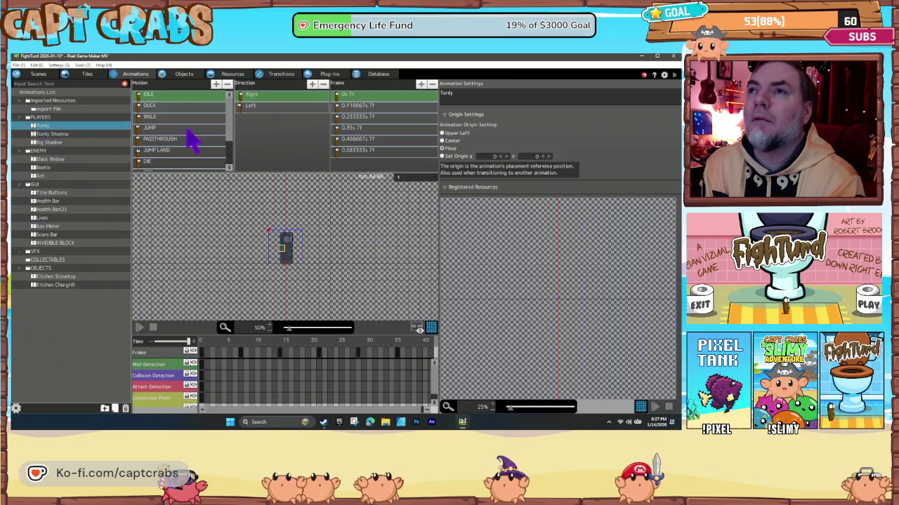
pyautogui.scroll(-4, 193, 125)
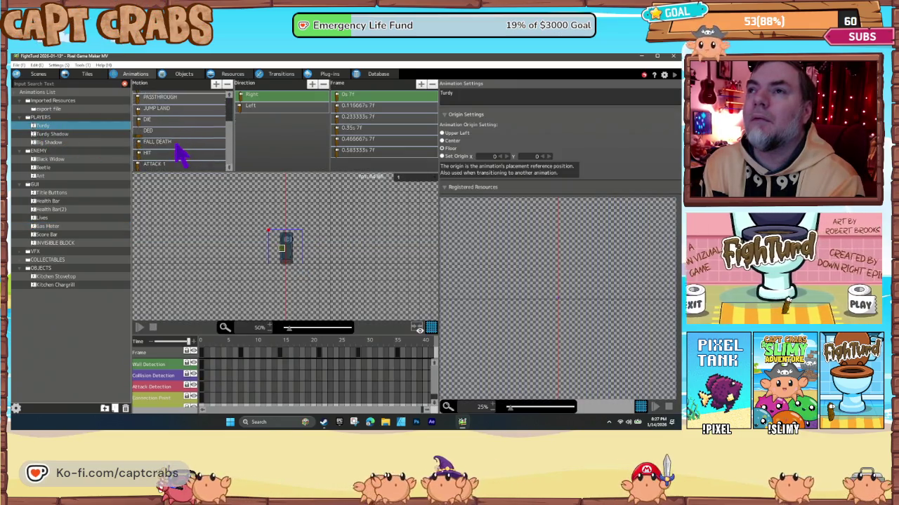
pyautogui.click(171, 163)
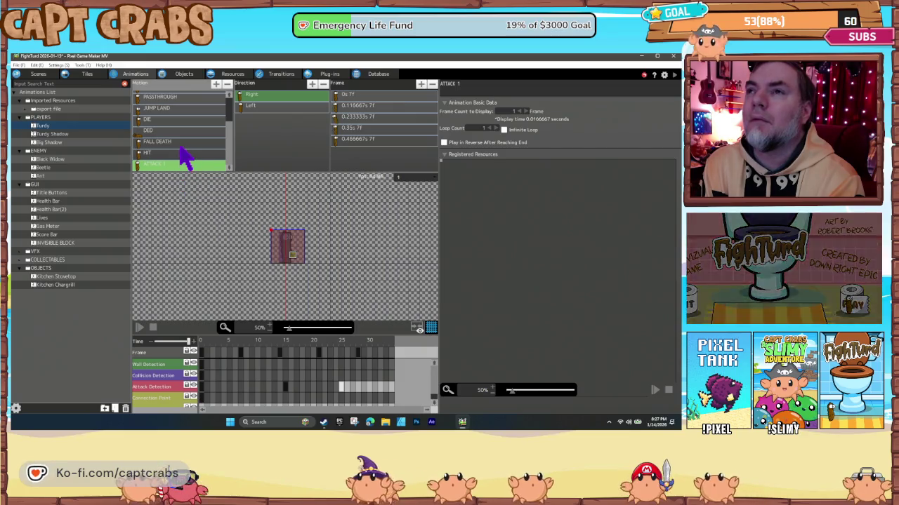
pyautogui.click(184, 125)
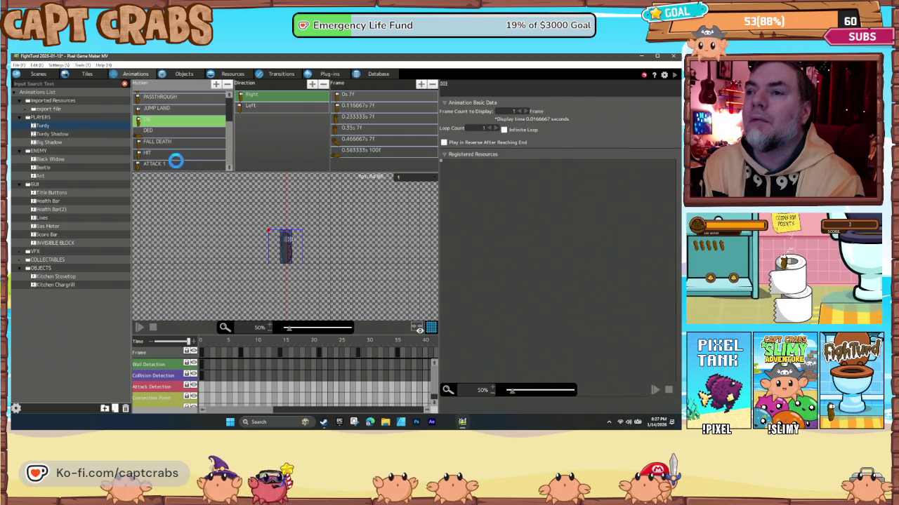
pyautogui.click(177, 164)
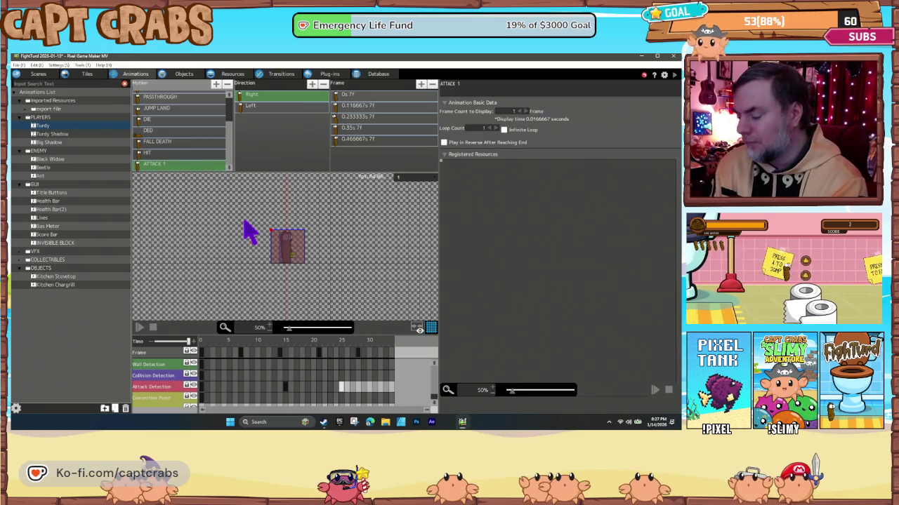
pyautogui.hotkey('ctrl', 's')
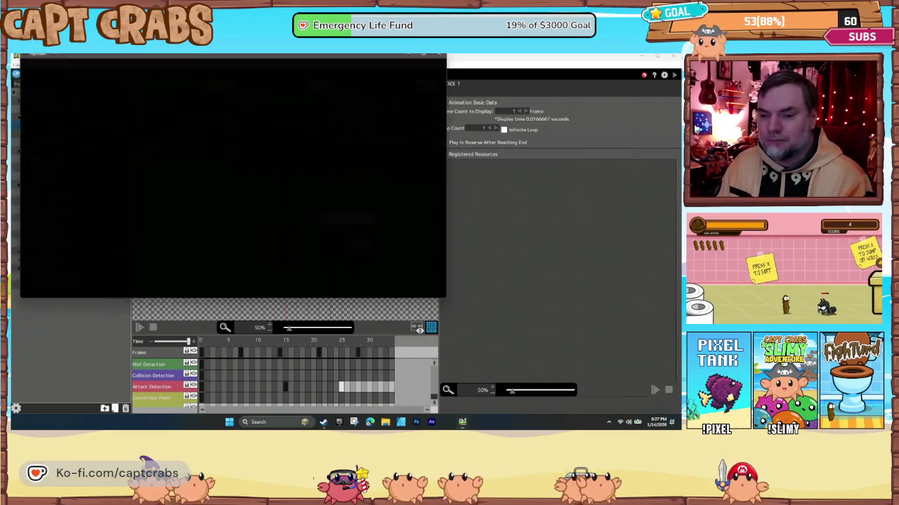
# Run Turdy right, fart a smoke cloud at an ant, jump over it, then exit the test.
pyautogui.press('Right')
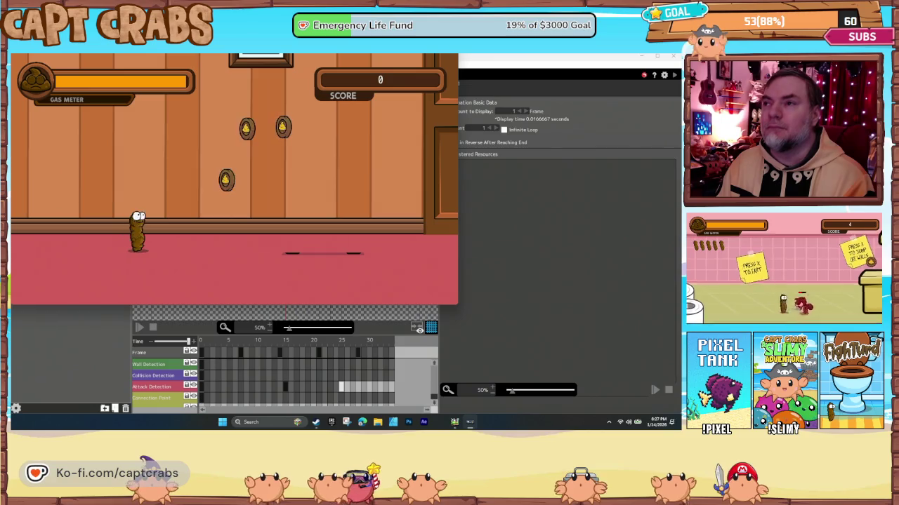
pyautogui.press('x')
pyautogui.press('Right')
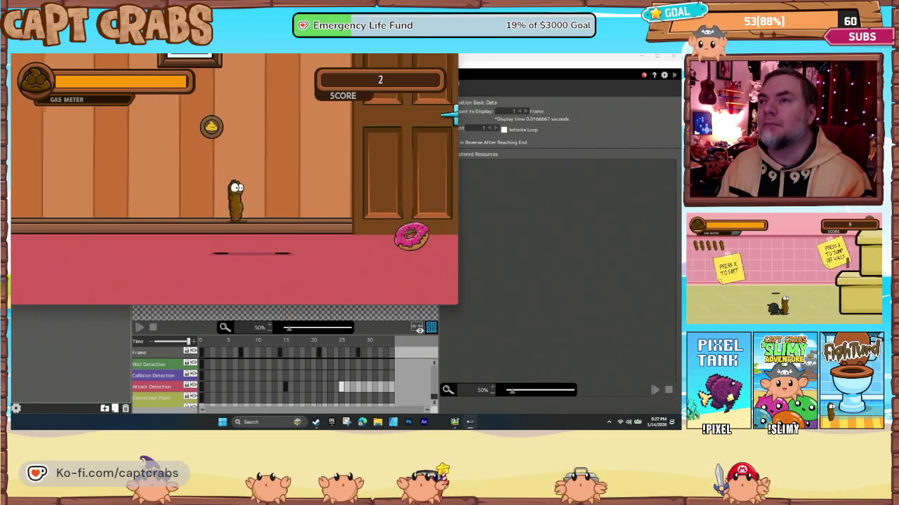
pyautogui.press('Right')
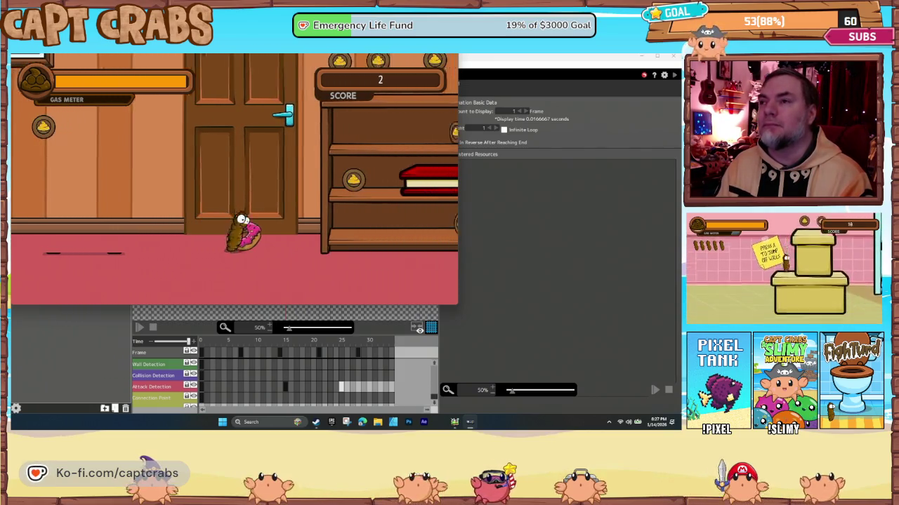
pyautogui.press('Right')
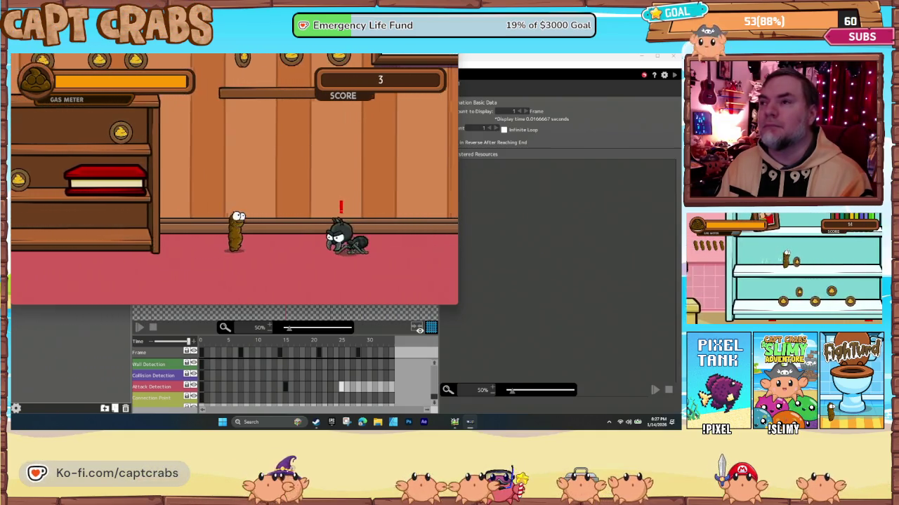
pyautogui.press('Right')
pyautogui.press('x')
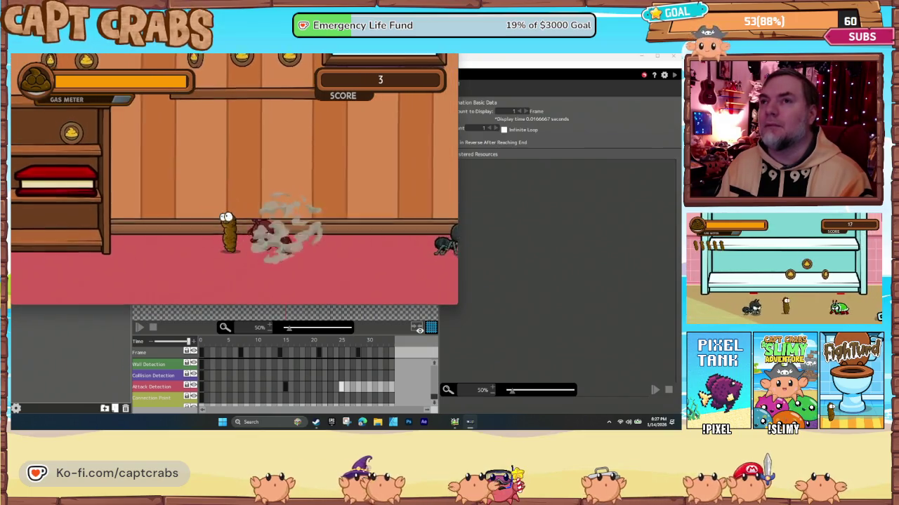
pyautogui.press('Right')
pyautogui.press('z')
pyautogui.press('Right')
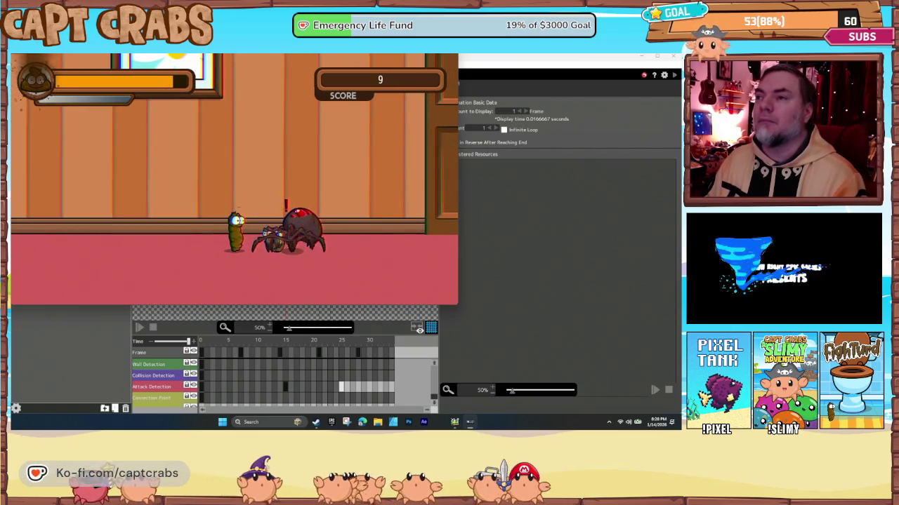
pyautogui.press('Down')
pyautogui.press('Down')
pyautogui.press('Down')
pyautogui.press('Down')
pyautogui.press('Return')
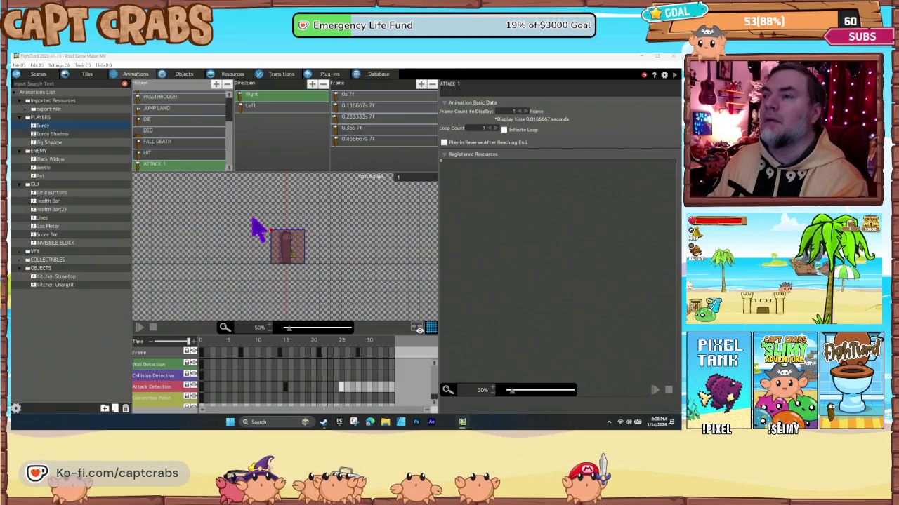
pyautogui.click(184, 74)
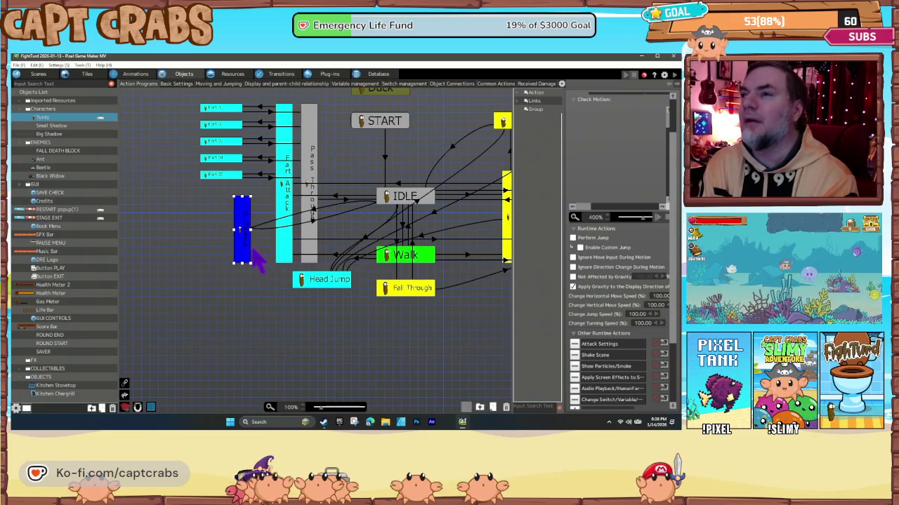
pyautogui.doubleClick(597, 379)
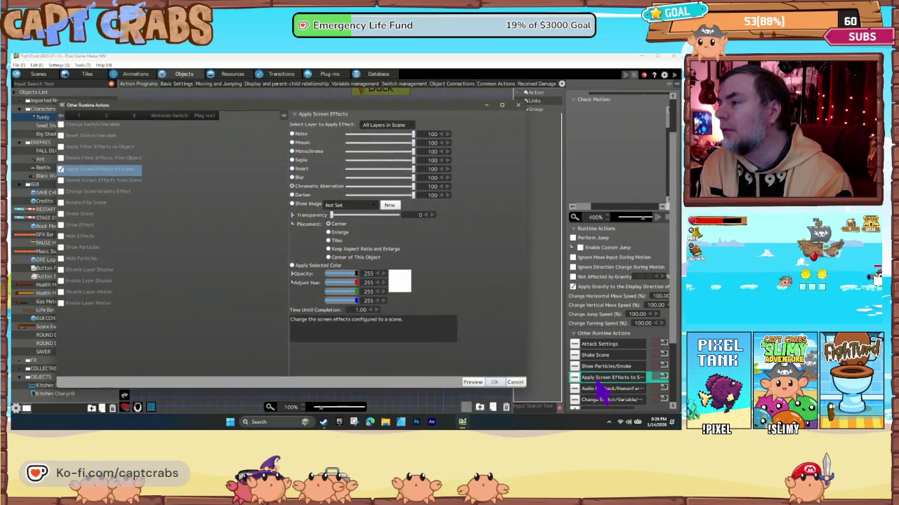
pyautogui.click(517, 383)
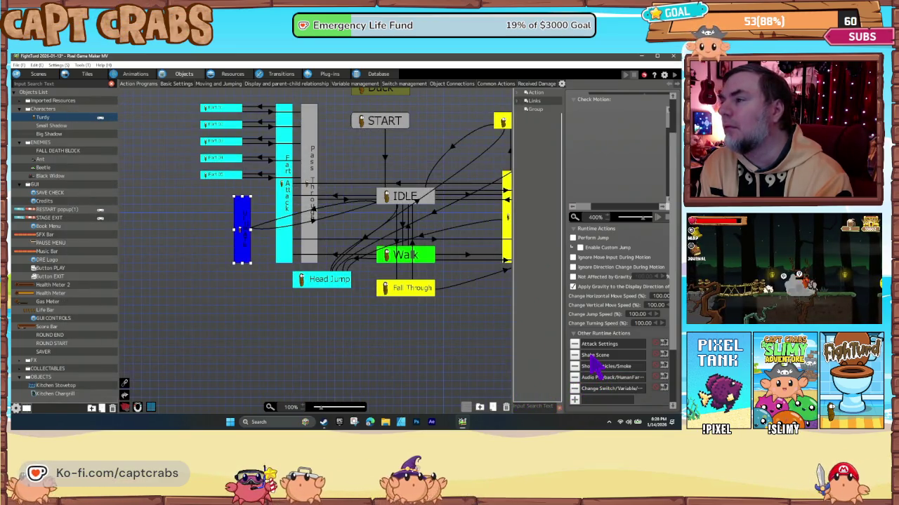
pyautogui.doubleClick(593, 355)
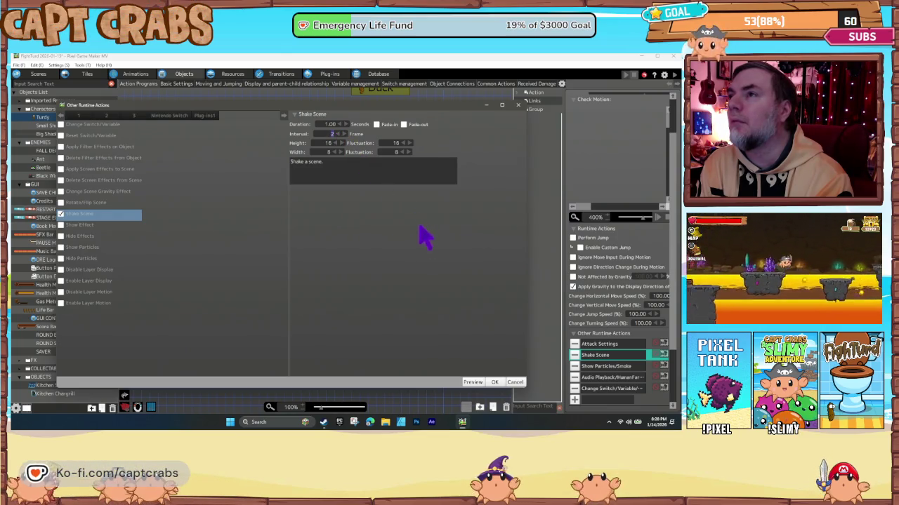
pyautogui.click(494, 382)
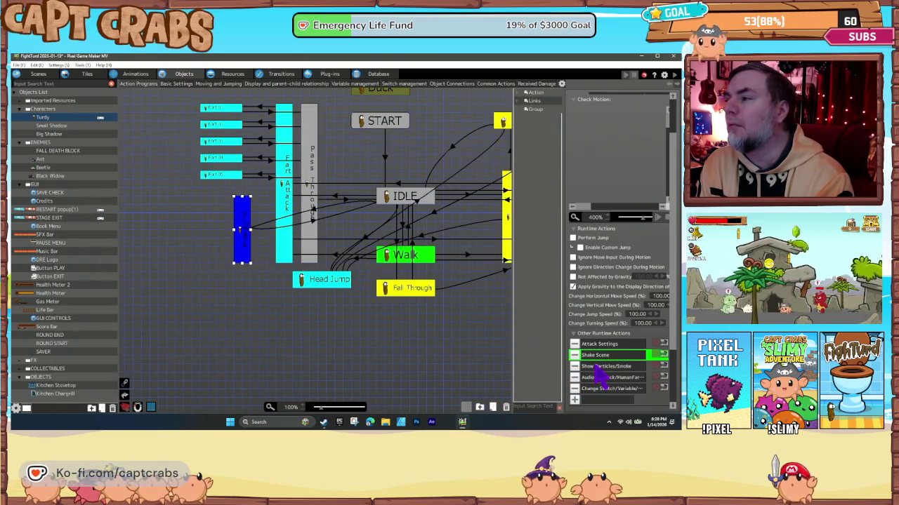
pyautogui.doubleClick(592, 365)
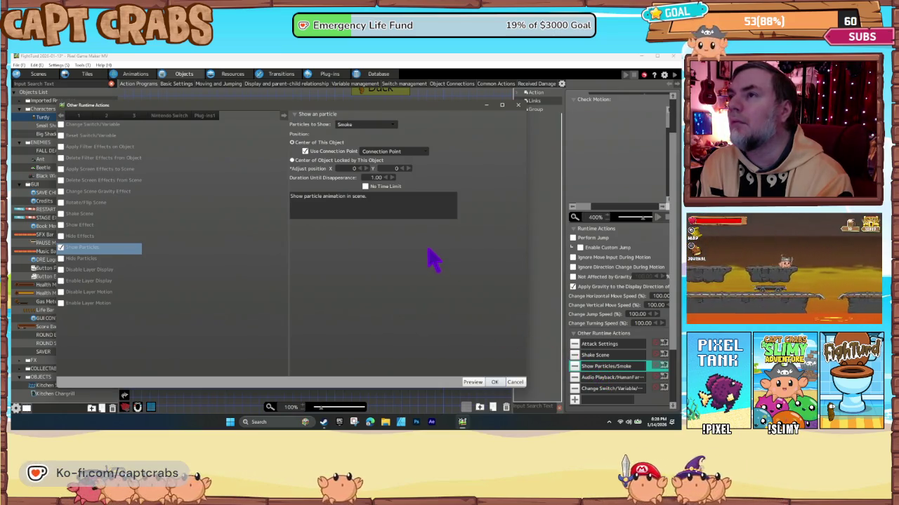
pyautogui.click(496, 384)
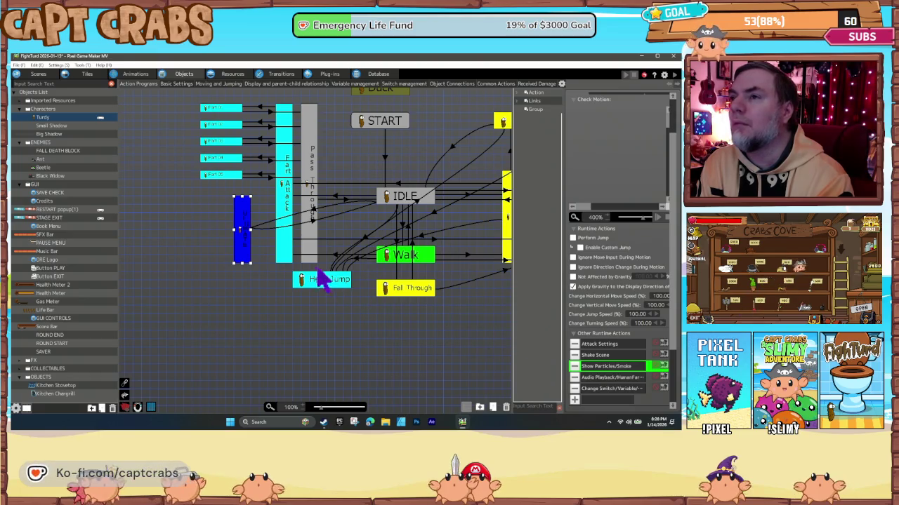
pyautogui.click(275, 256)
pyautogui.click(245, 239)
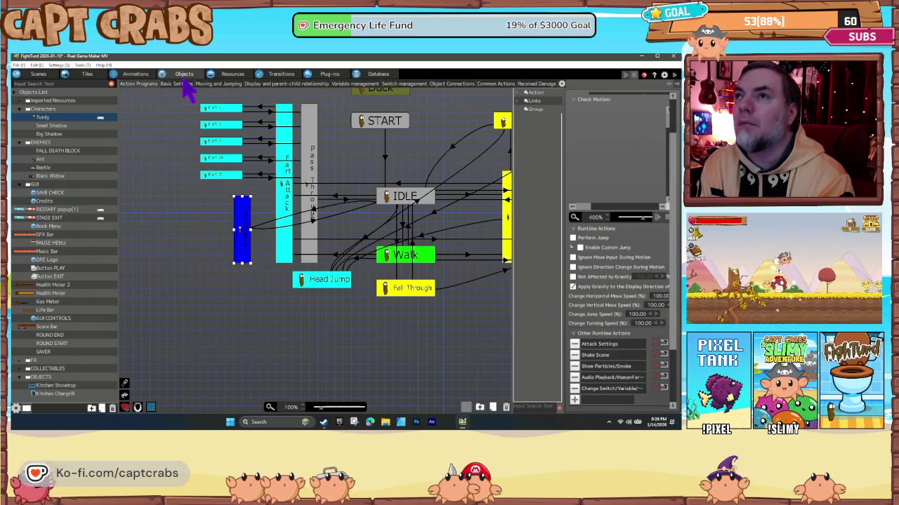
# Copy and paste the ATTACK 1 animation and rename the copy ATTACK 2.
pyautogui.click(140, 74)
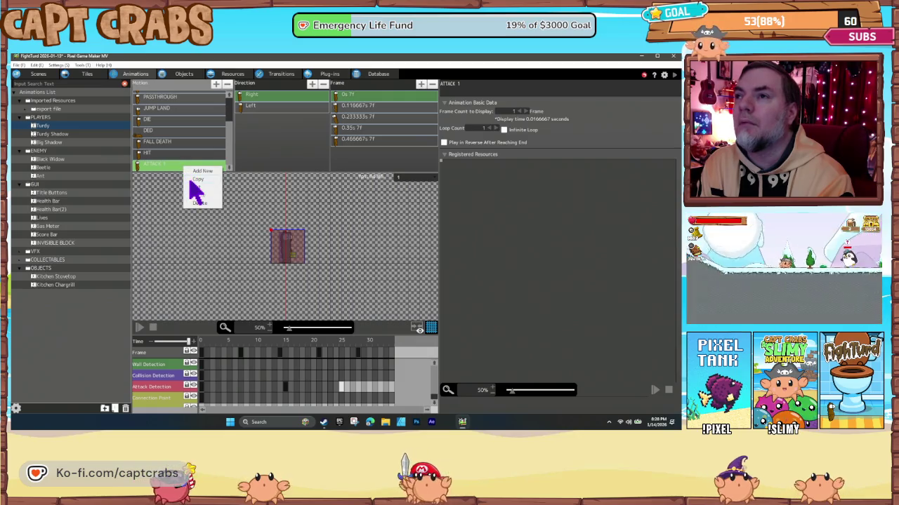
pyautogui.click(199, 179)
pyautogui.rightClick(170, 164)
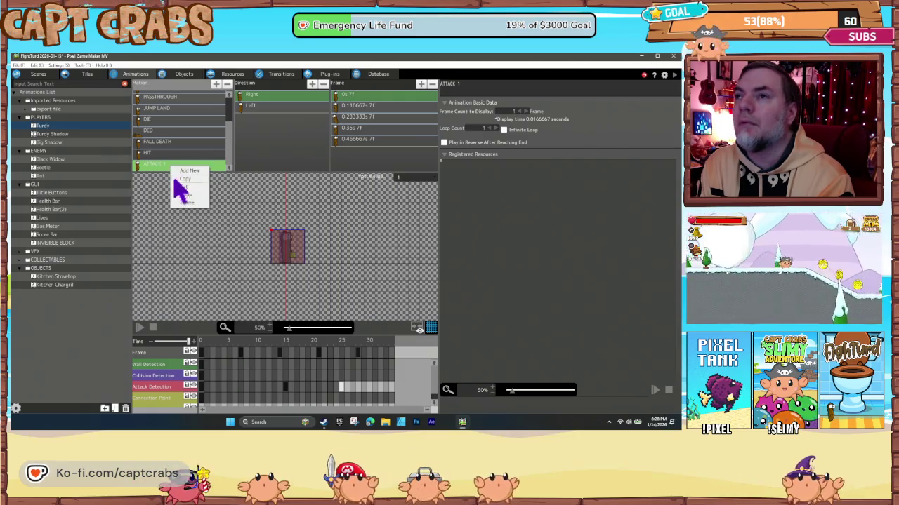
pyautogui.click(186, 195)
pyautogui.scroll(-1, 171, 170)
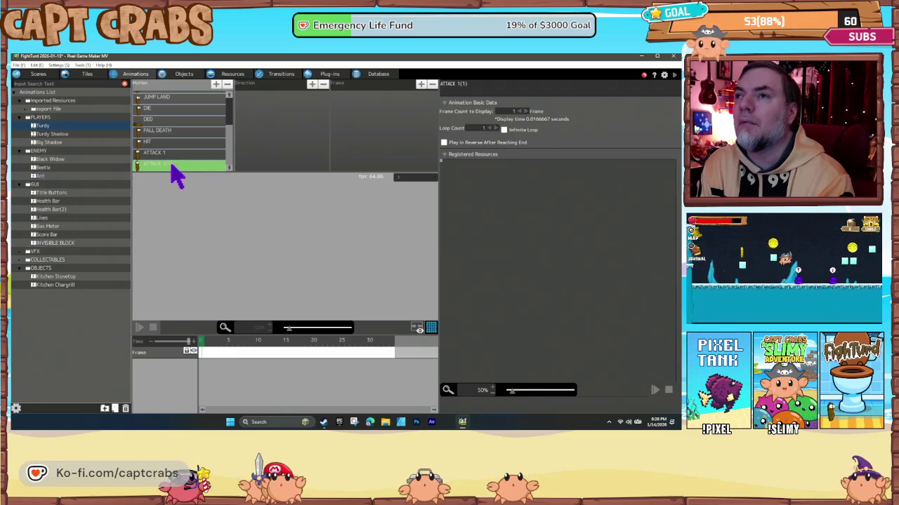
pyautogui.rightClick(169, 167)
pyautogui.click(163, 167)
pyautogui.doubleClick(184, 164)
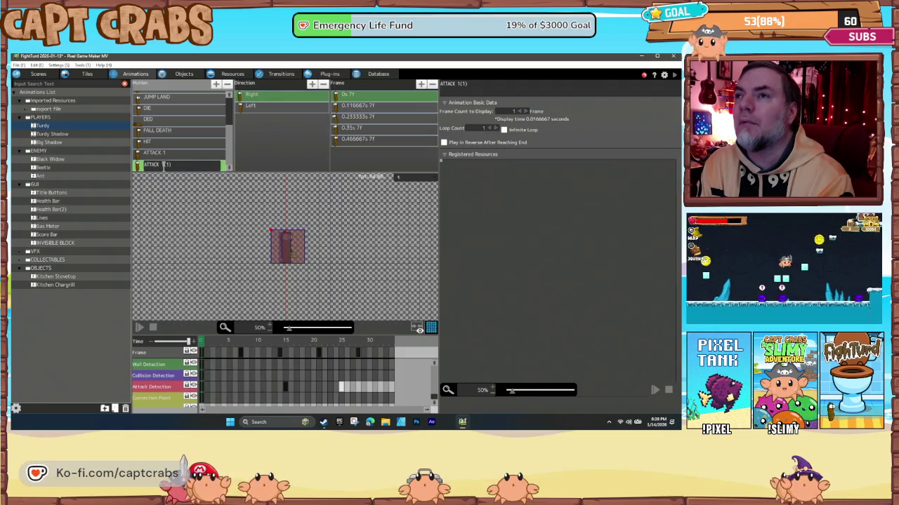
pyautogui.write('2')
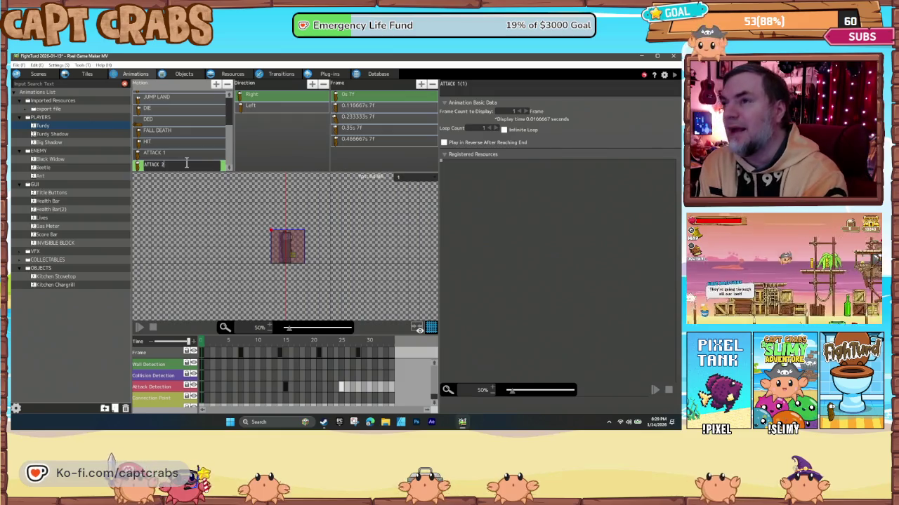
pyautogui.press('Return')
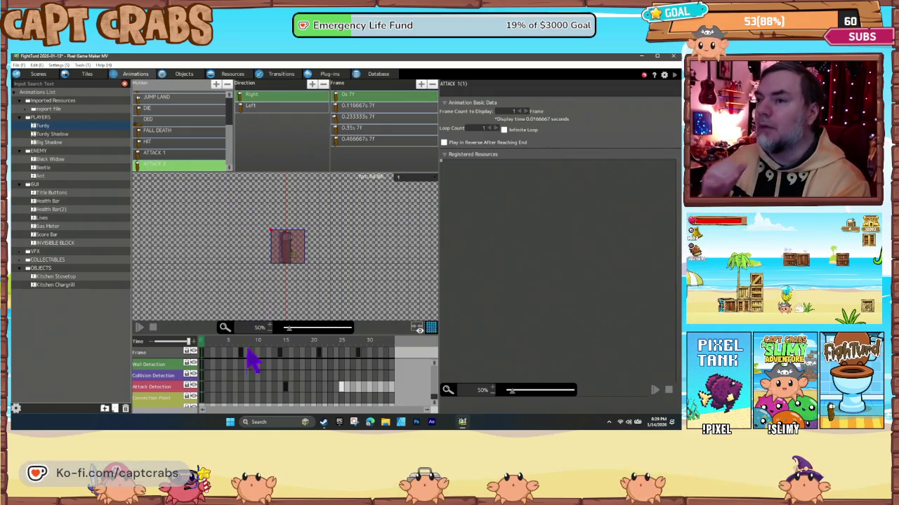
# Enlarge frame 1's attack detection box leftward, rightward and upward.
pyautogui.click(201, 386)
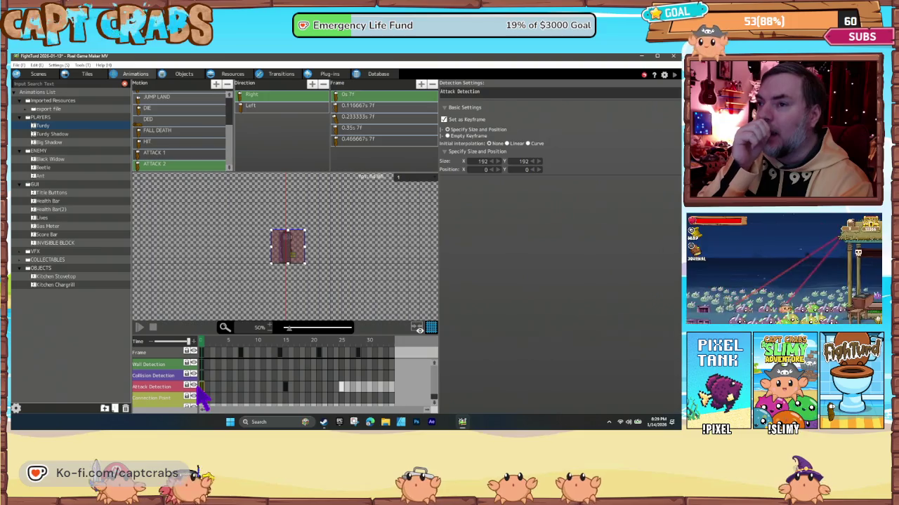
pyautogui.click(284, 386)
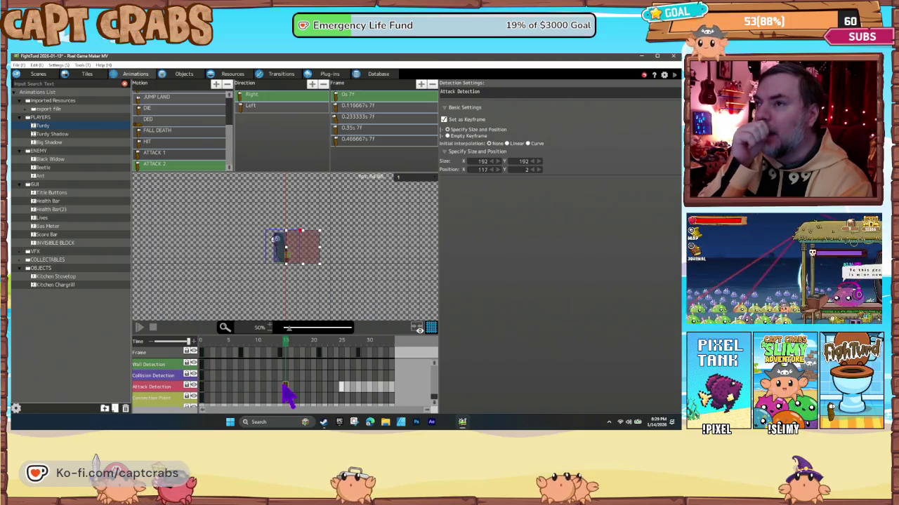
pyautogui.click(201, 387)
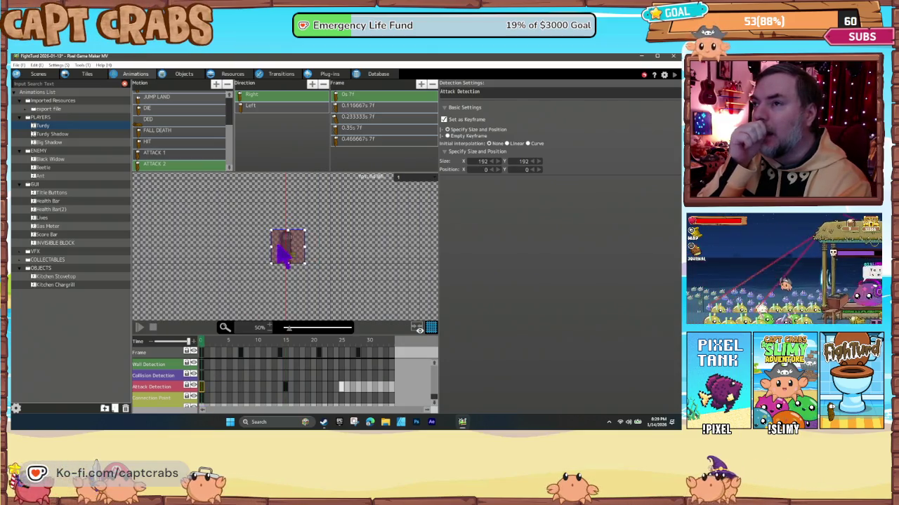
pyautogui.moveTo(272, 248); pyautogui.dragTo(205, 249)
pyautogui.moveTo(304, 247); pyautogui.dragTo(357, 247)
pyautogui.moveTo(290, 231)
pyautogui.mouseDown()
pyautogui.moveTo(291, 206)
pyautogui.moveTo(283, 220)
pyautogui.mouseUp()
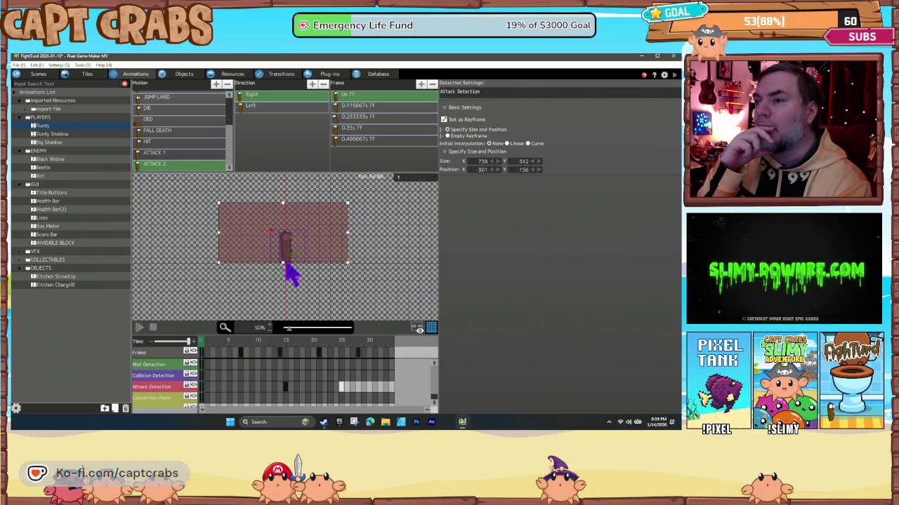
# Stretch frame 15's attack detection box to about 940 × 426 at -328, -234.
pyautogui.click(285, 383)
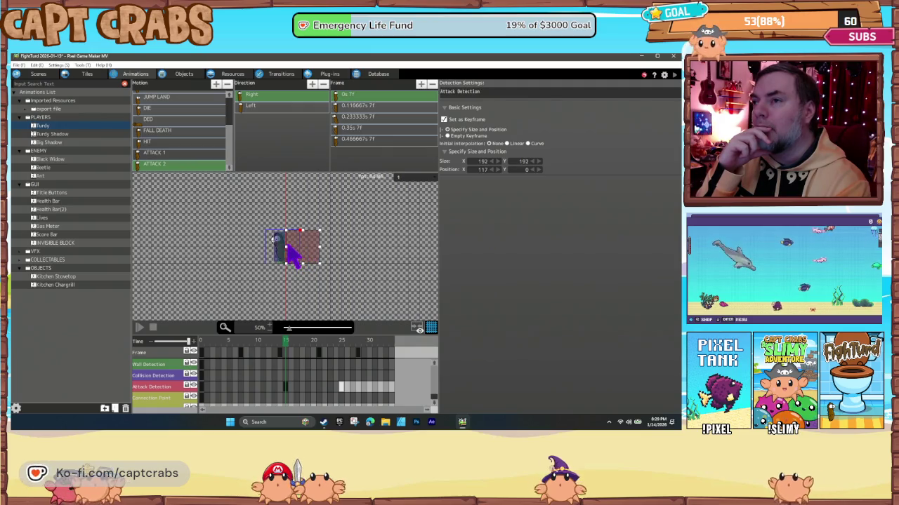
pyautogui.moveTo(267, 244); pyautogui.dragTo(209, 254)
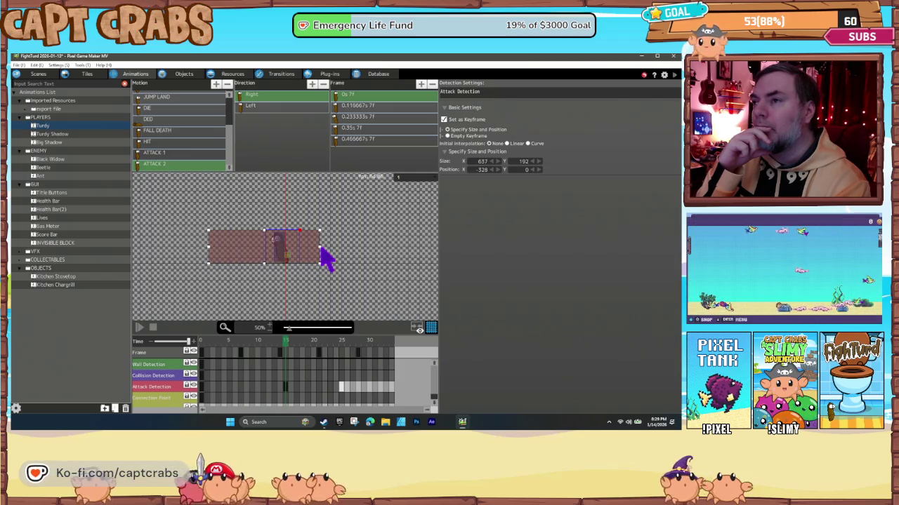
pyautogui.moveTo(320, 247); pyautogui.dragTo(373, 247)
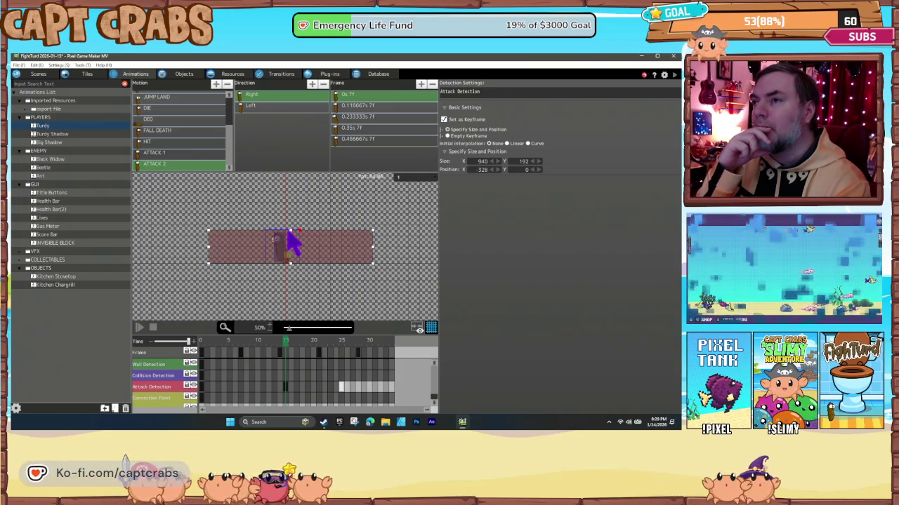
pyautogui.moveTo(288, 230); pyautogui.dragTo(293, 190)
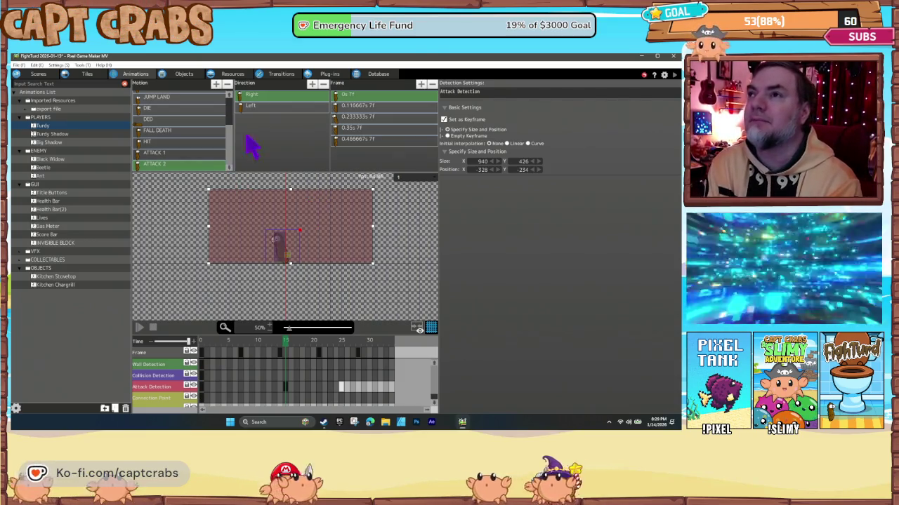
# Switch to the Left direction and enlarge its attack detection box, raising the top.
pyautogui.click(269, 105)
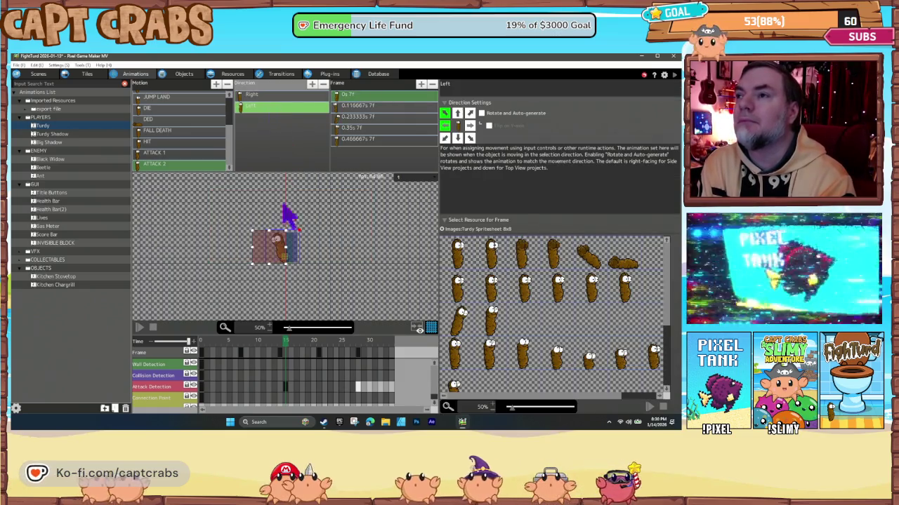
pyautogui.moveTo(266, 253); pyautogui.dragTo(356, 257)
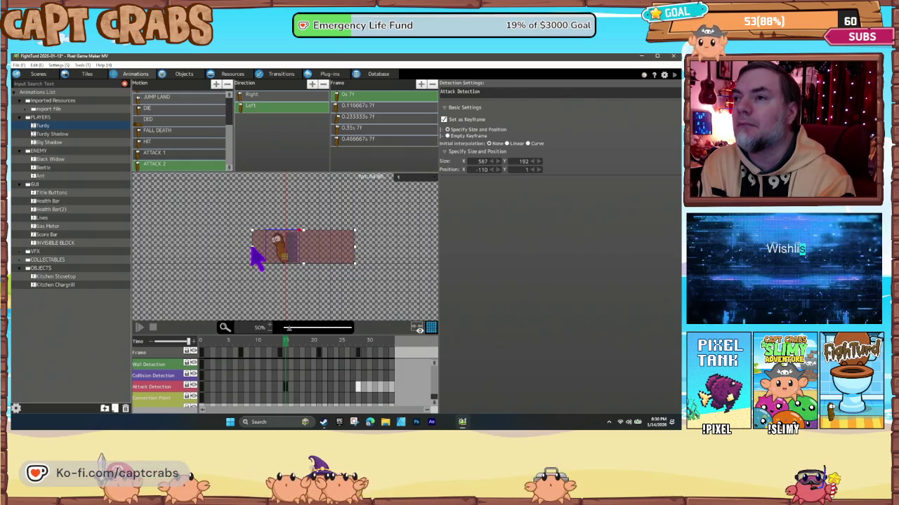
pyautogui.moveTo(219, 247); pyautogui.dragTo(216, 247)
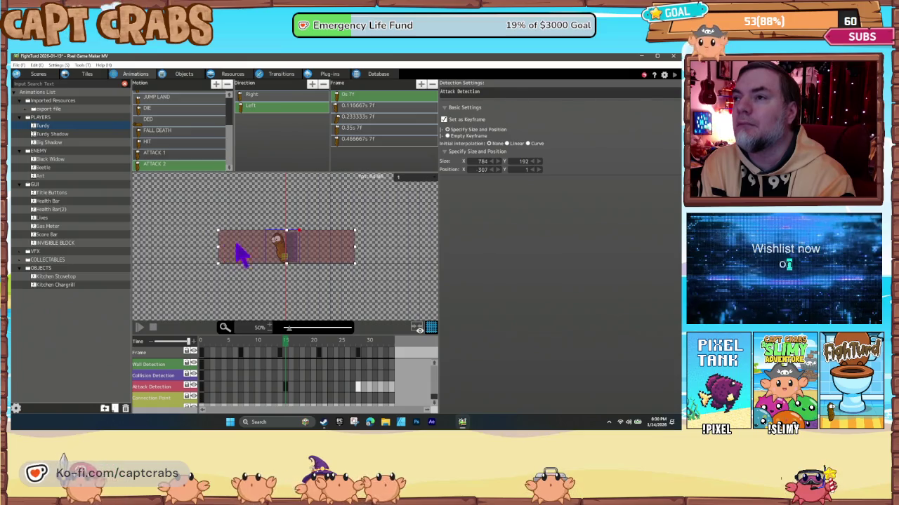
pyautogui.click(291, 241)
pyautogui.click(291, 241)
pyautogui.moveTo(287, 230); pyautogui.dragTo(286, 193)
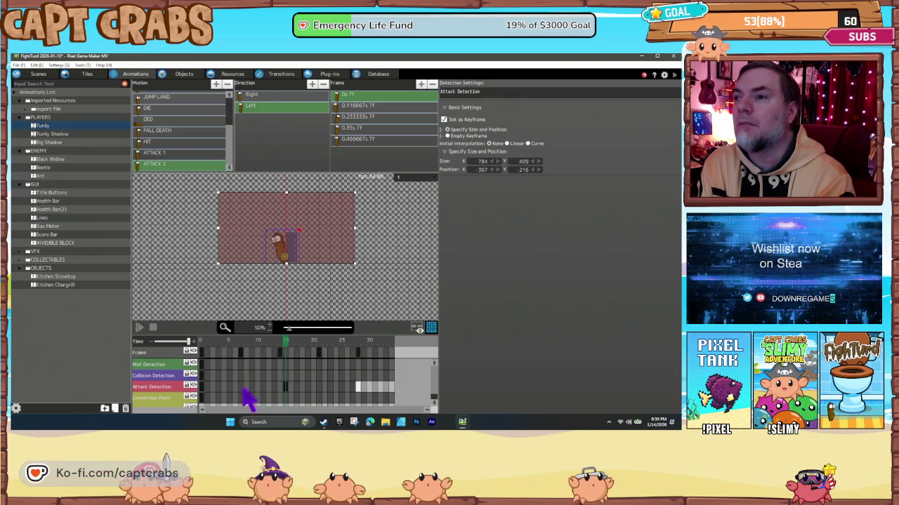
# Widen and raise the first frame's left-facing attack area, preview the frames, and return to Objects.
pyautogui.click(201, 349)
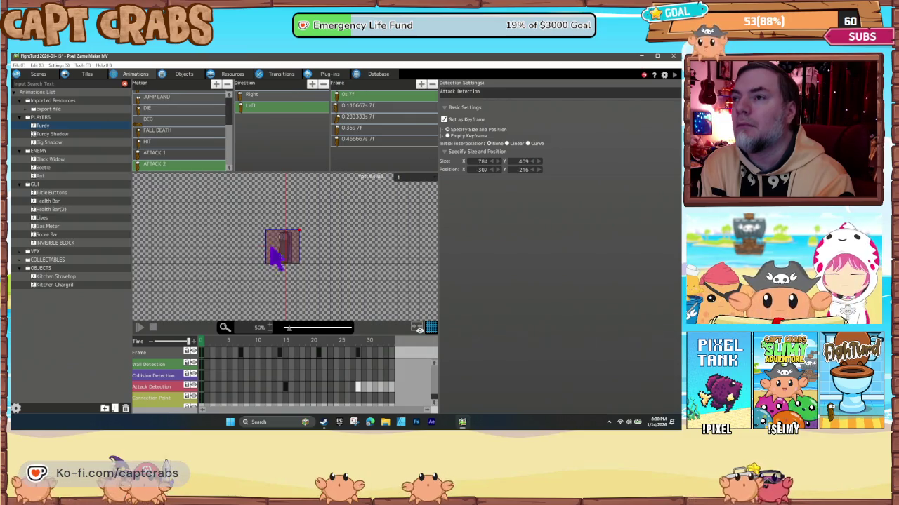
pyautogui.moveTo(267, 248); pyautogui.dragTo(211, 245)
pyautogui.moveTo(298, 247); pyautogui.dragTo(352, 250)
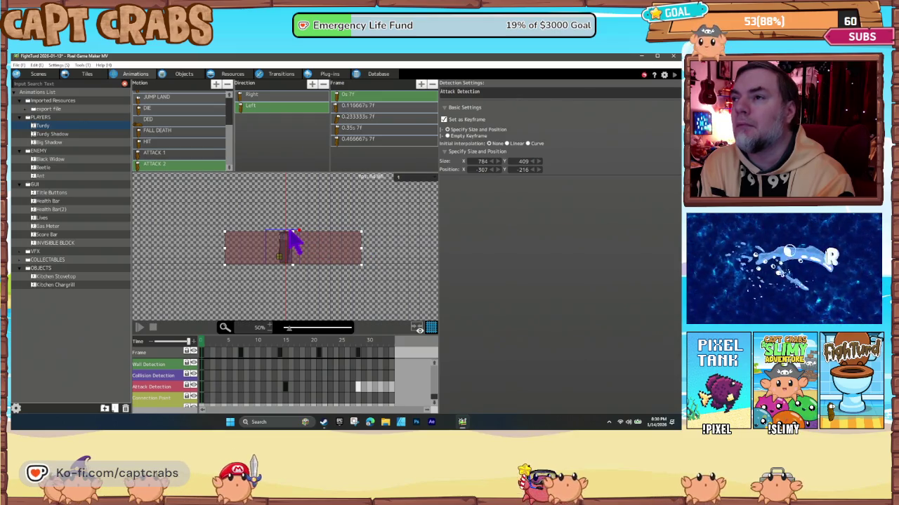
pyautogui.click(291, 232)
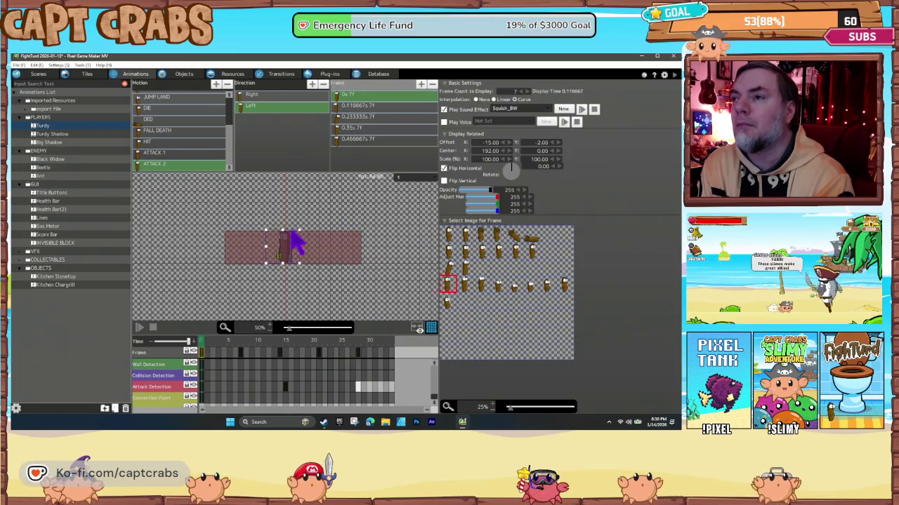
pyautogui.click(322, 248)
pyautogui.moveTo(290, 233); pyautogui.dragTo(292, 204)
pyautogui.moveTo(231, 353)
pyautogui.mouseDown()
pyautogui.moveTo(304, 347)
pyautogui.moveTo(208, 345)
pyautogui.moveTo(371, 345)
pyautogui.moveTo(193, 342)
pyautogui.moveTo(207, 338)
pyautogui.mouseUp()
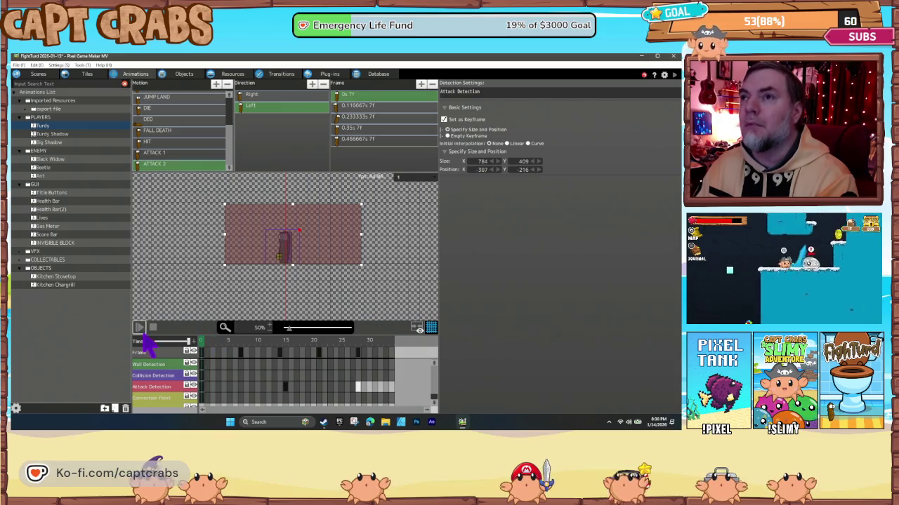
pyautogui.click(185, 75)
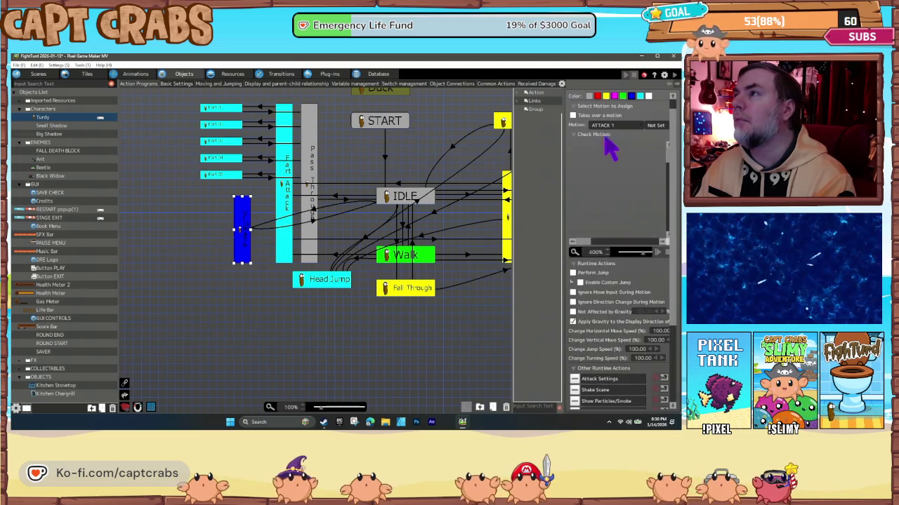
# Assign the ATTACK 2 motion to the blue state and review the FART Generate Object settings.
pyautogui.click(606, 127)
pyautogui.click(604, 226)
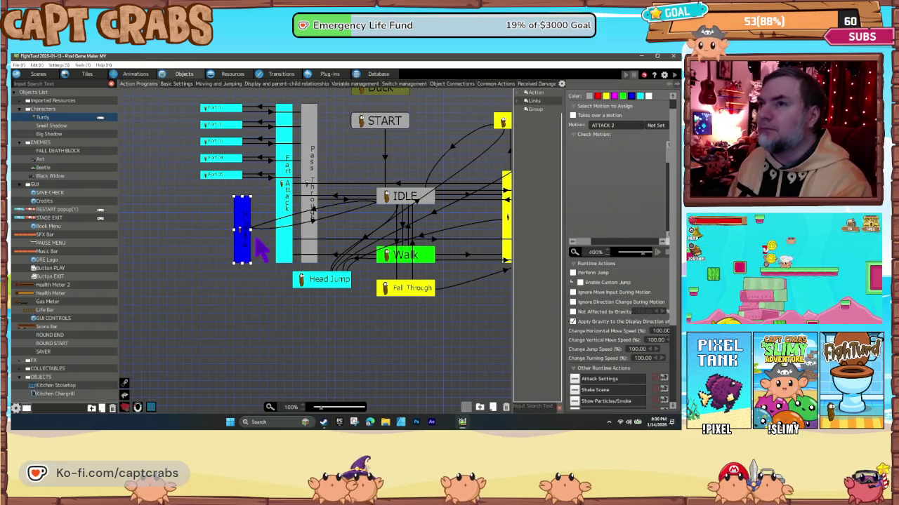
pyautogui.click(232, 175)
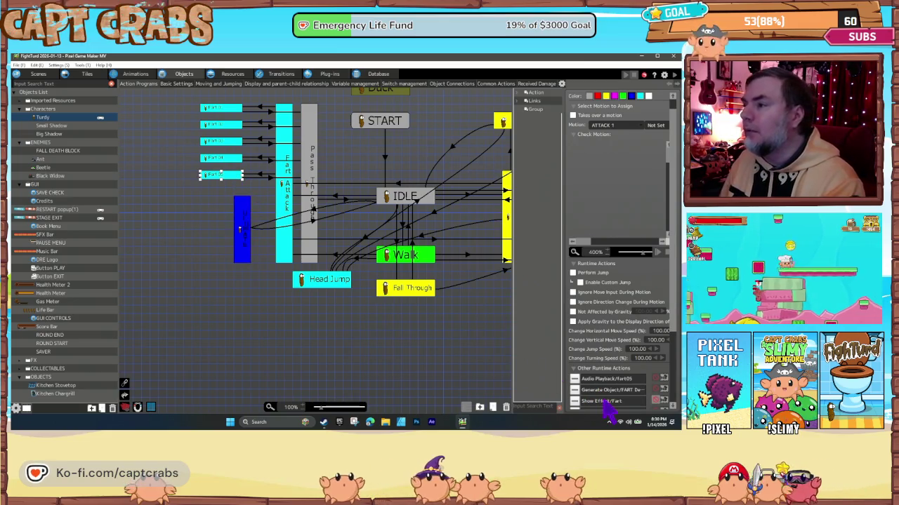
pyautogui.scroll(-2, 603, 399)
pyautogui.doubleClick(615, 364)
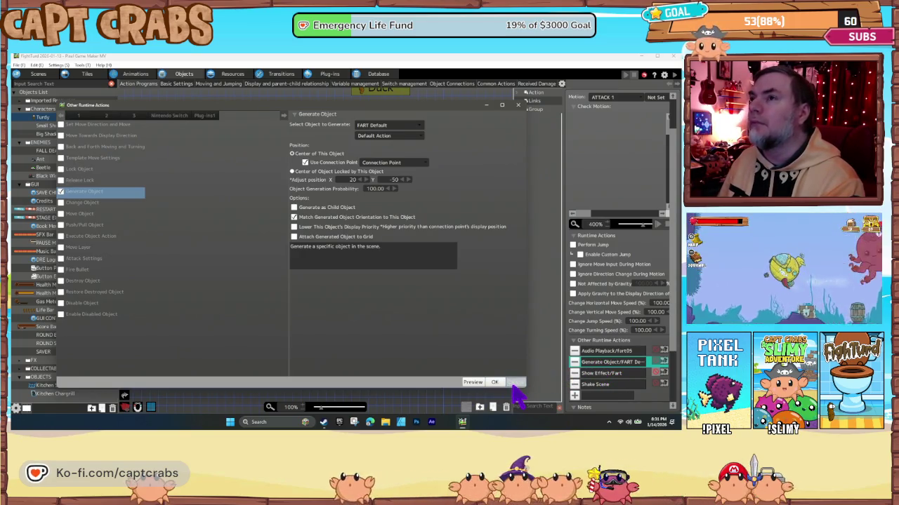
pyautogui.click(413, 136)
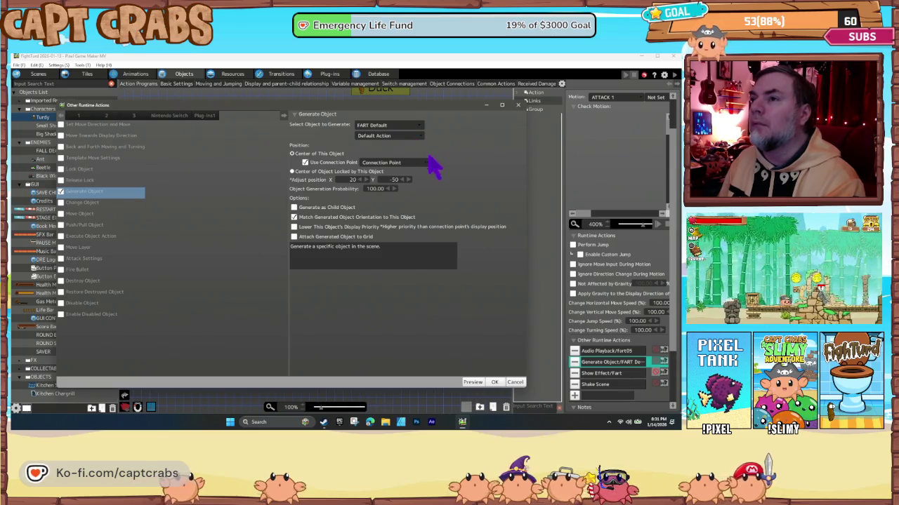
pyautogui.click(513, 384)
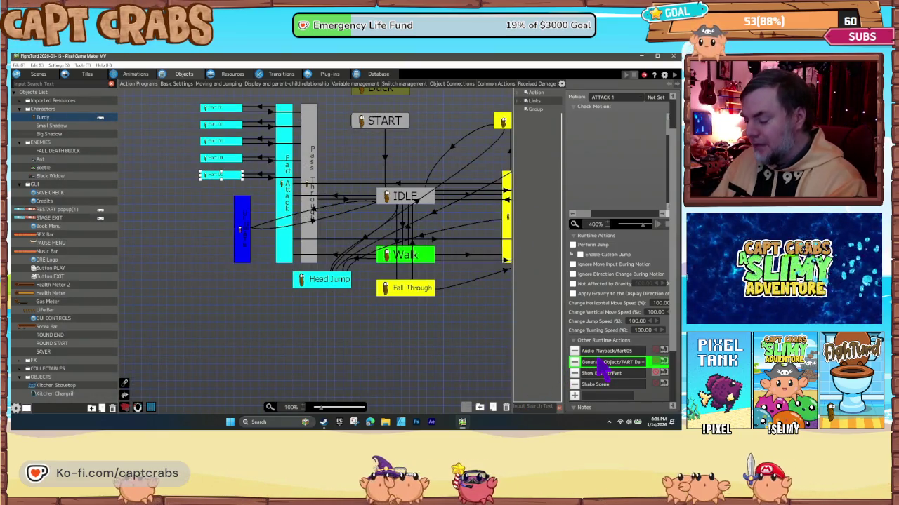
# Move ATTACK 2's Generate Object FART action directly below Shake Scene.
pyautogui.click(244, 250)
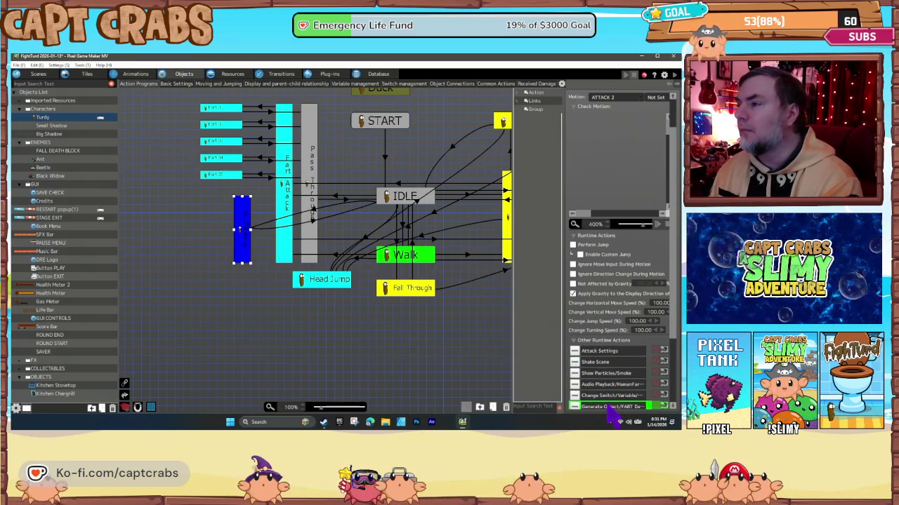
pyautogui.moveTo(608, 408); pyautogui.dragTo(608, 371)
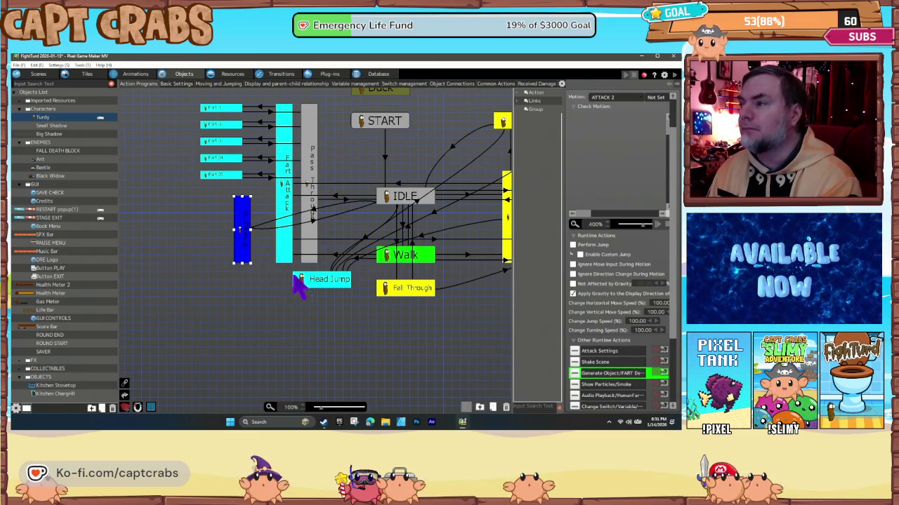
pyautogui.click(269, 280)
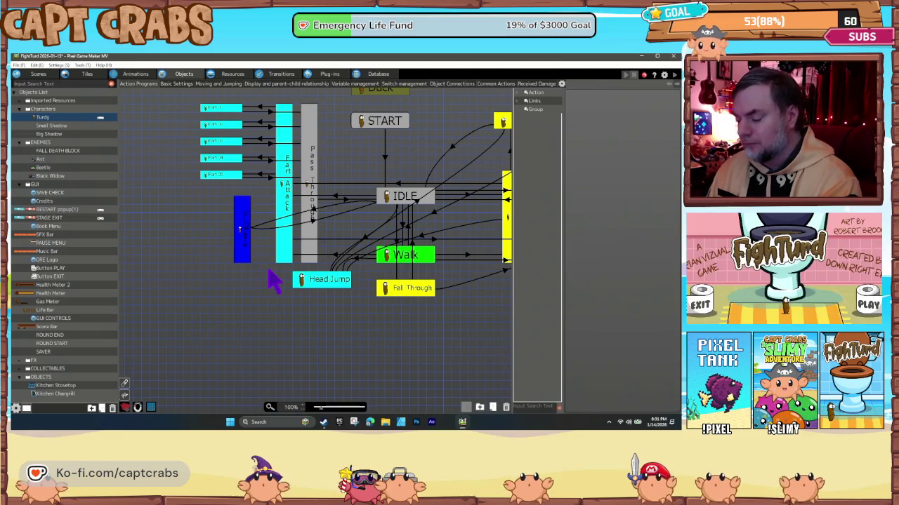
pyautogui.hotkey('ctrl', 's')
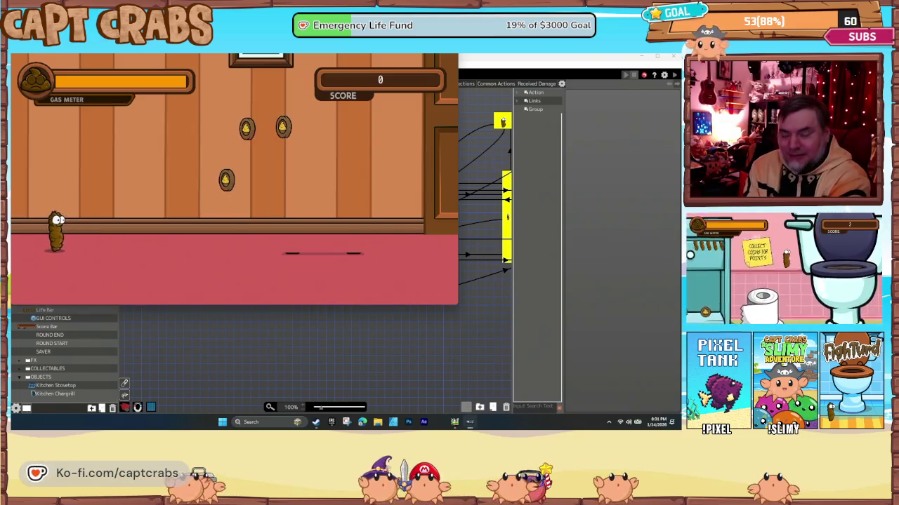
pyautogui.press('Right')
pyautogui.press('space')
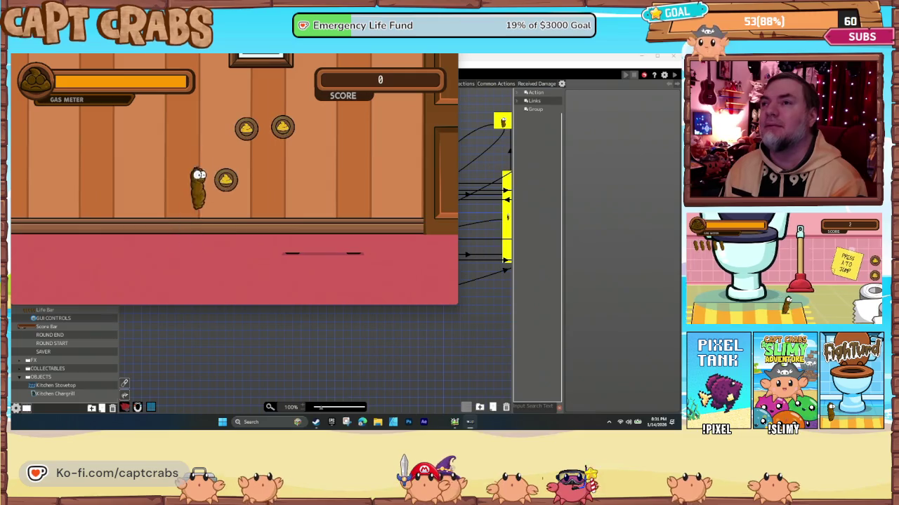
pyautogui.press('Right')
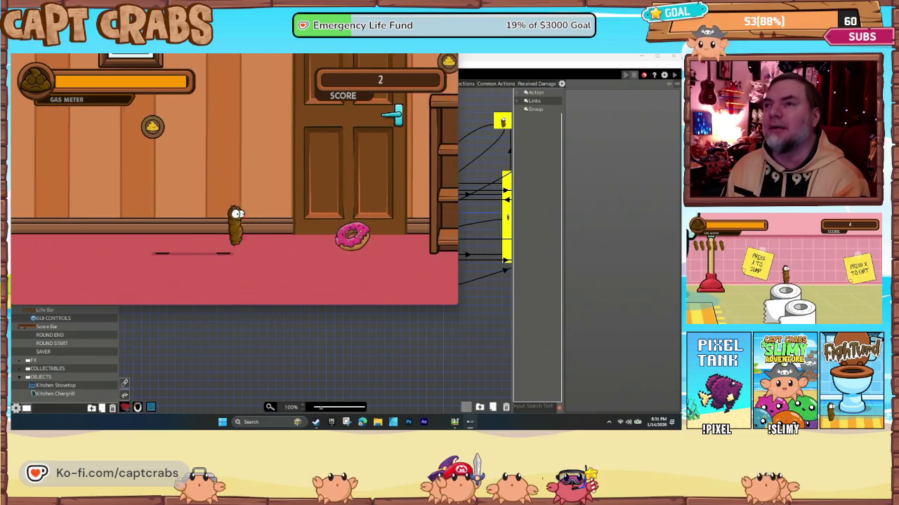
pyautogui.press('Right')
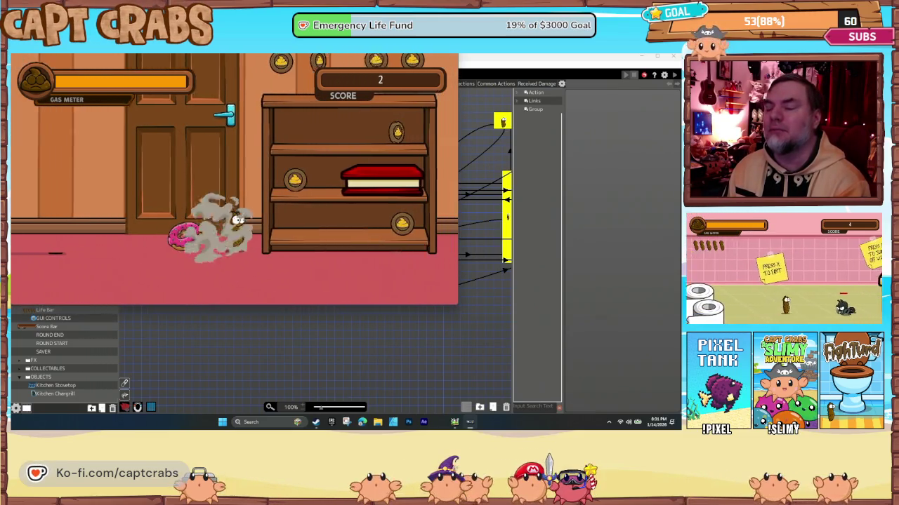
pyautogui.press('Right')
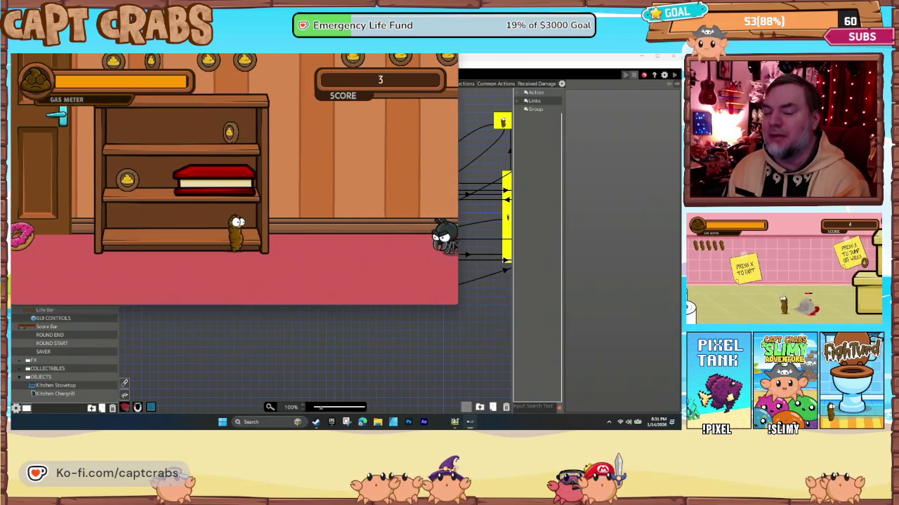
pyautogui.press('Right')
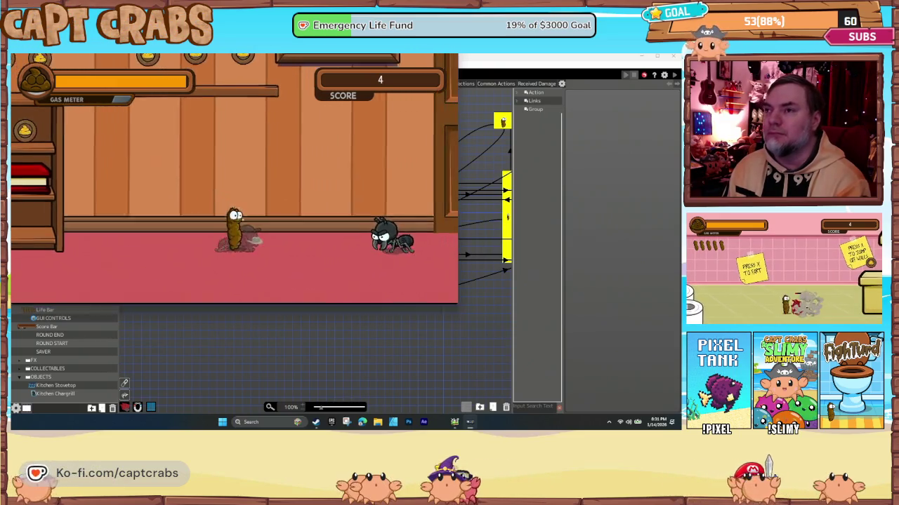
pyautogui.press('x')
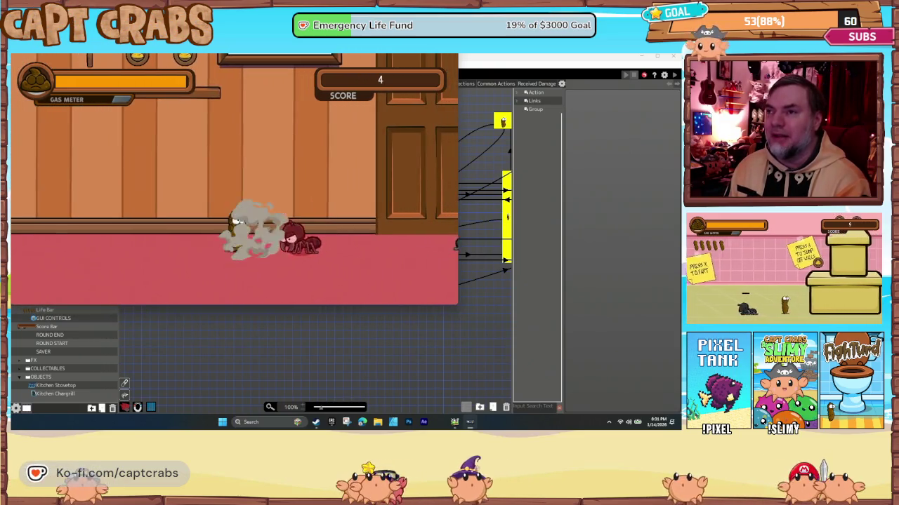
pyautogui.press('Right')
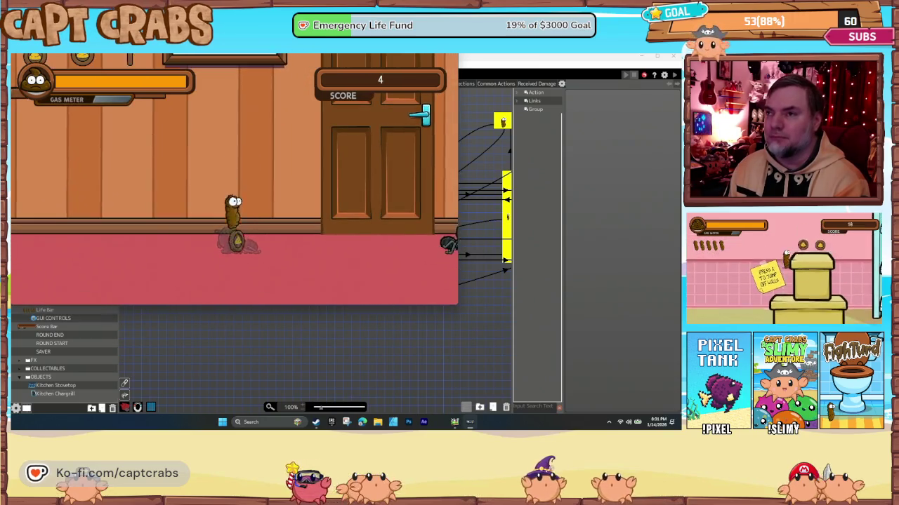
pyautogui.press('Right')
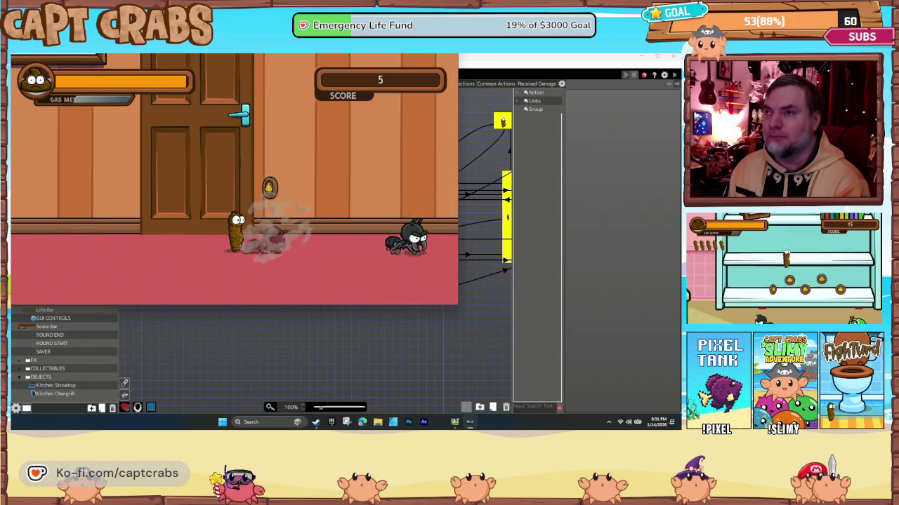
pyautogui.press('Up')
pyautogui.press('space')
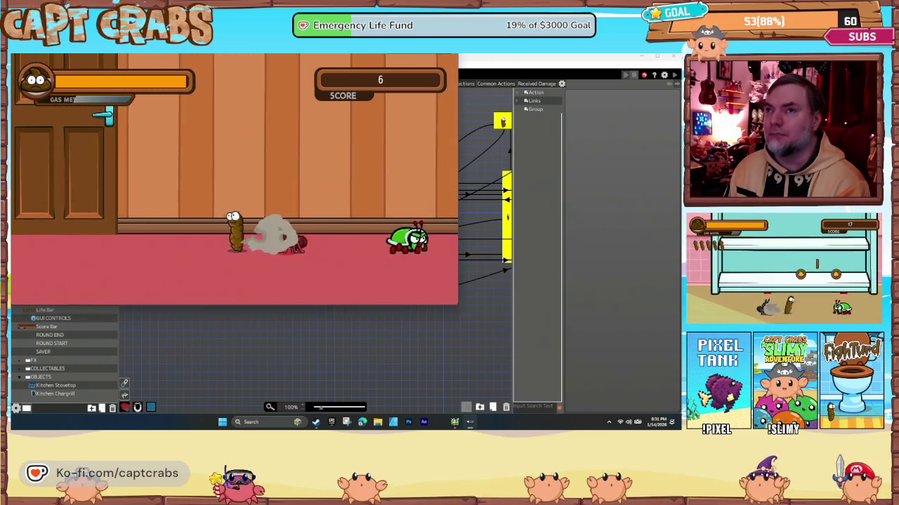
pyautogui.press('Right')
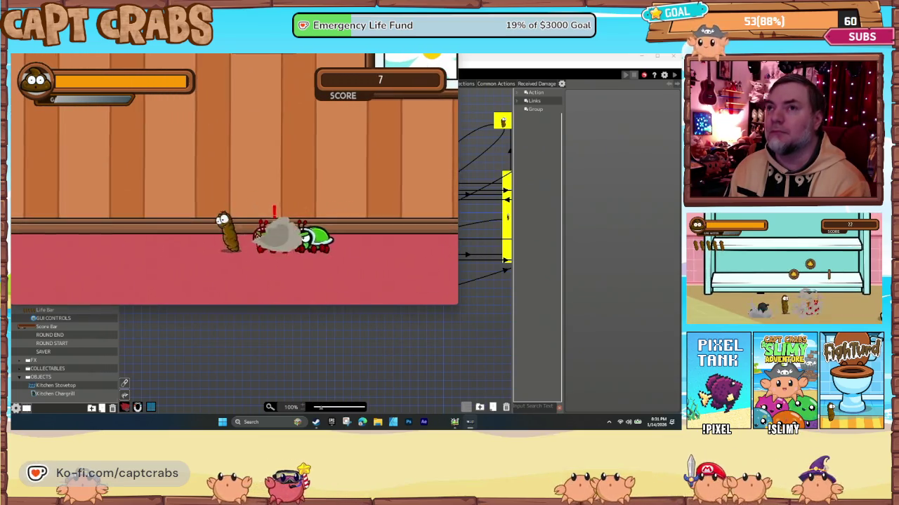
pyautogui.press('space')
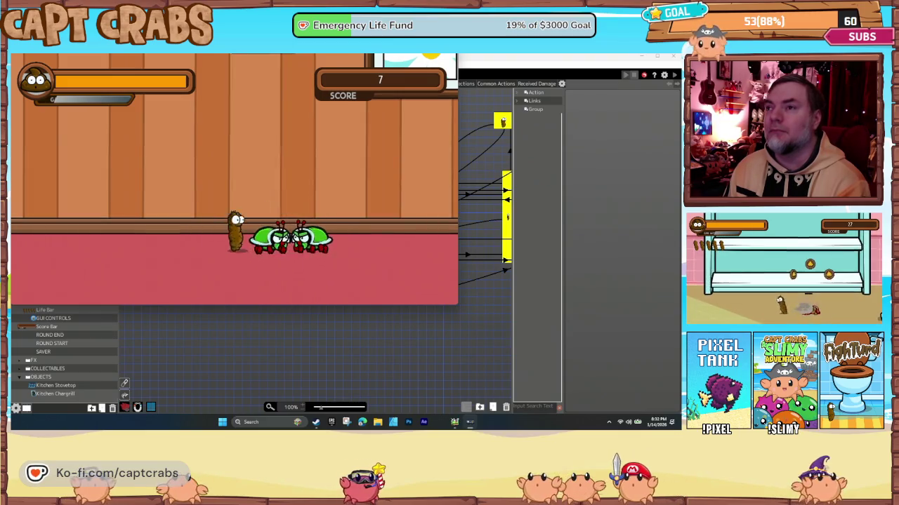
pyautogui.press('space')
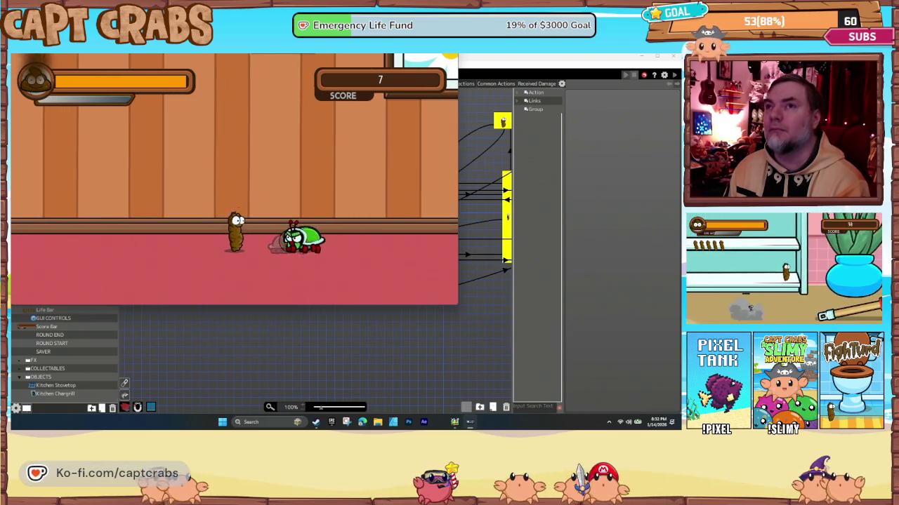
pyautogui.press('space')
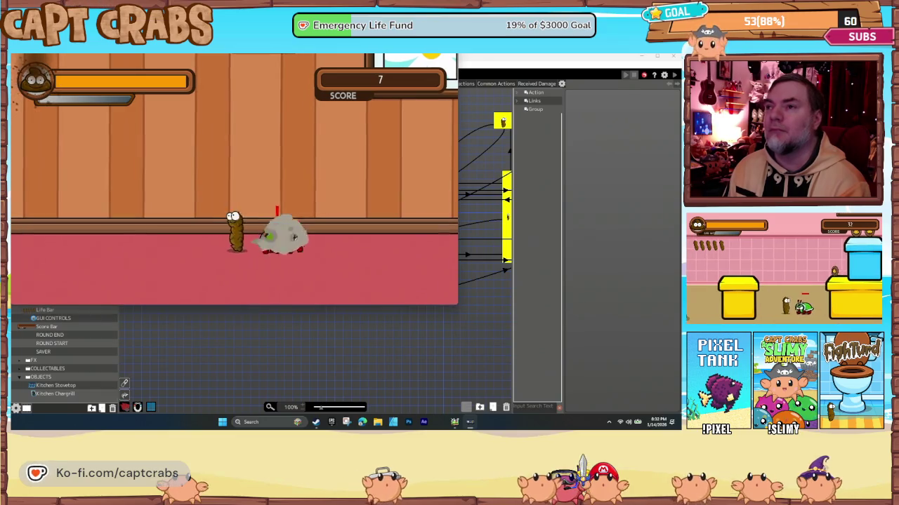
pyautogui.press('space')
pyautogui.press('space')
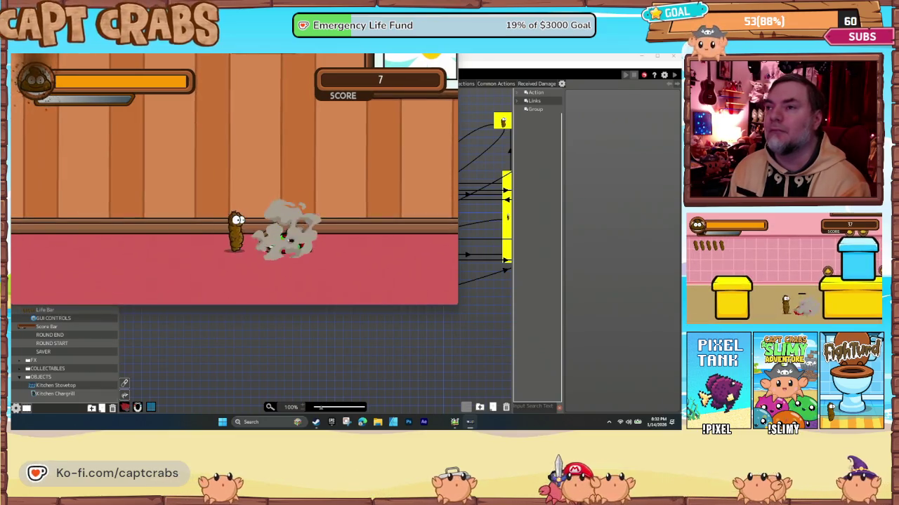
pyautogui.press('Left')
pyautogui.press('Right')
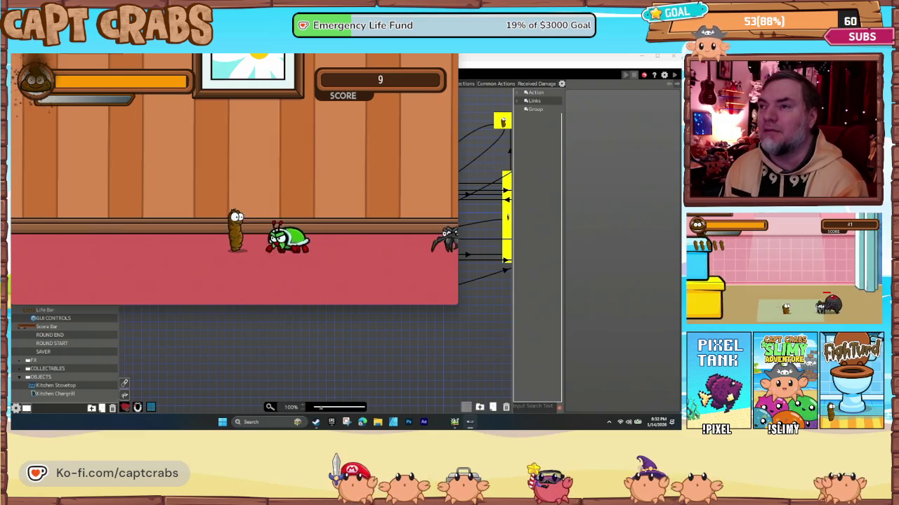
pyautogui.press('space')
pyautogui.press('space')
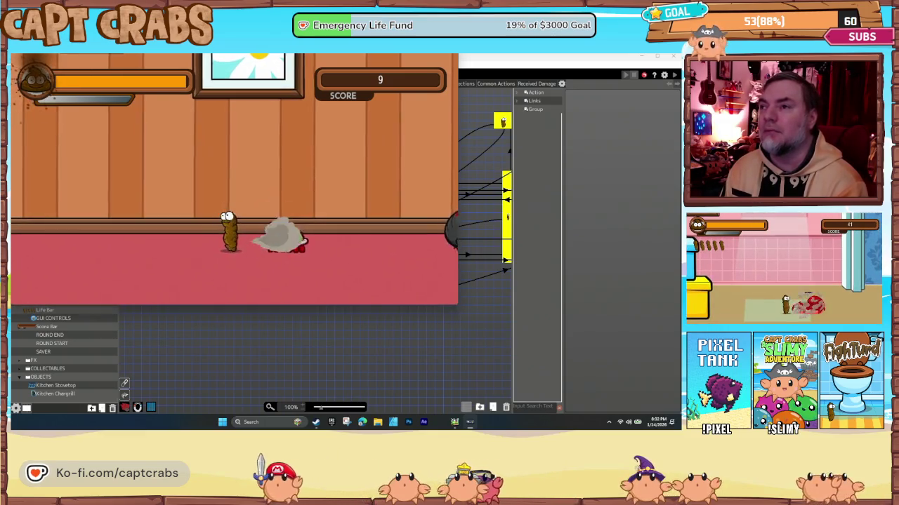
pyautogui.press('space')
pyautogui.press('space')
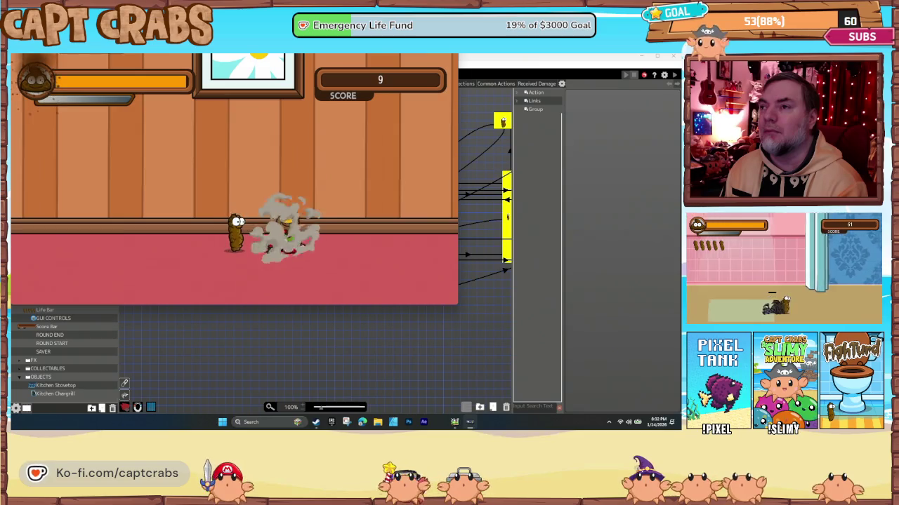
pyautogui.press('Right')
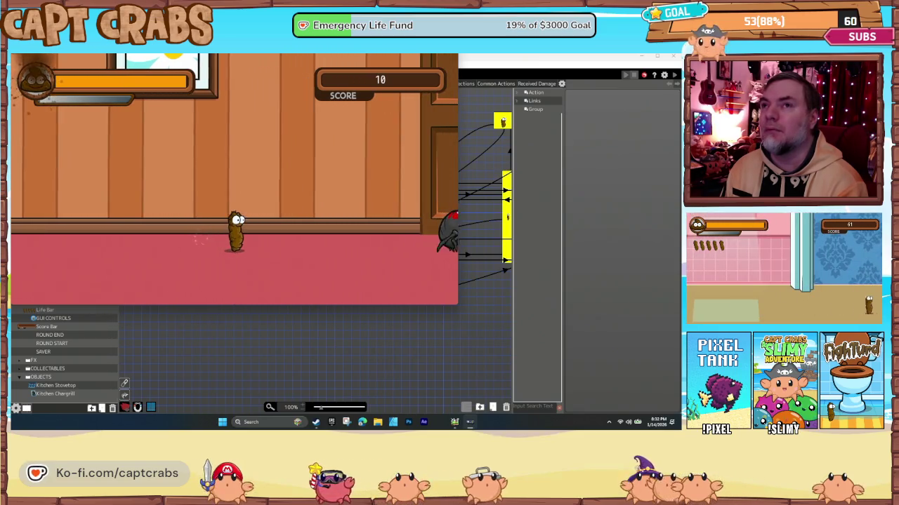
pyautogui.press('Escape')
pyautogui.press('Down')
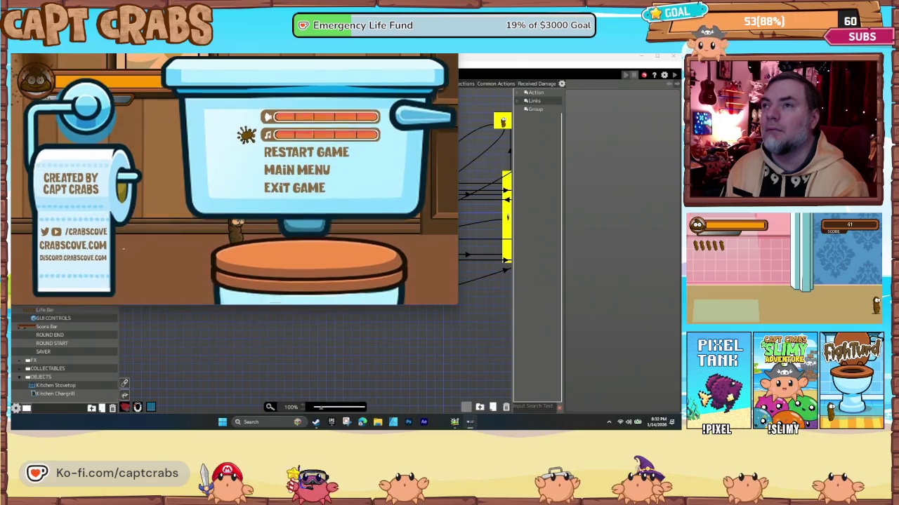
pyautogui.press('Down')
pyautogui.press('Down')
pyautogui.press('Down')
pyautogui.press('Return')
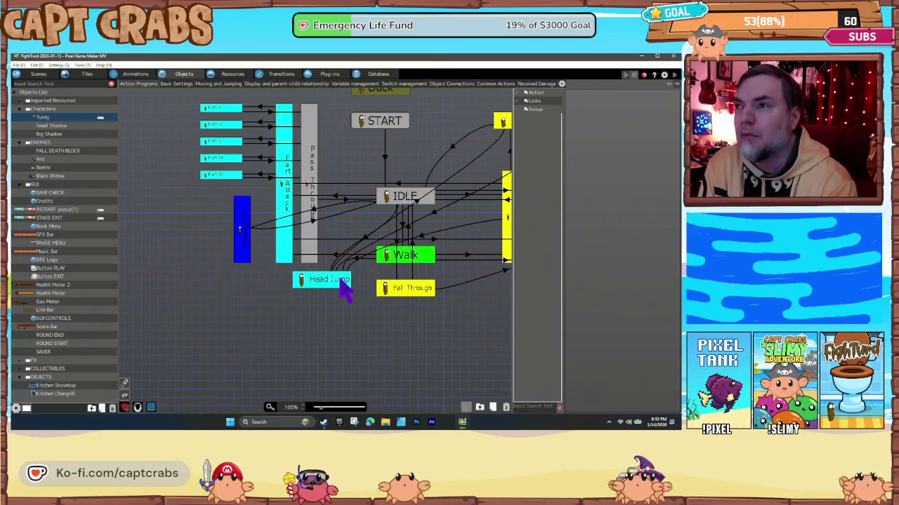
# Add an Execute Object Action targeting GUI > Gas Meter with the ASSIGN action.
pyautogui.click(241, 239)
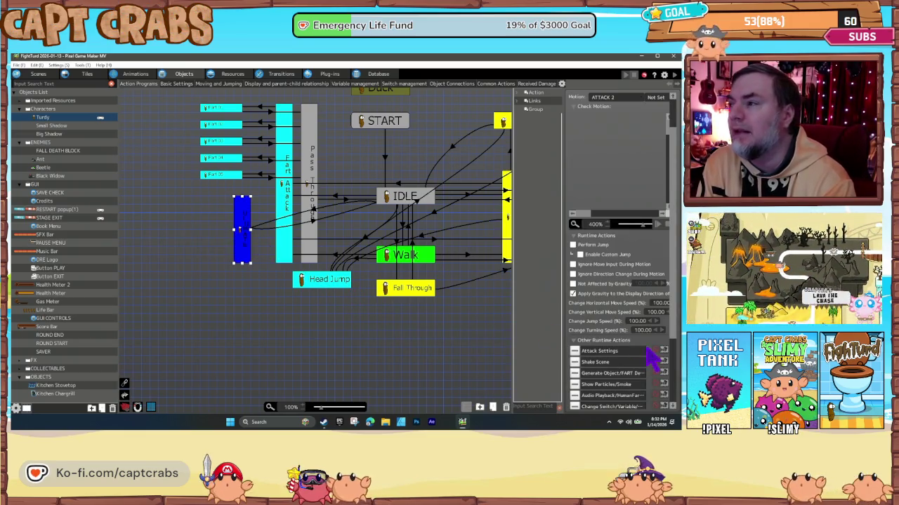
pyautogui.scroll(-2, 573, 373)
pyautogui.click(574, 368)
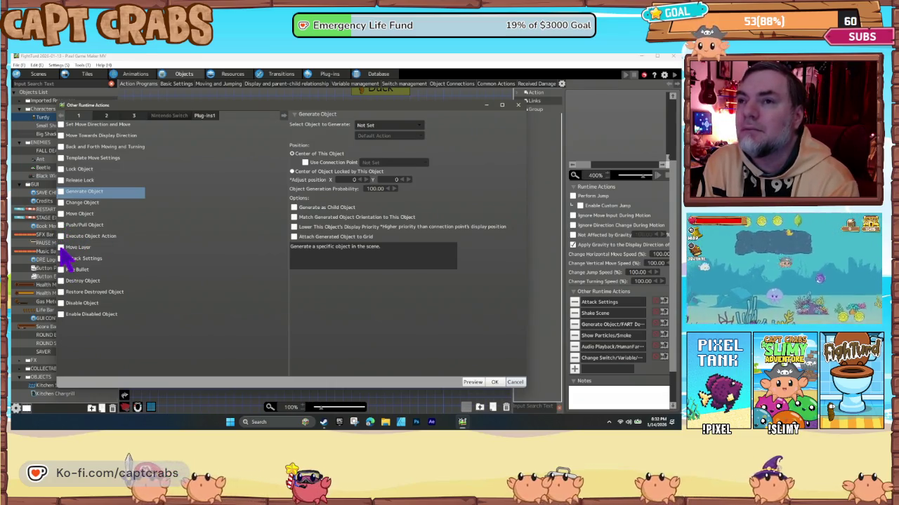
pyautogui.click(61, 237)
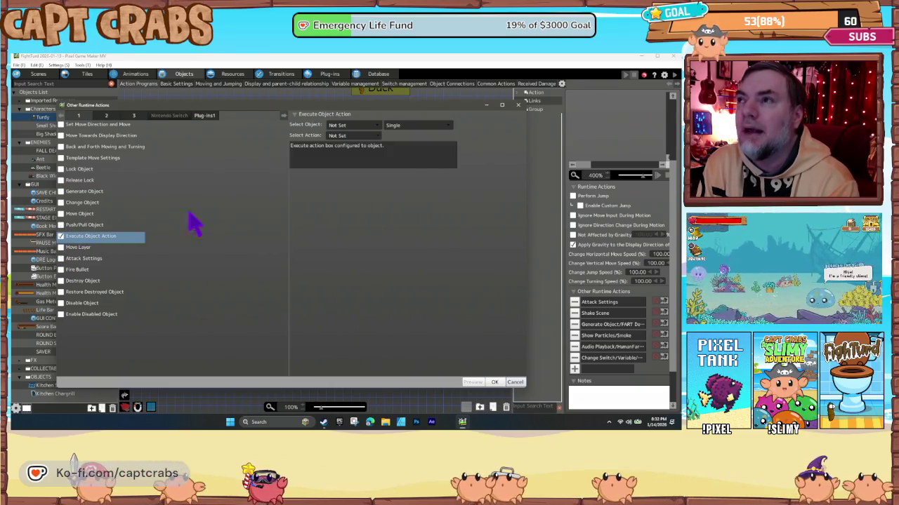
pyautogui.click(347, 128)
pyautogui.moveTo(362, 178)
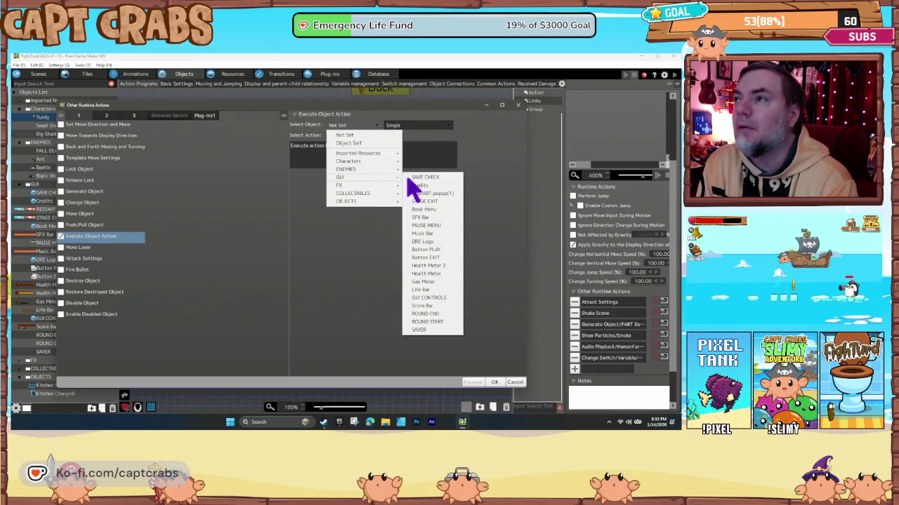
pyautogui.click(424, 282)
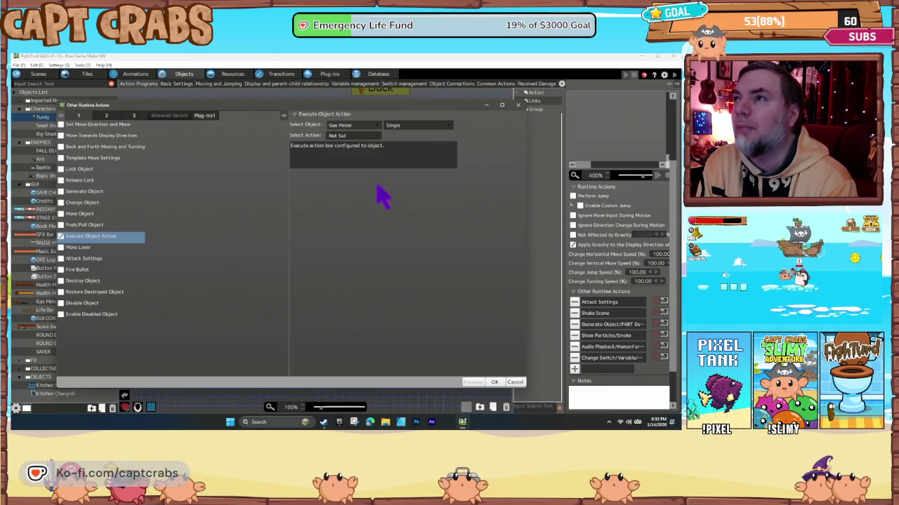
pyautogui.click(360, 136)
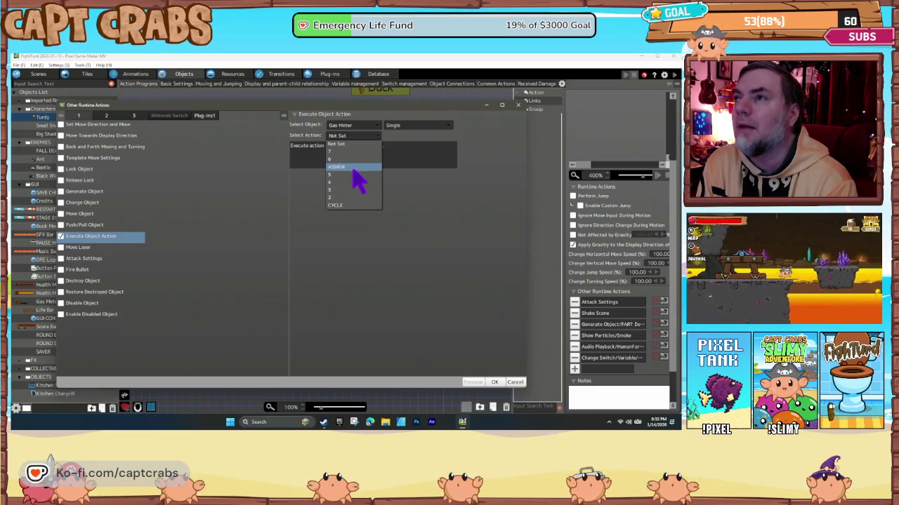
pyautogui.click(356, 181)
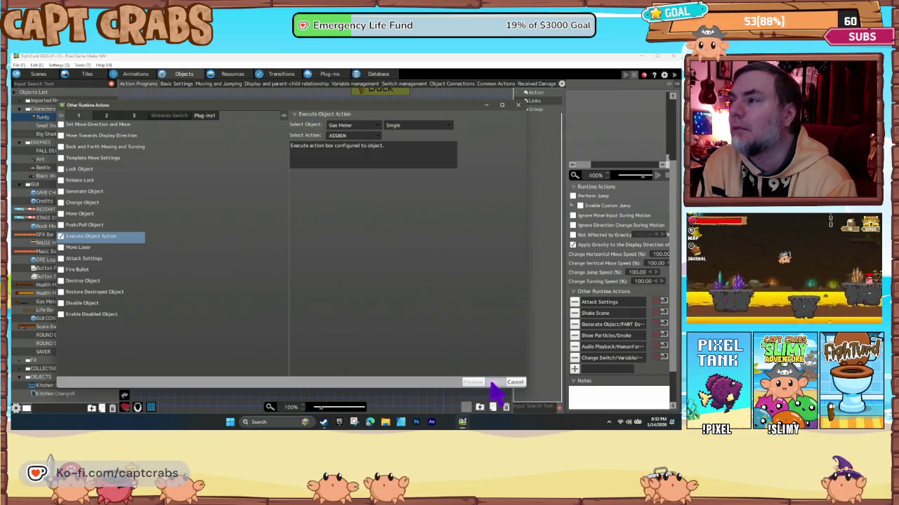
pyautogui.click(494, 382)
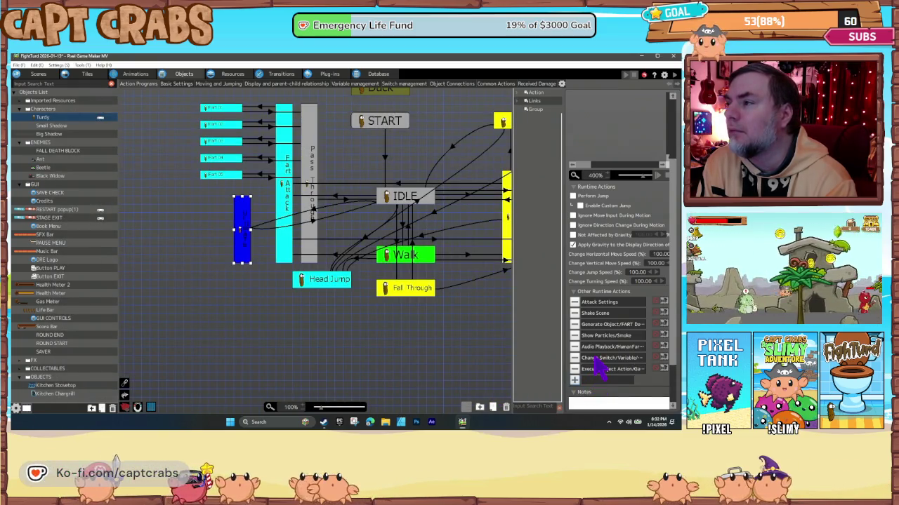
# Review the Change Switch/Variable action settings without changes and clear the selection.
pyautogui.doubleClick(594, 358)
pyautogui.click(516, 382)
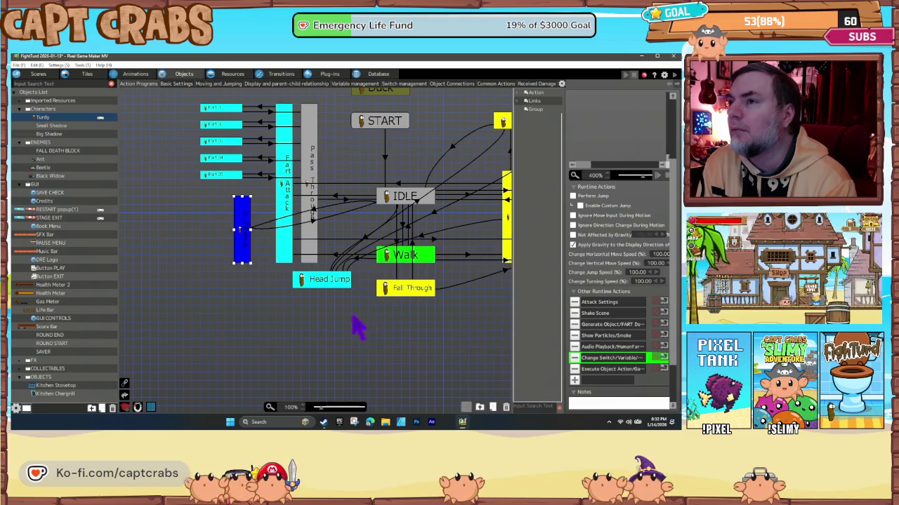
pyautogui.click(275, 290)
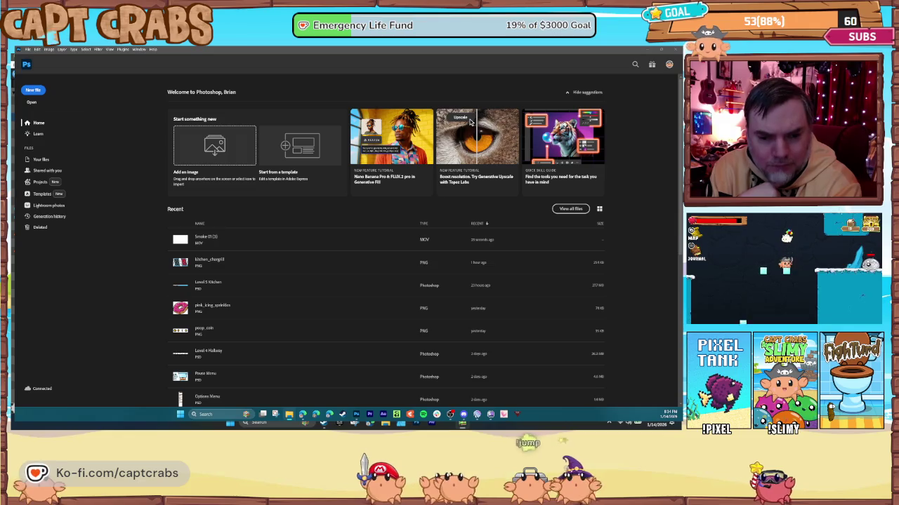
# Play the Smoke 01 (5) clip in the media player, then close it back to Photoshop.
pyautogui.click(207, 240)
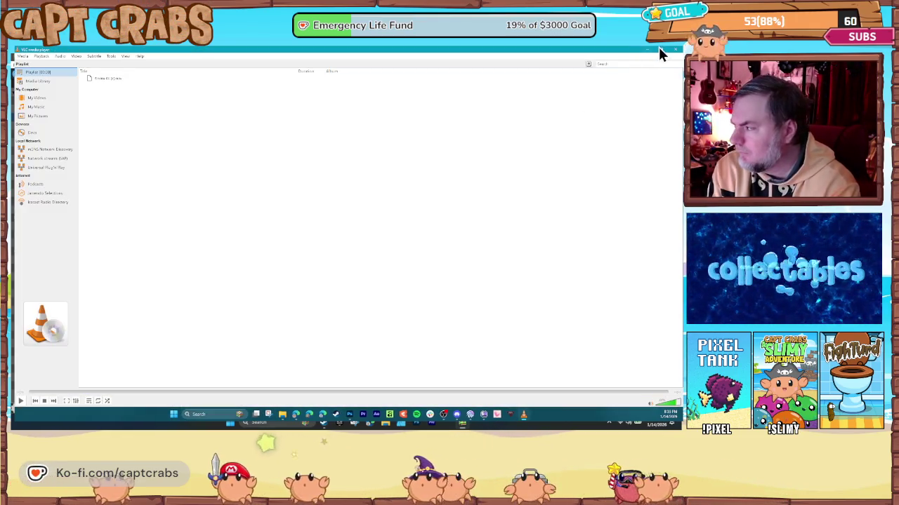
pyautogui.click(674, 49)
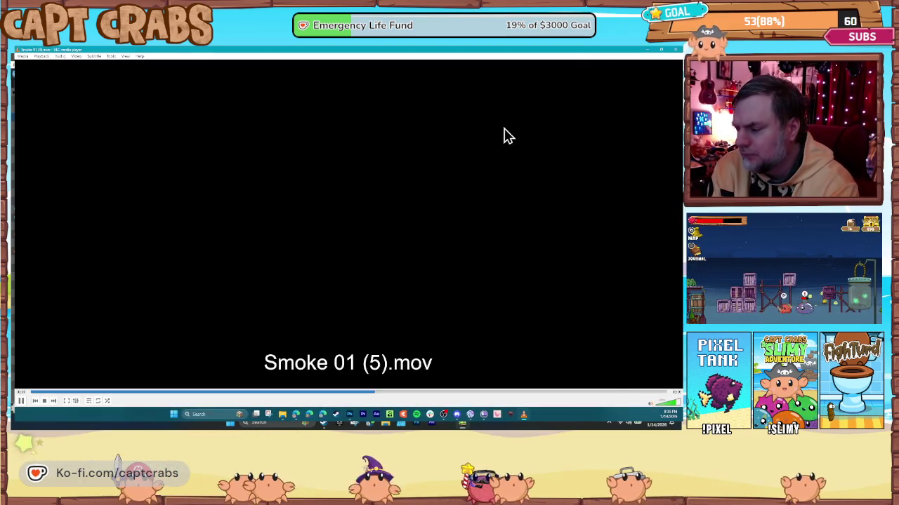
pyautogui.click(675, 50)
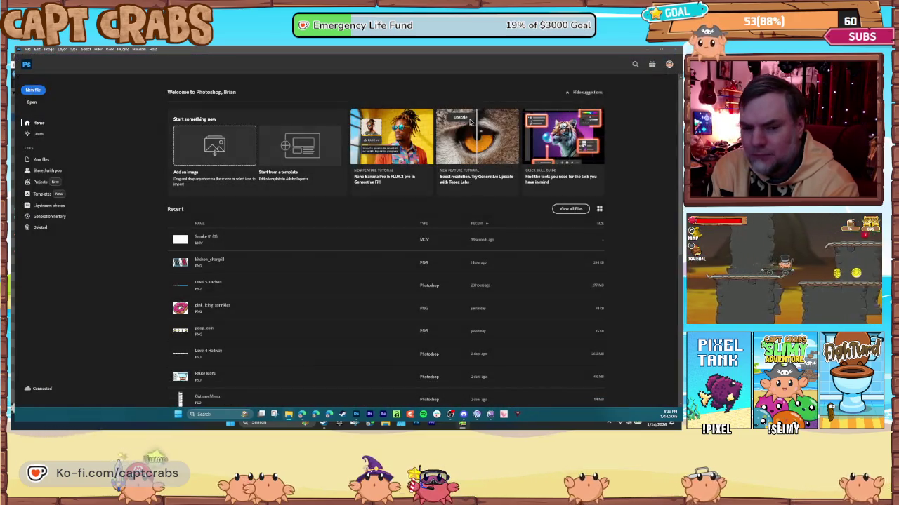
pyautogui.click(246, 239)
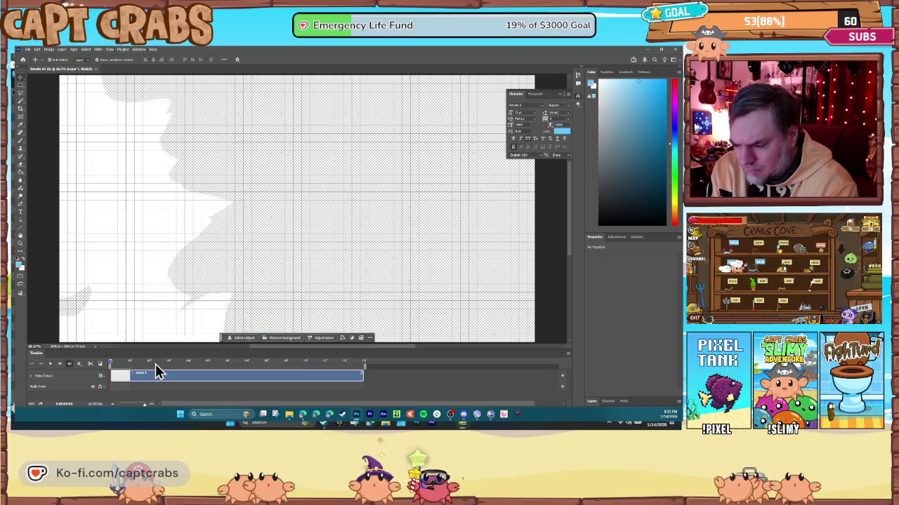
pyautogui.moveTo(174, 365); pyautogui.dragTo(267, 365)
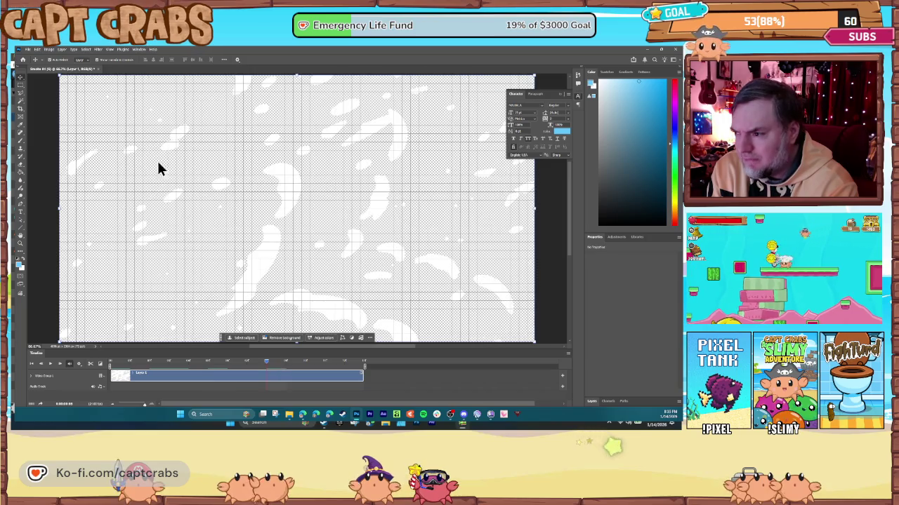
pyautogui.click(98, 69)
pyautogui.click(366, 187)
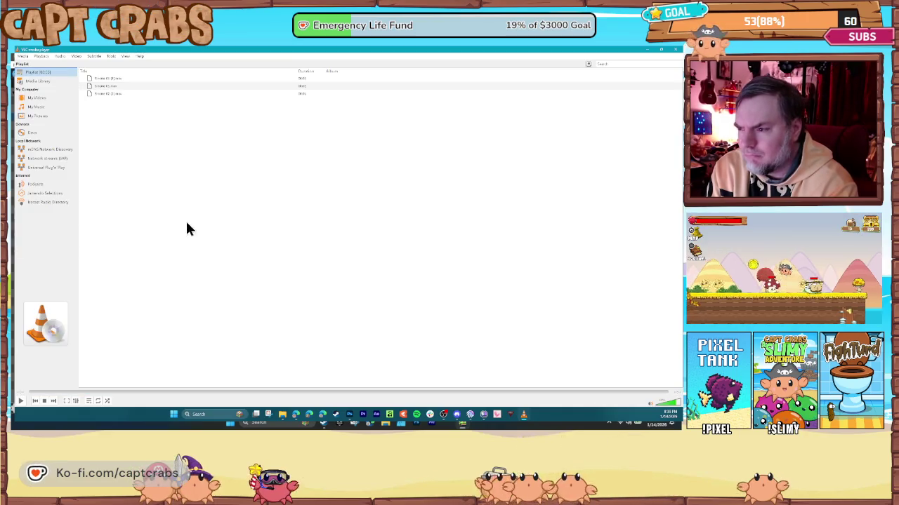
pyautogui.doubleClick(120, 94)
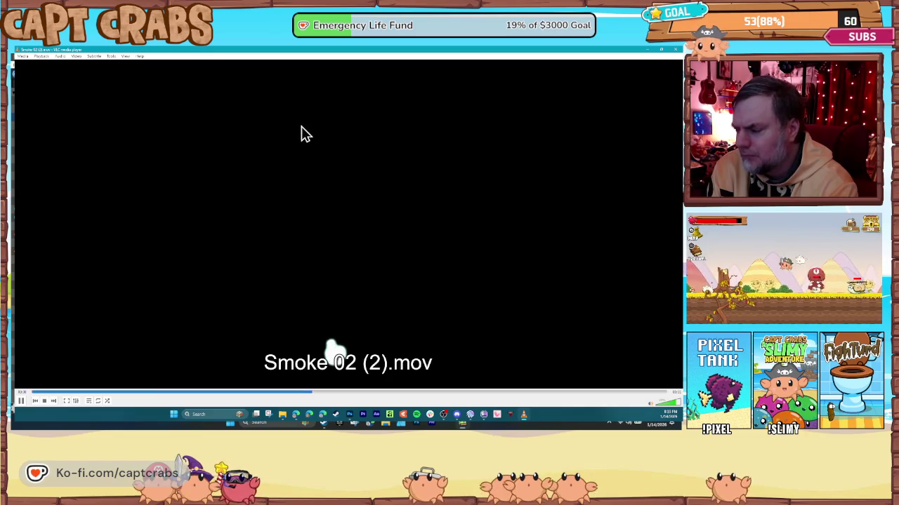
pyautogui.click(672, 52)
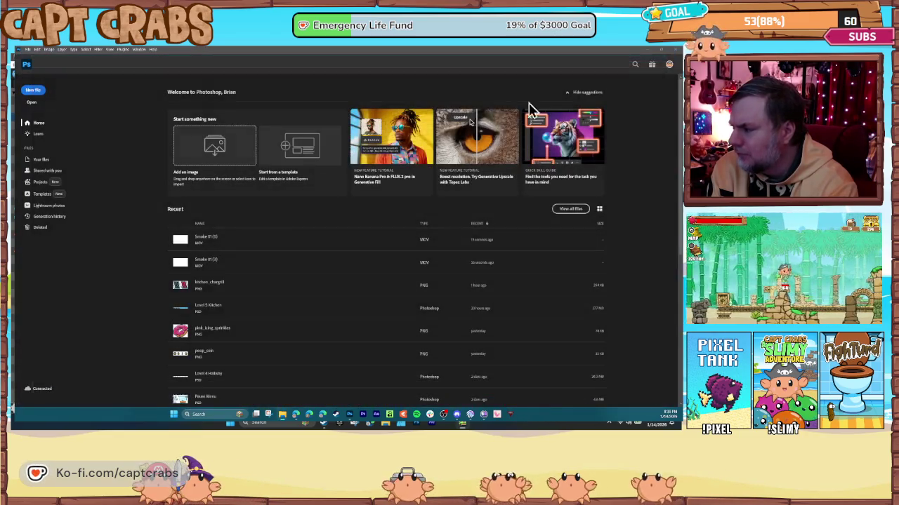
# Open the second smoke video from Recent and Turdy Spritesheet (2).png in a new tab.
pyautogui.click(325, 263)
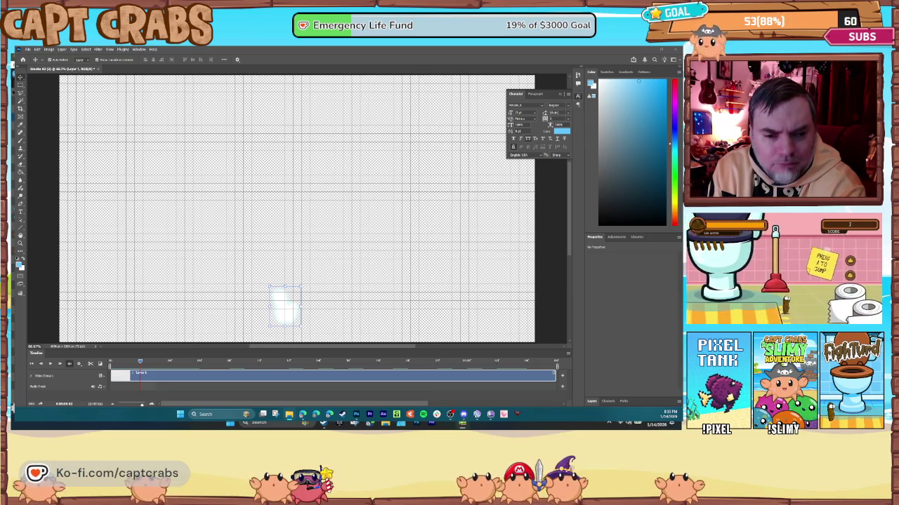
pyautogui.moveTo(154, 76); pyautogui.dragTo(150, 70)
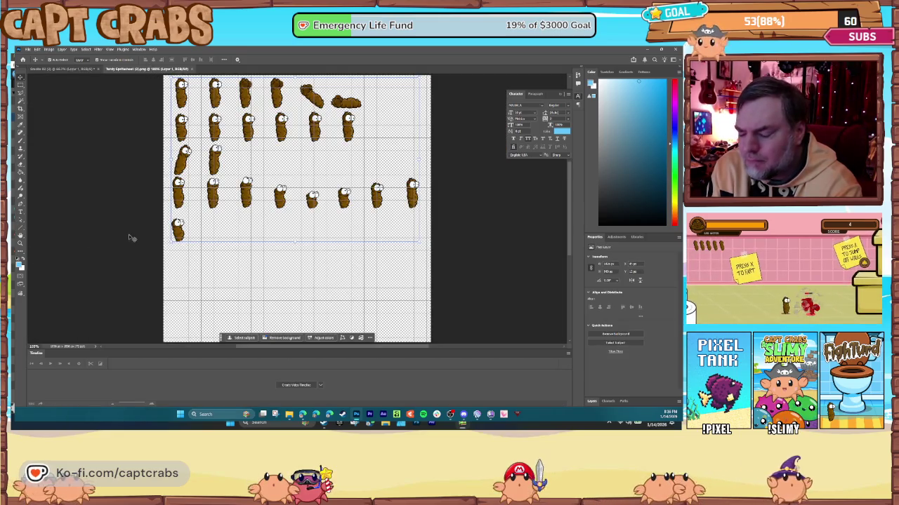
# Delete all sprites except the top-left one and move it near the sheet's bottom centre.
pyautogui.click(21, 84)
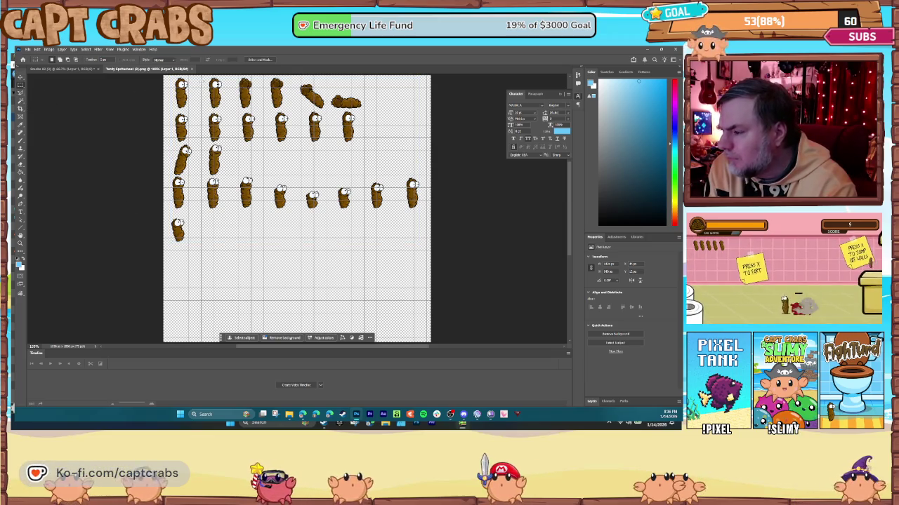
pyautogui.moveTo(165, 76)
pyautogui.mouseDown()
pyautogui.moveTo(363, 160)
pyautogui.moveTo(446, 208)
pyautogui.moveTo(436, 211)
pyautogui.mouseUp()
pyautogui.press('Delete')
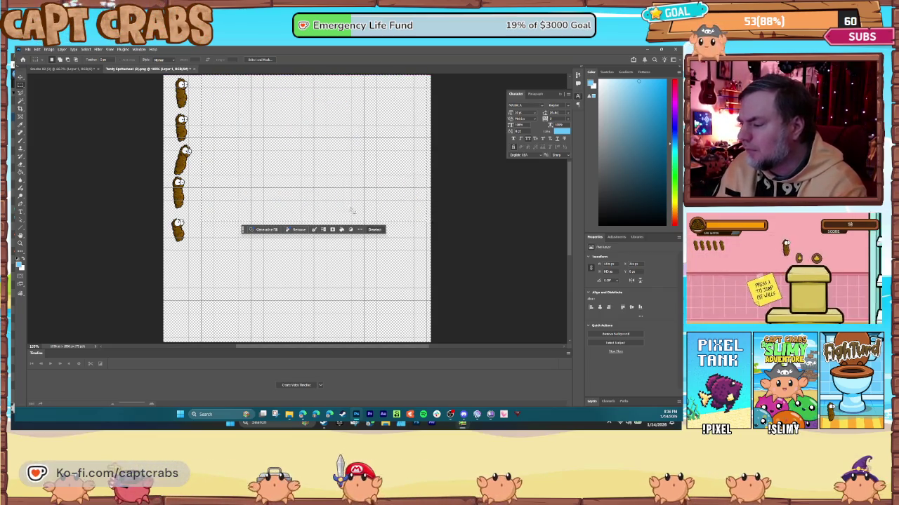
pyautogui.moveTo(167, 204)
pyautogui.mouseDown()
pyautogui.moveTo(211, 205)
pyautogui.moveTo(209, 269)
pyautogui.mouseUp()
pyautogui.press('Delete')
pyautogui.moveTo(162, 112)
pyautogui.mouseDown()
pyautogui.moveTo(199, 68)
pyautogui.moveTo(186, 96)
pyautogui.moveTo(270, 249)
pyautogui.mouseUp()
pyautogui.click(20, 77)
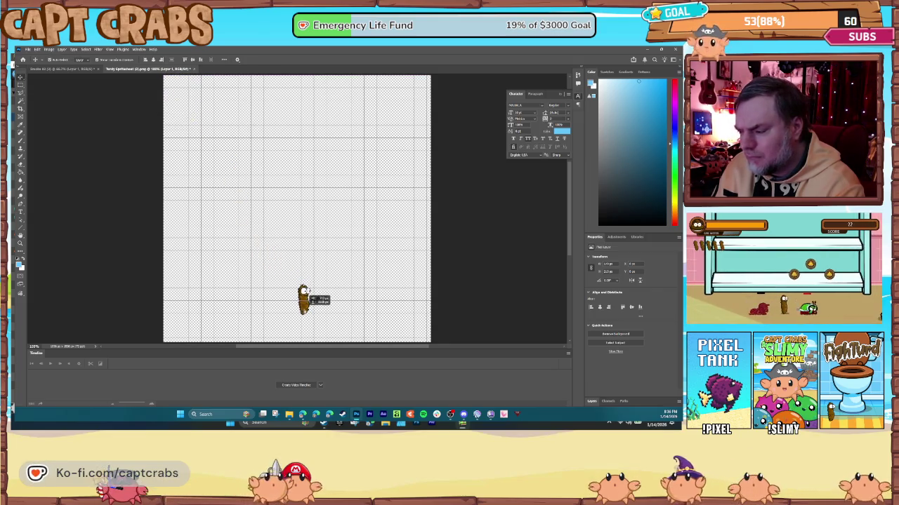
pyautogui.moveTo(307, 295); pyautogui.dragTo(307, 295)
# Find a smoke video frame with a large smoke burst, then return to the spritesheet.
pyautogui.click(71, 70)
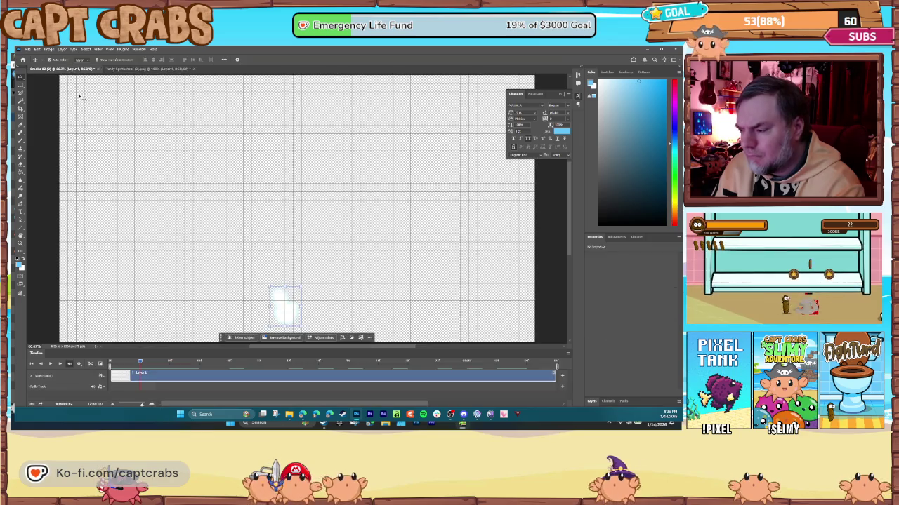
pyautogui.moveTo(379, 364); pyautogui.dragTo(415, 370)
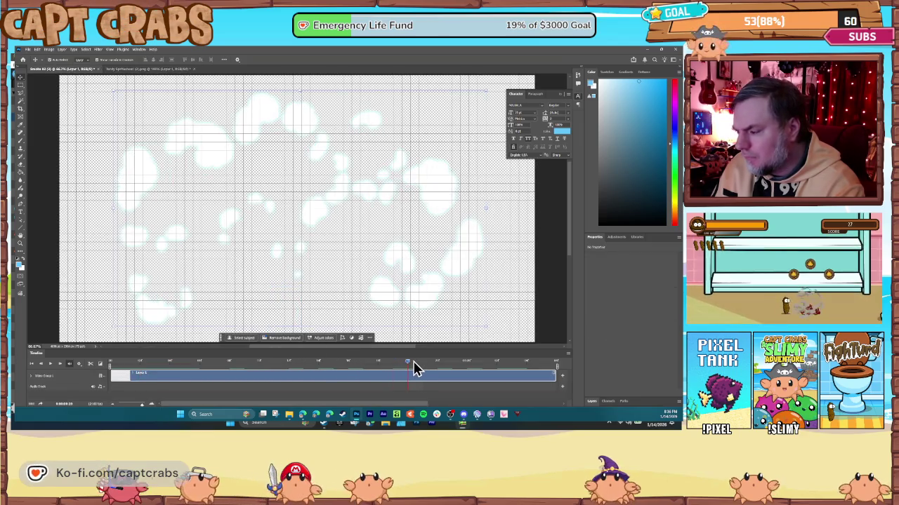
pyautogui.click(19, 91)
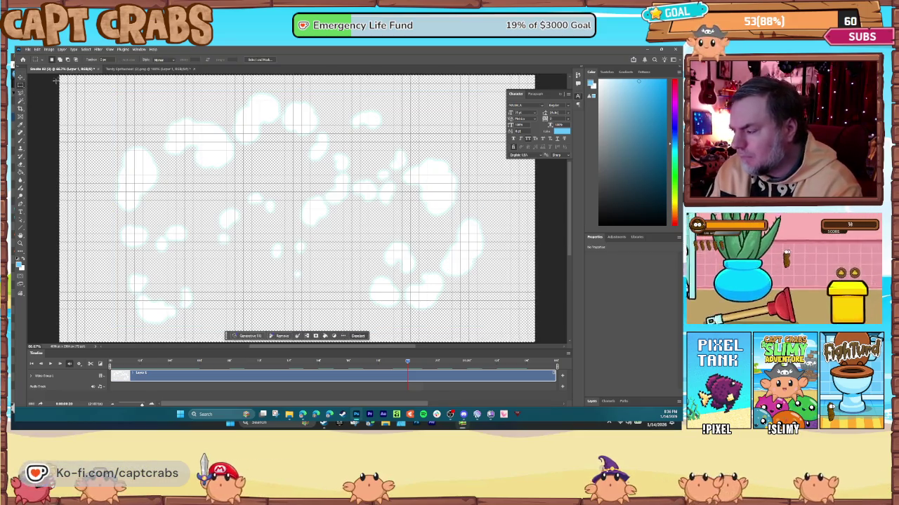
pyautogui.click(122, 69)
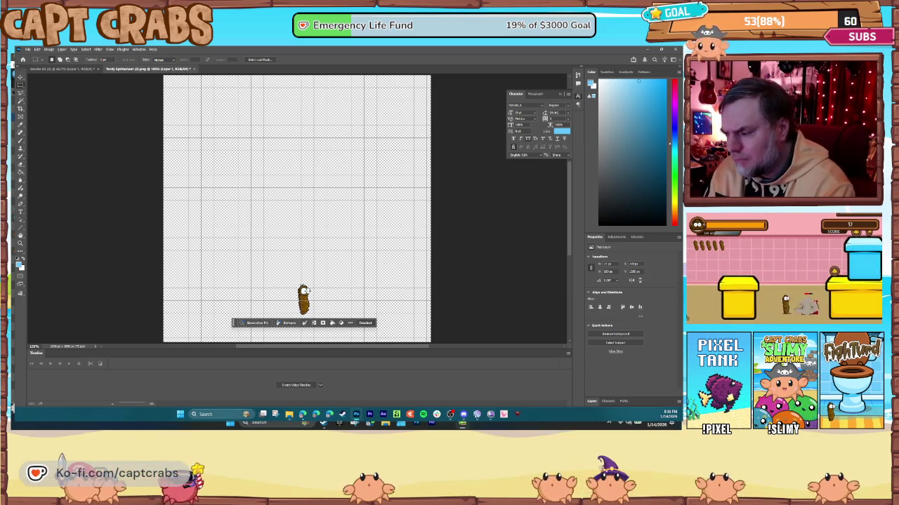
pyautogui.click(73, 70)
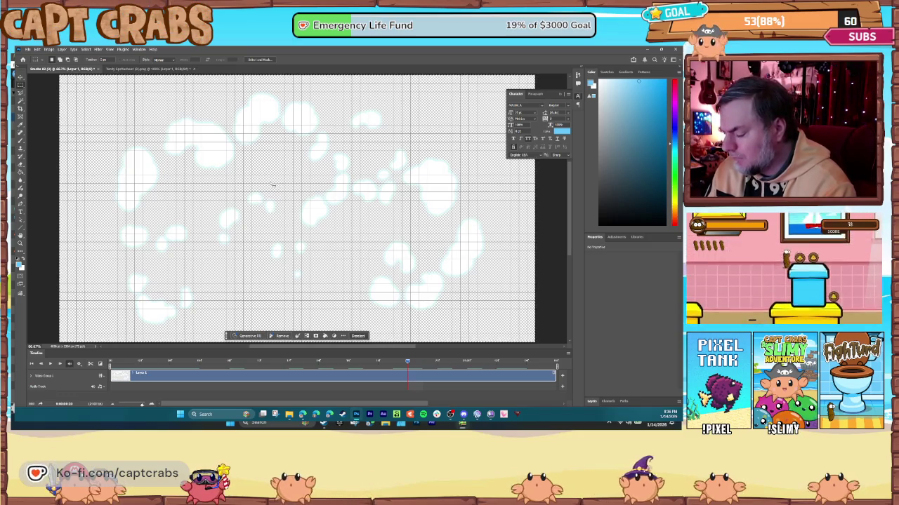
pyautogui.click(154, 70)
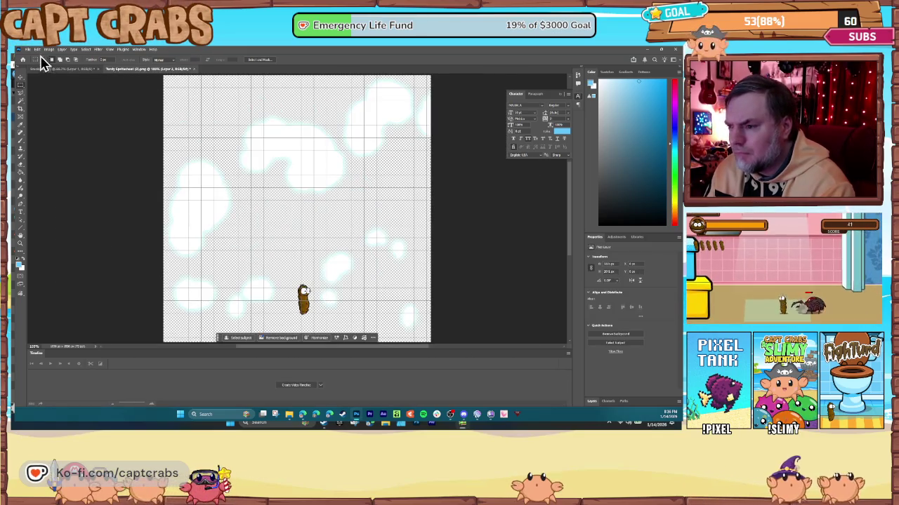
# Scale the pasted smoke layer down so the burst surrounds the sprite.
pyautogui.click(35, 50)
pyautogui.moveTo(69, 192)
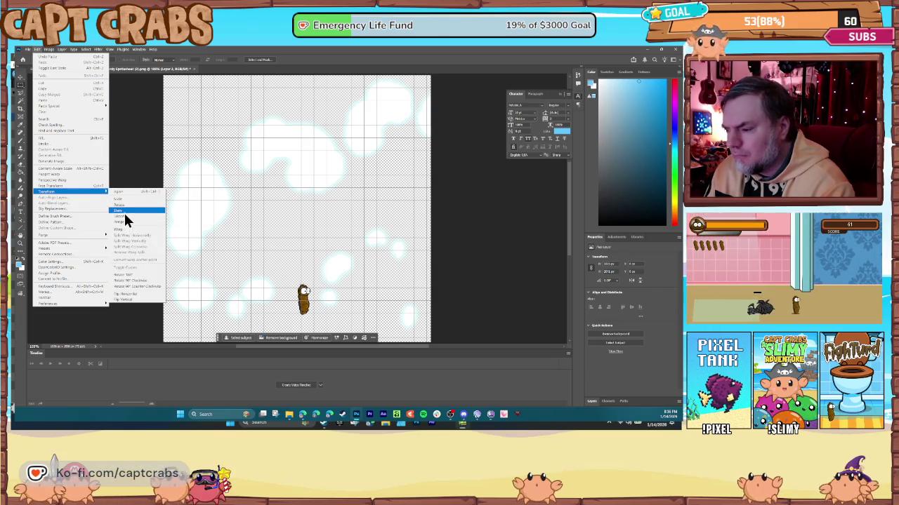
pyautogui.click(123, 200)
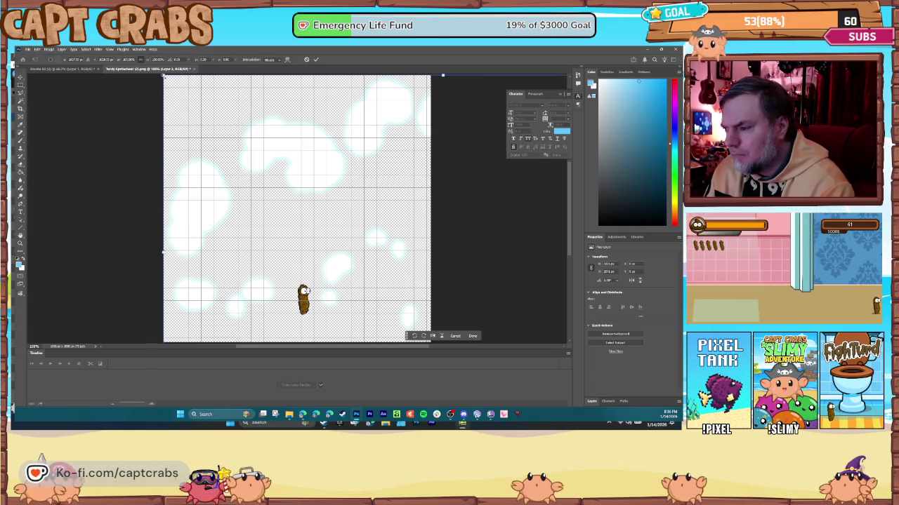
pyautogui.moveTo(163, 76)
pyautogui.mouseDown()
pyautogui.moveTo(295, 169)
pyautogui.moveTo(462, 254)
pyautogui.moveTo(463, 265)
pyautogui.moveTo(226, 229)
pyautogui.moveTo(169, 198)
pyautogui.moveTo(214, 218)
pyautogui.moveTo(245, 245)
pyautogui.moveTo(234, 217)
pyautogui.moveTo(237, 230)
pyautogui.mouseUp()
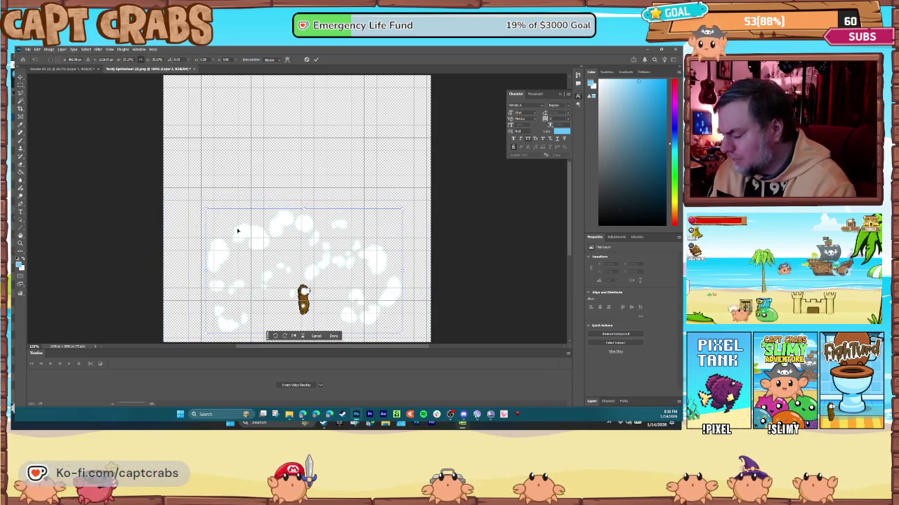
pyautogui.press('Return')
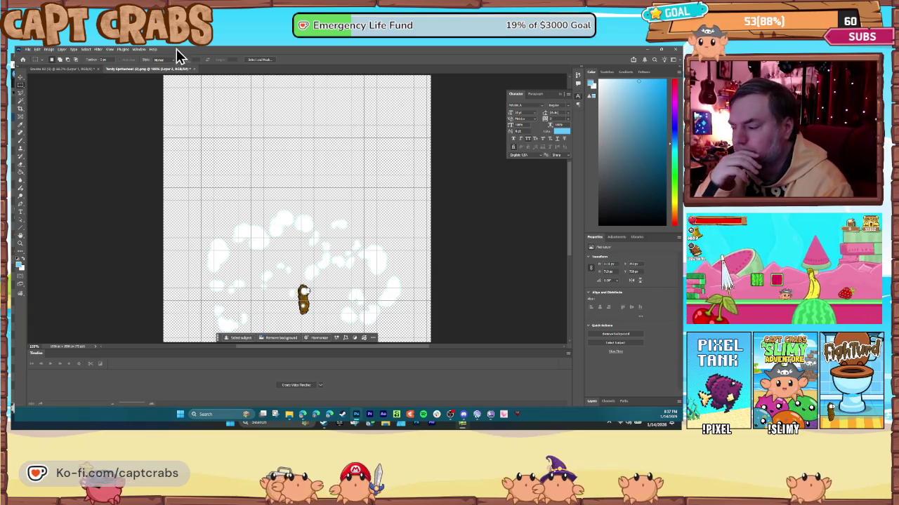
pyautogui.click(86, 70)
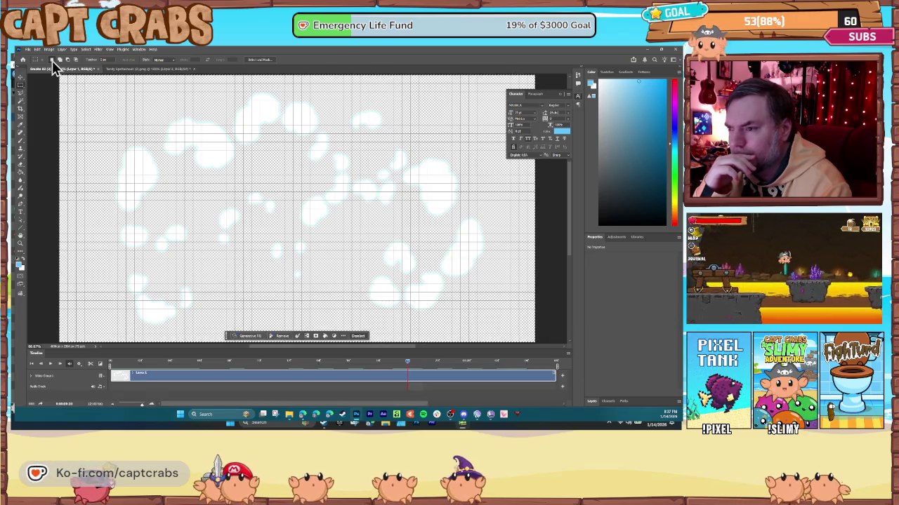
# Resize the smoke video to 50 percent width in Image Size.
pyautogui.click(51, 50)
pyautogui.click(69, 91)
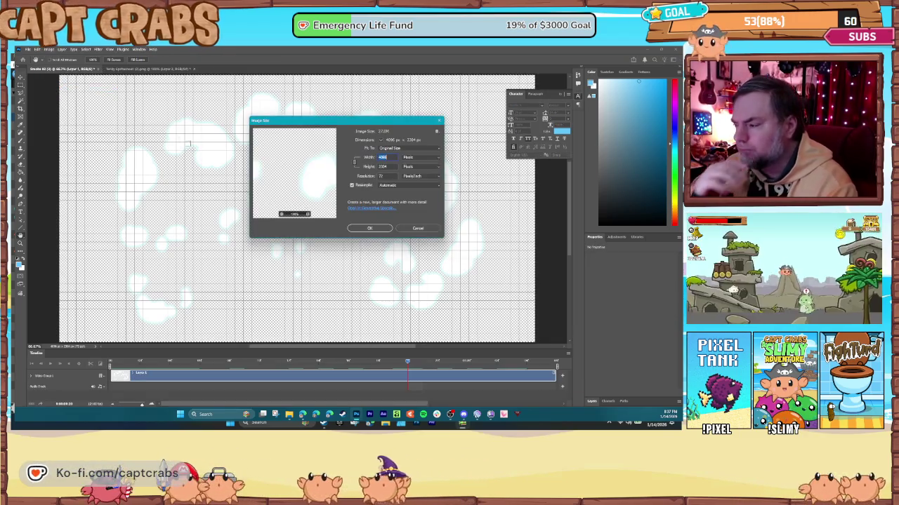
pyautogui.click(414, 158)
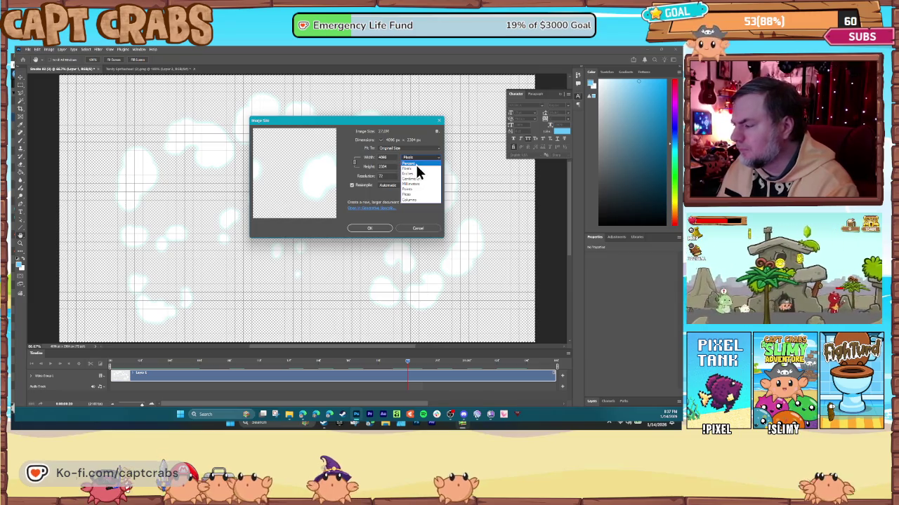
pyautogui.click(416, 164)
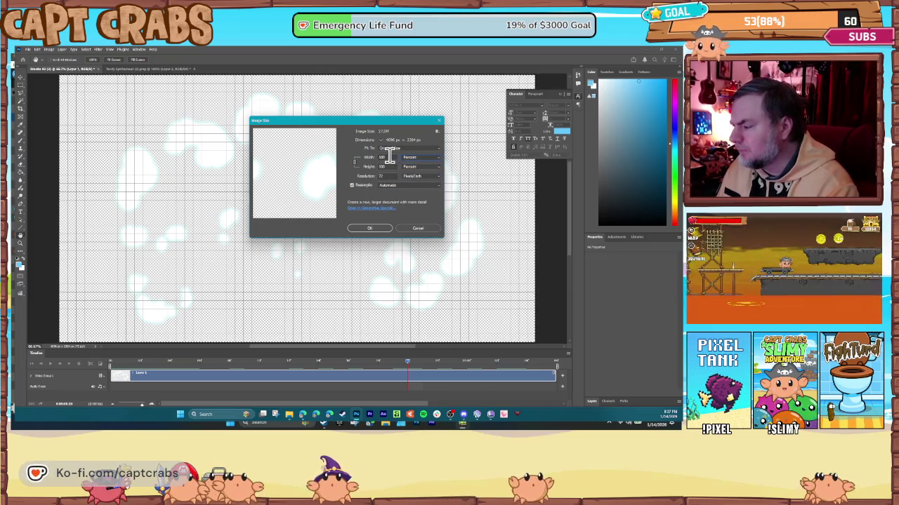
pyautogui.write('50')
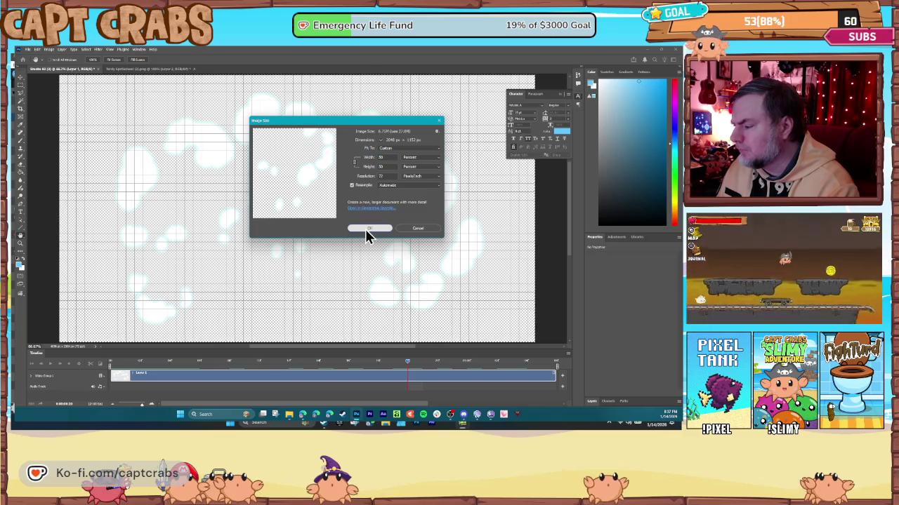
pyautogui.click(365, 229)
pyautogui.click(356, 185)
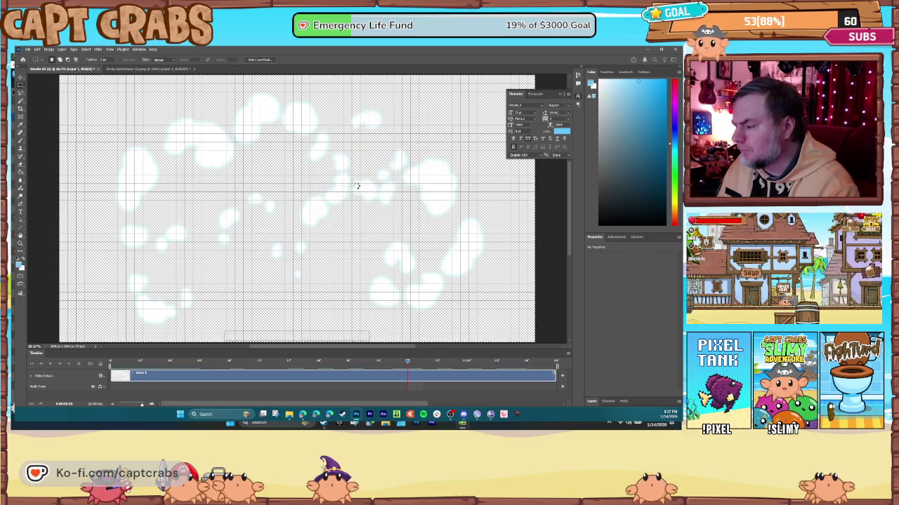
# Scrub back to a sparser smoke frame and compare its size with the spritesheet.
pyautogui.click(362, 361)
pyautogui.moveTo(234, 362); pyautogui.dragTo(184, 361)
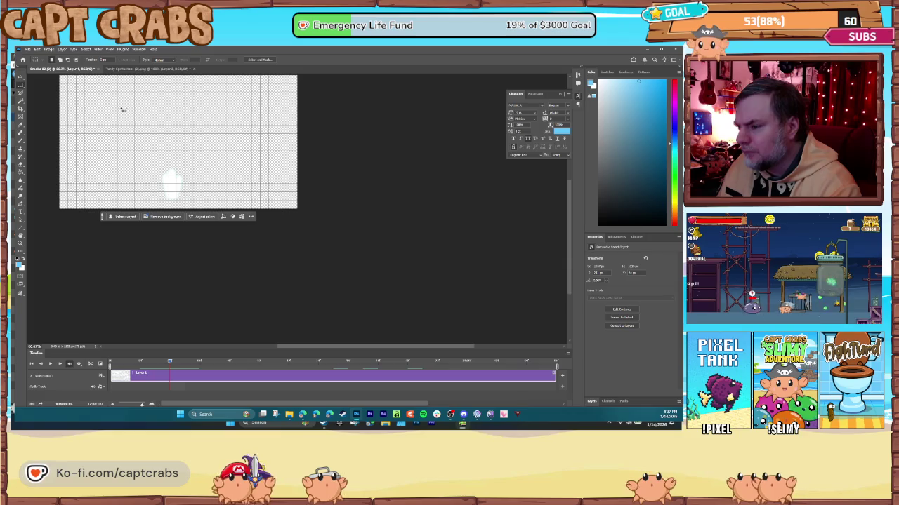
pyautogui.click(134, 69)
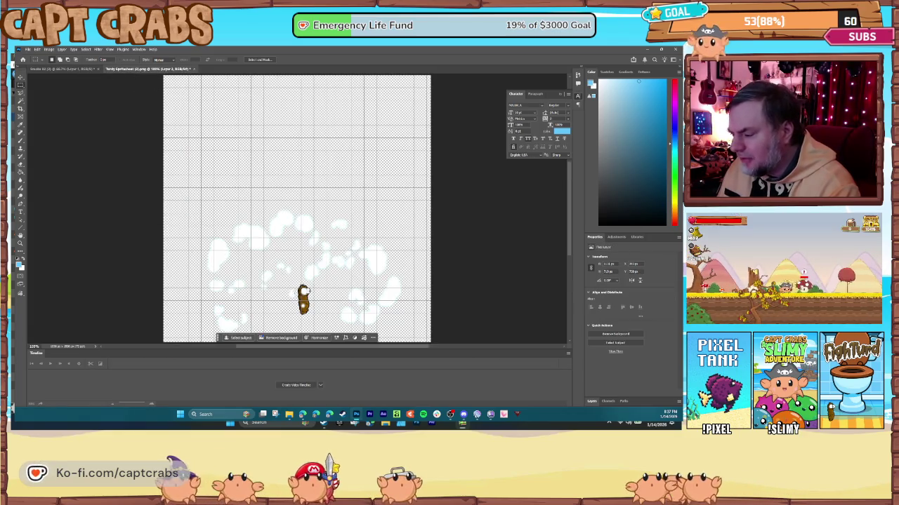
pyautogui.click(87, 70)
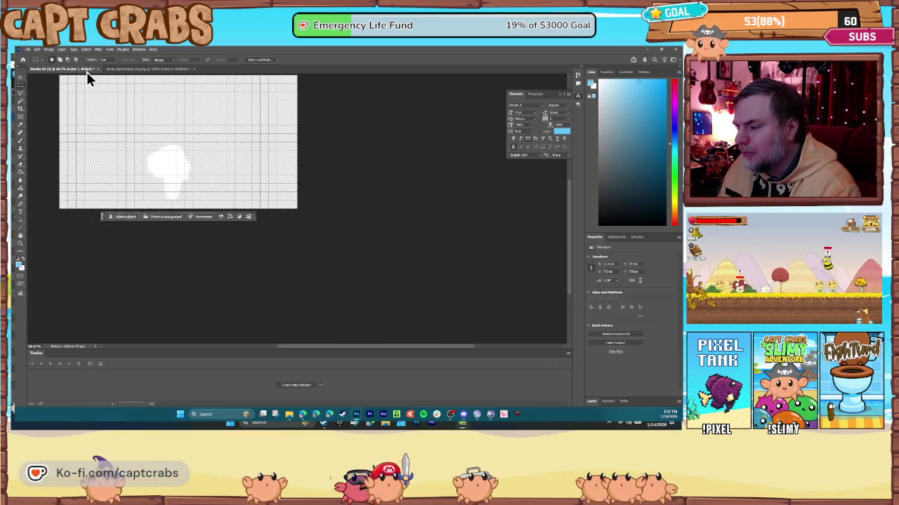
# Apply a second 50 percent Image Size reduction, down to 1024 × 576 px.
pyautogui.click(49, 50)
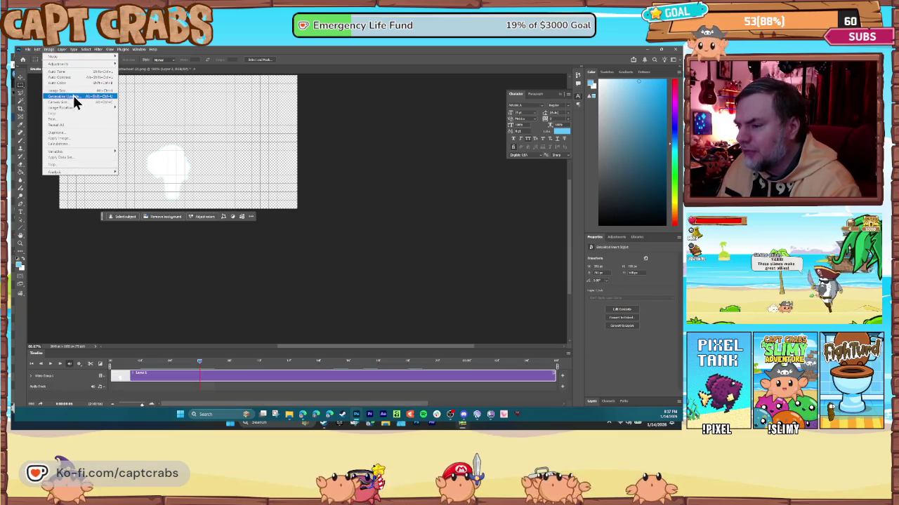
pyautogui.click(70, 91)
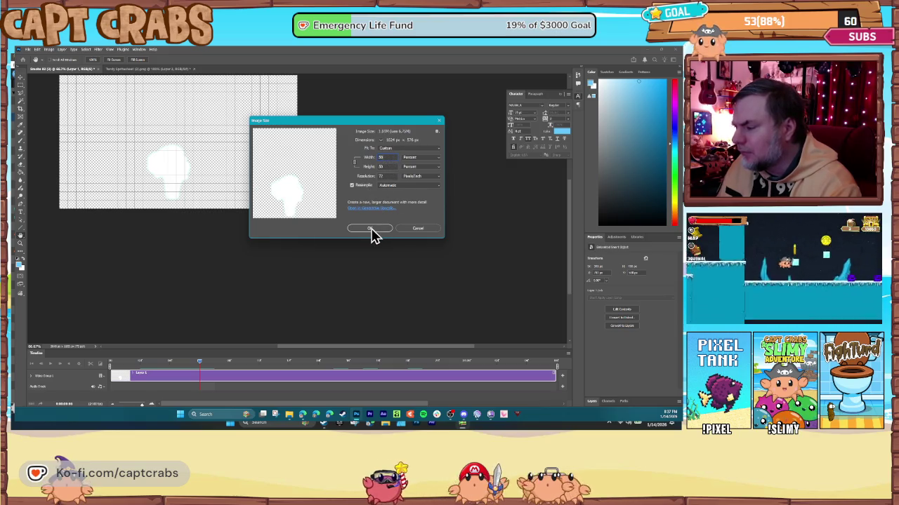
pyautogui.click(370, 228)
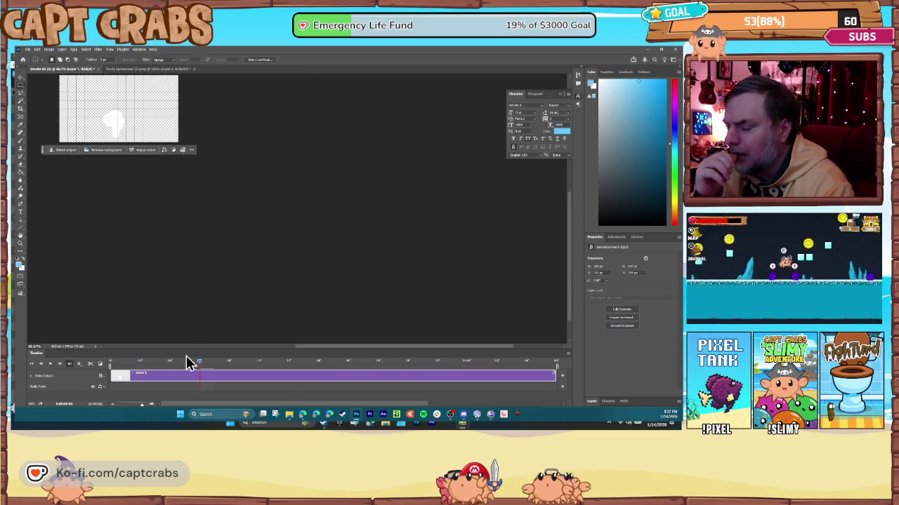
pyautogui.click(213, 360)
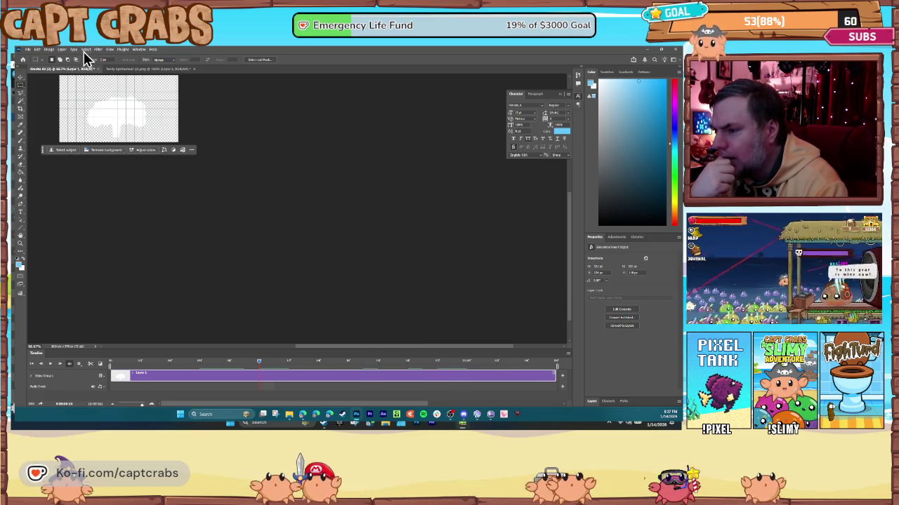
# Apply an Image > Adjustments command that turns the white smoke grey.
pyautogui.click(50, 50)
pyautogui.moveTo(56, 63)
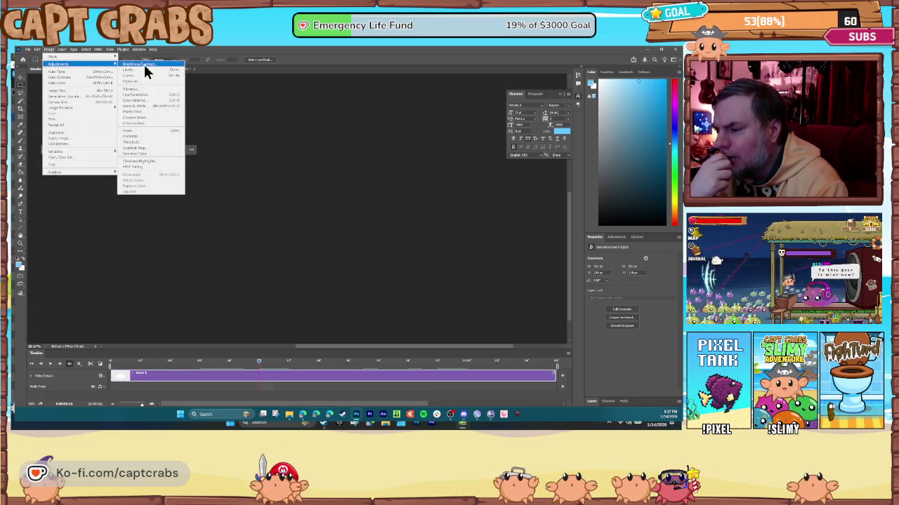
pyautogui.click(160, 94)
pyautogui.click(154, 362)
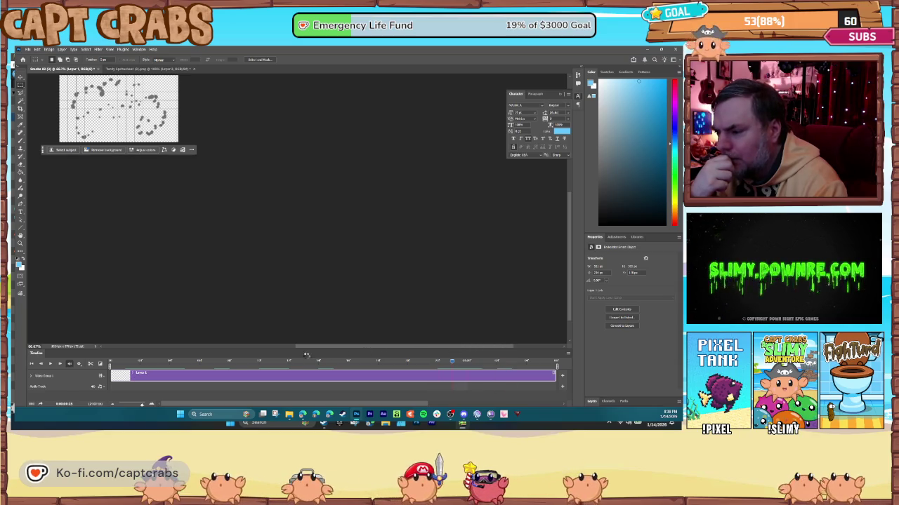
# Scrub to a larger puff frame and select the whole frame with Ctrl+A.
pyautogui.click(169, 360)
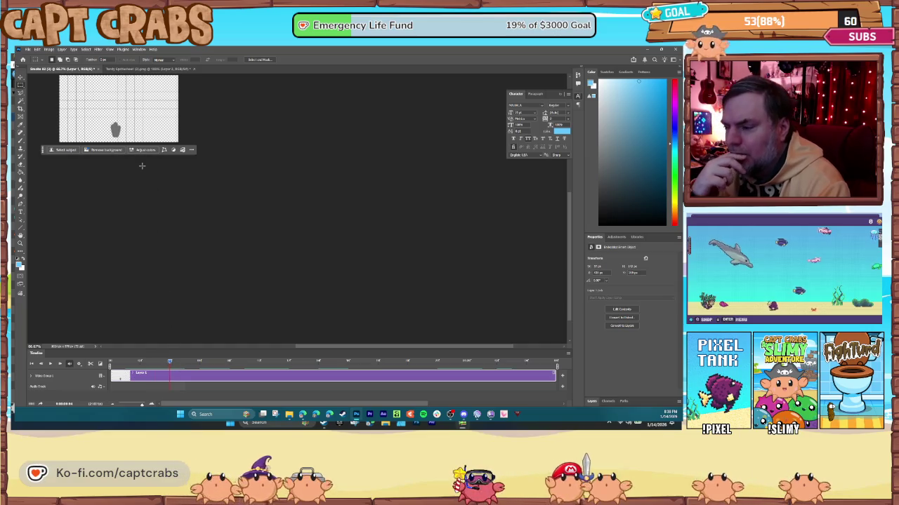
pyautogui.moveTo(170, 360); pyautogui.dragTo(202, 360)
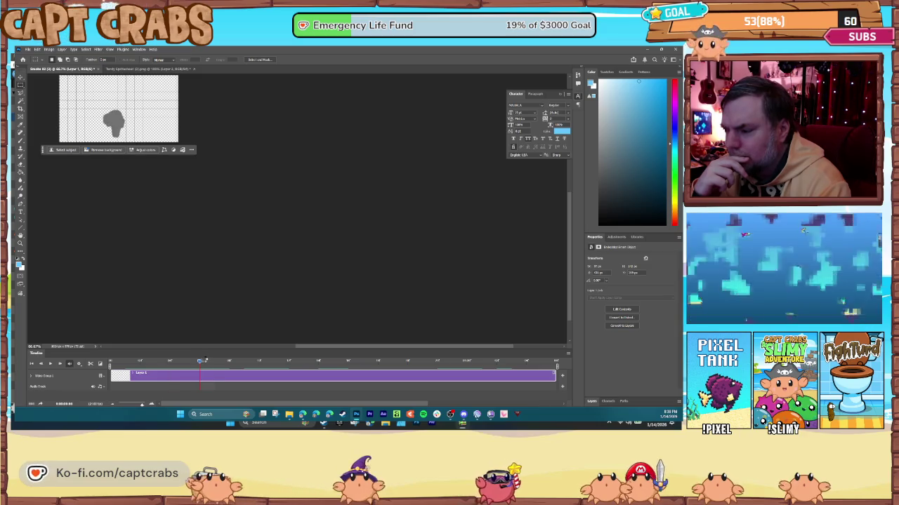
pyautogui.hotkey('ctrl', 'a')
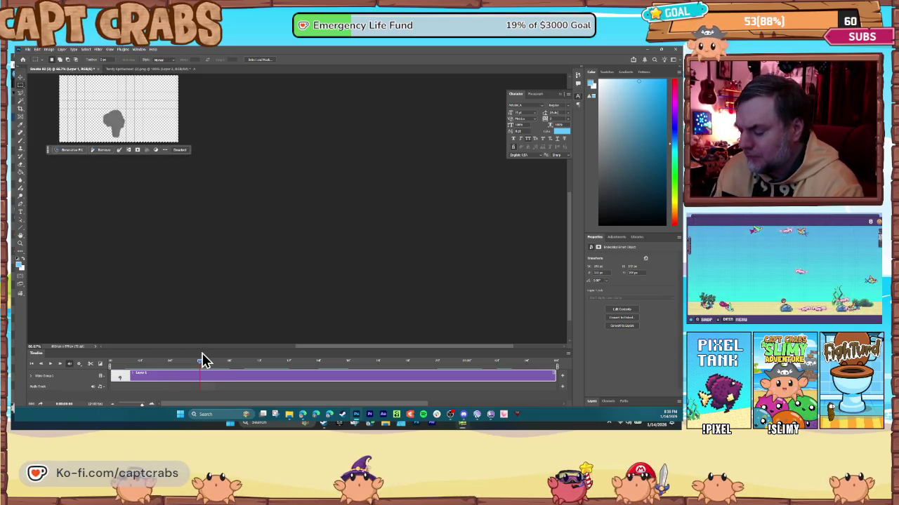
pyautogui.click(28, 49)
pyautogui.click(31, 59)
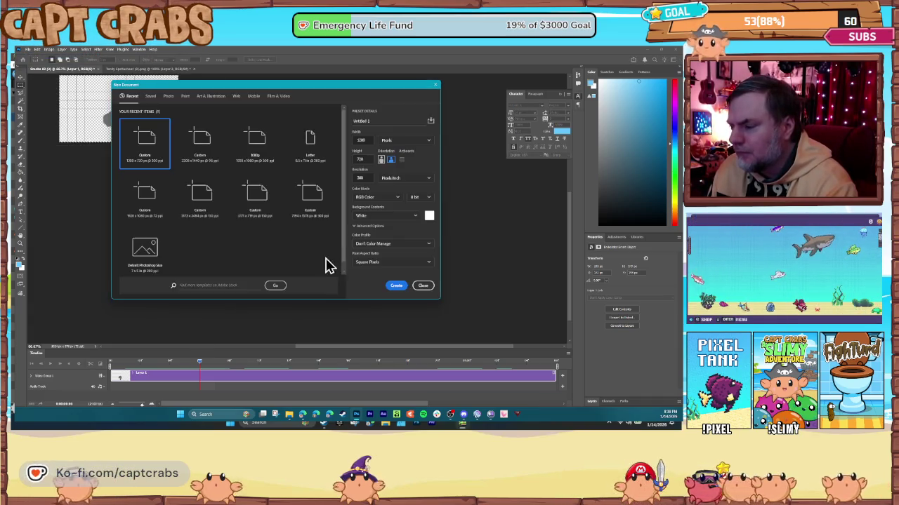
pyautogui.click(396, 285)
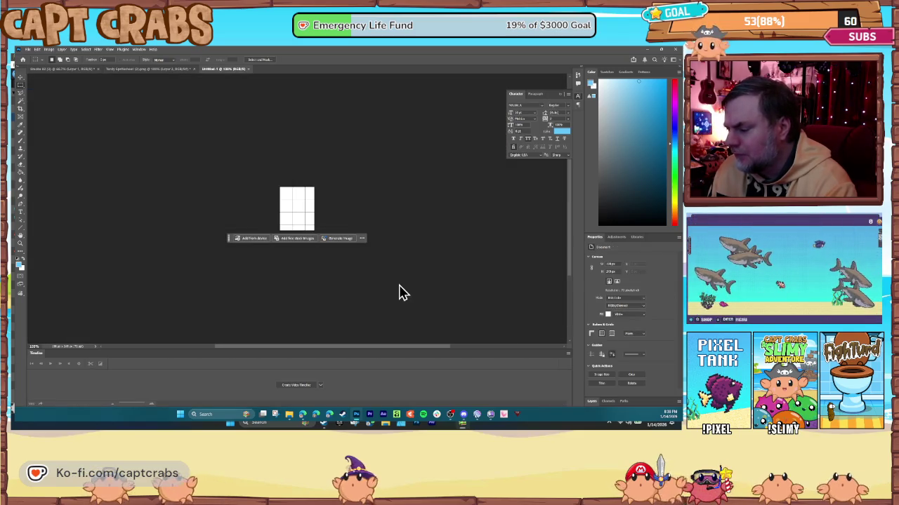
pyautogui.hotkey('ctrl', 'v')
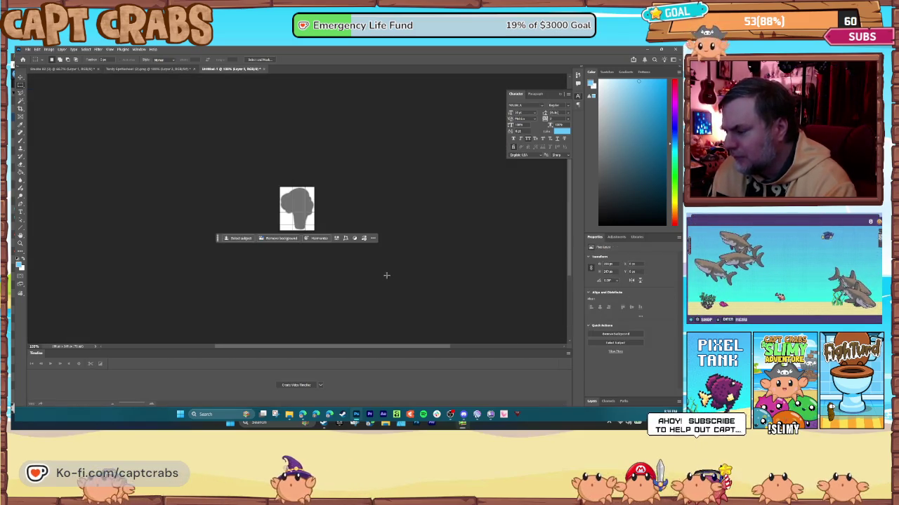
pyautogui.click(261, 70)
pyautogui.click(373, 187)
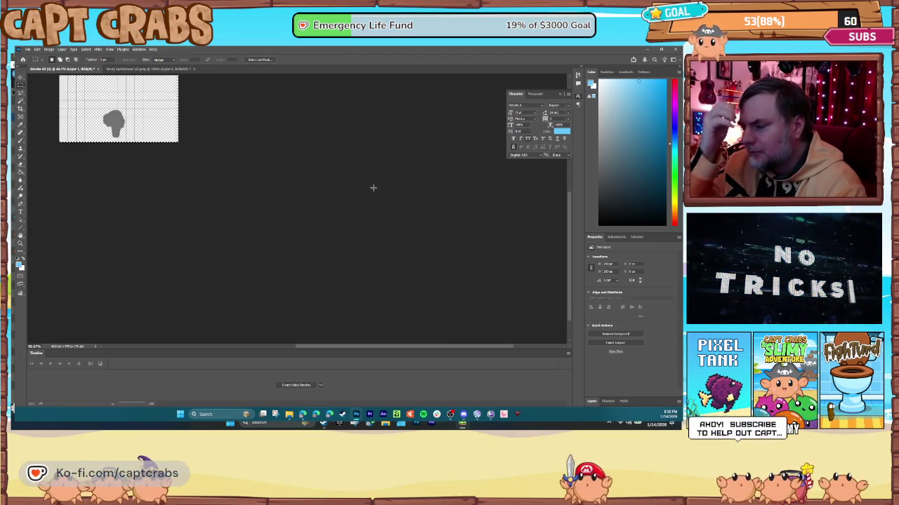
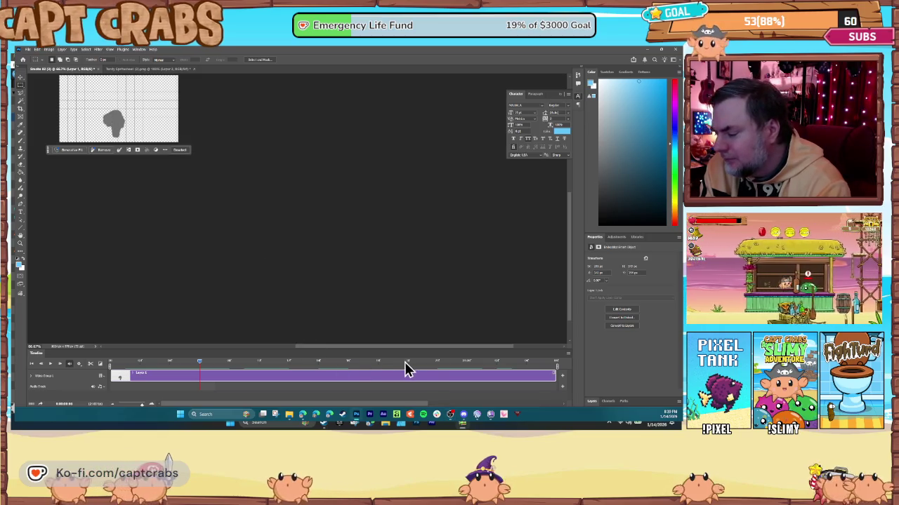
# Preview a few smoke animation frames, then start a new 801 × 120 px document.
pyautogui.click(427, 362)
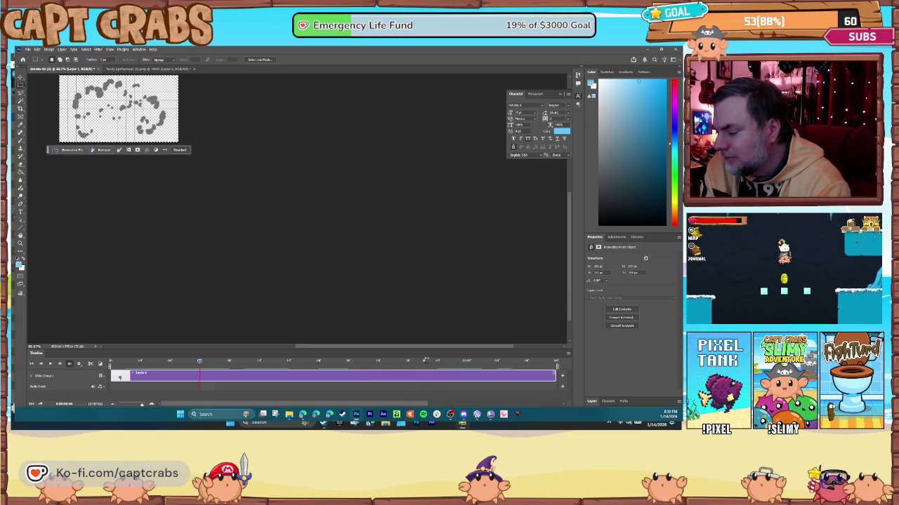
pyautogui.click(451, 363)
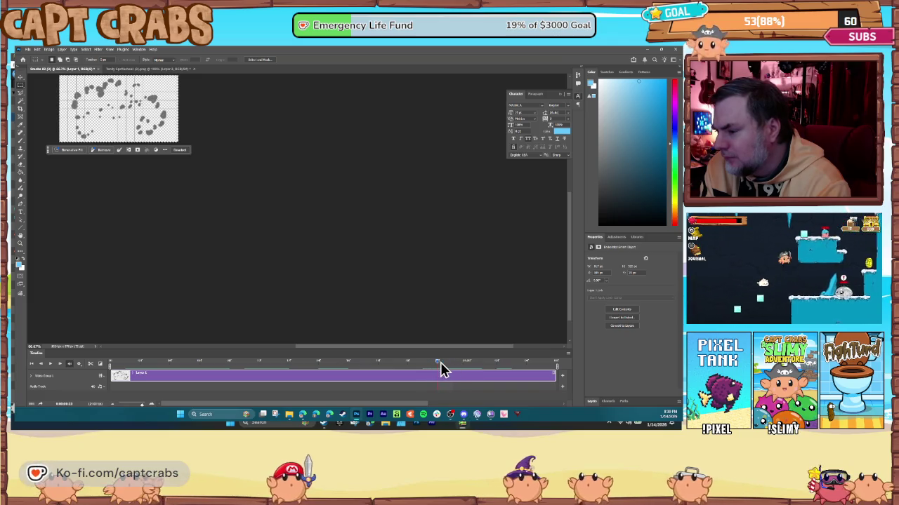
pyautogui.click(434, 363)
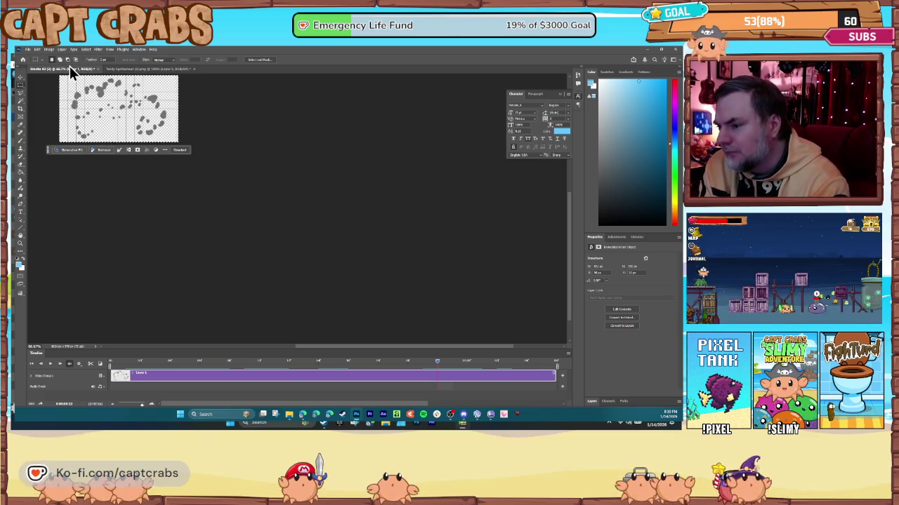
pyautogui.click(28, 50)
pyautogui.click(34, 59)
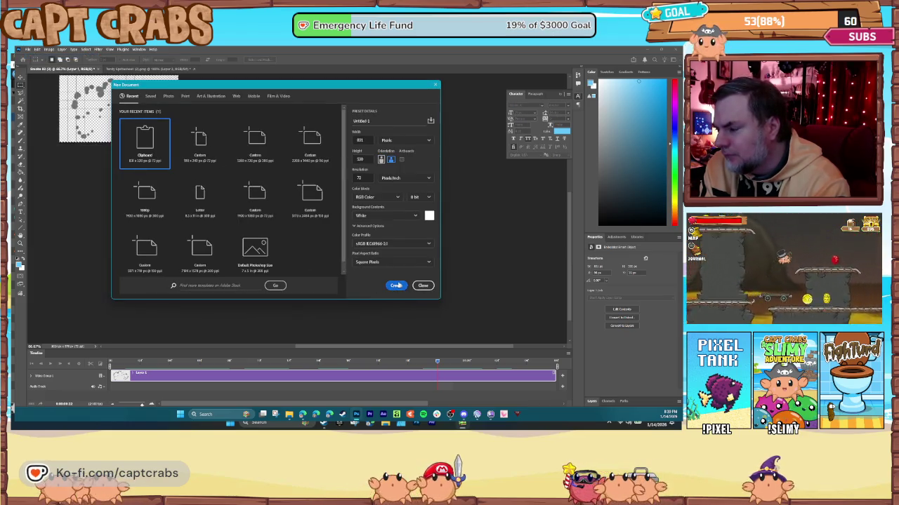
# Create the clipboard-sized document and paste the copied smoke frame into it.
pyautogui.click(395, 283)
pyautogui.click(275, 218)
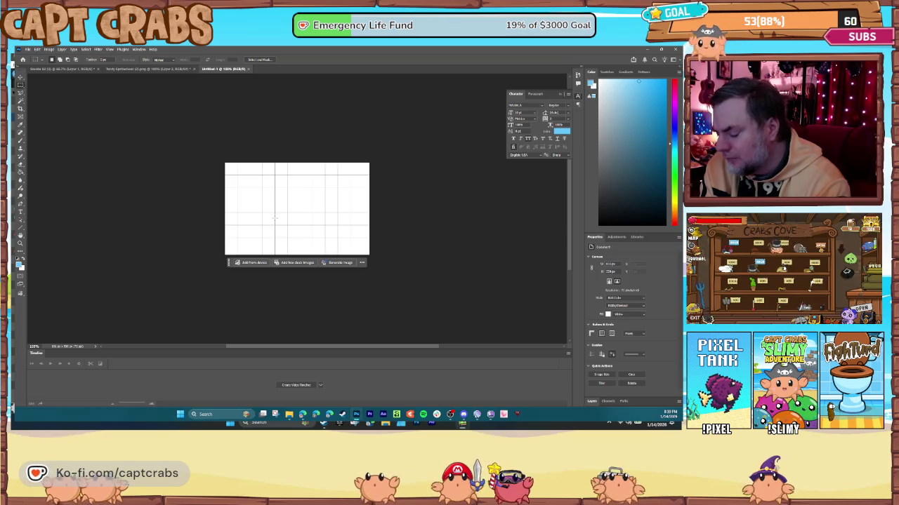
pyautogui.hotkey('ctrl', 'v')
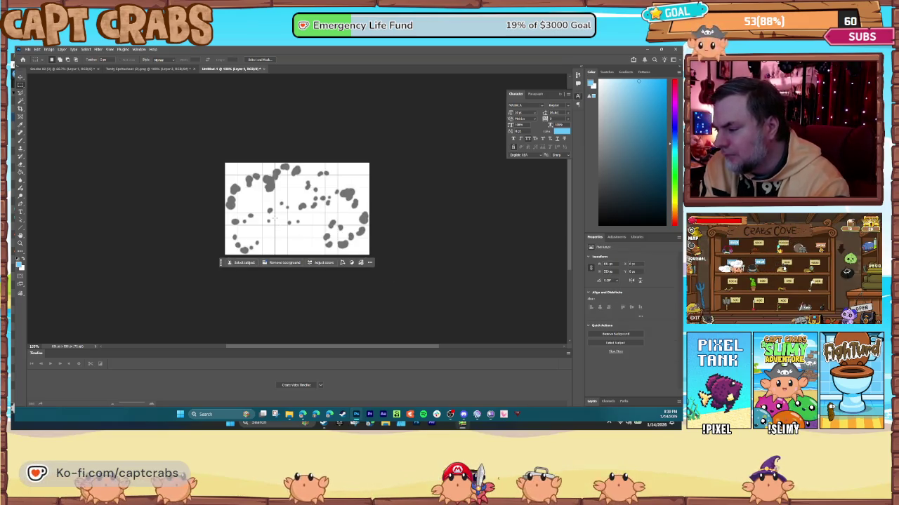
# Widen the canvas to 500 percent width at 100 percent height in Canvas Size.
pyautogui.click(49, 50)
pyautogui.click(76, 102)
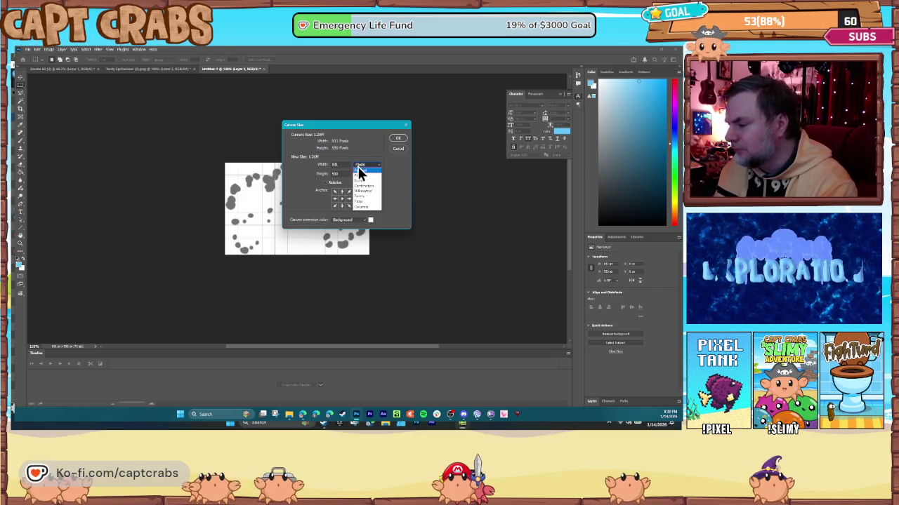
pyautogui.click(351, 172)
pyautogui.click(367, 165)
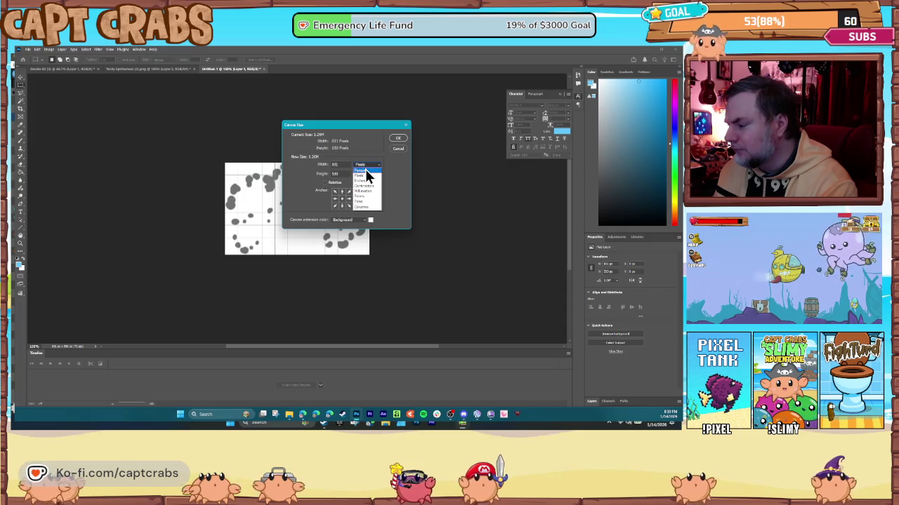
pyautogui.click(366, 170)
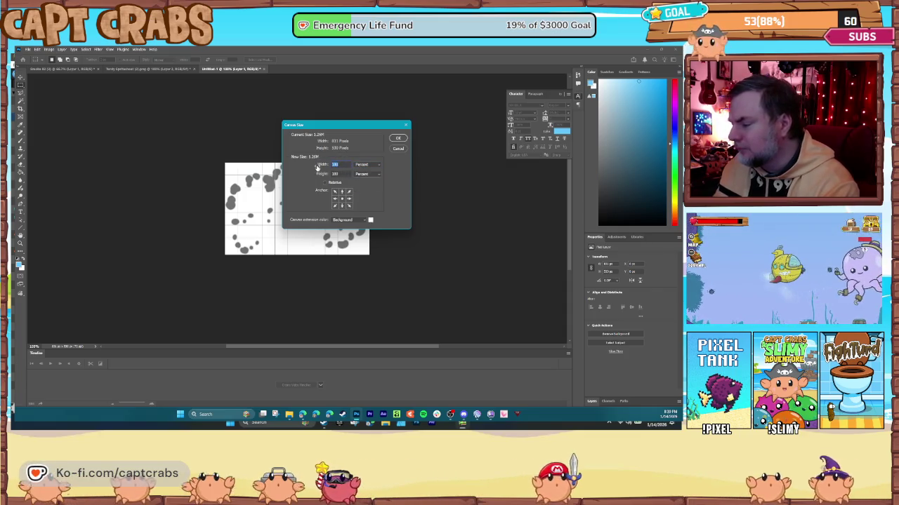
pyautogui.write('50')
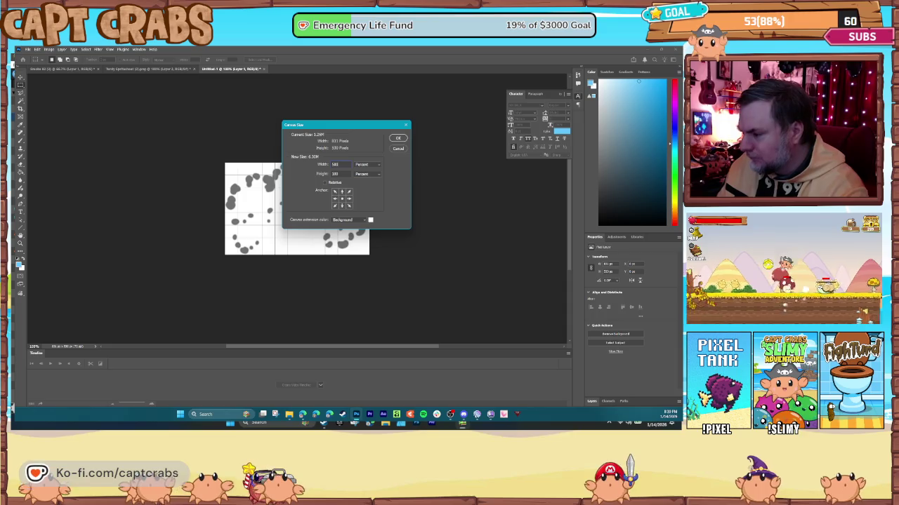
pyautogui.press('Return')
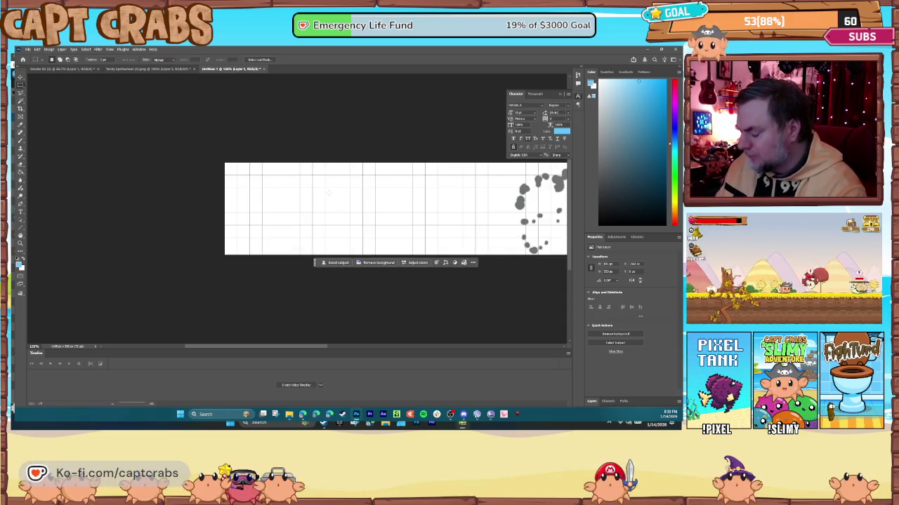
# Hide the white Background layer so the strip's background becomes transparent.
pyautogui.scroll(-3, 332, 196)
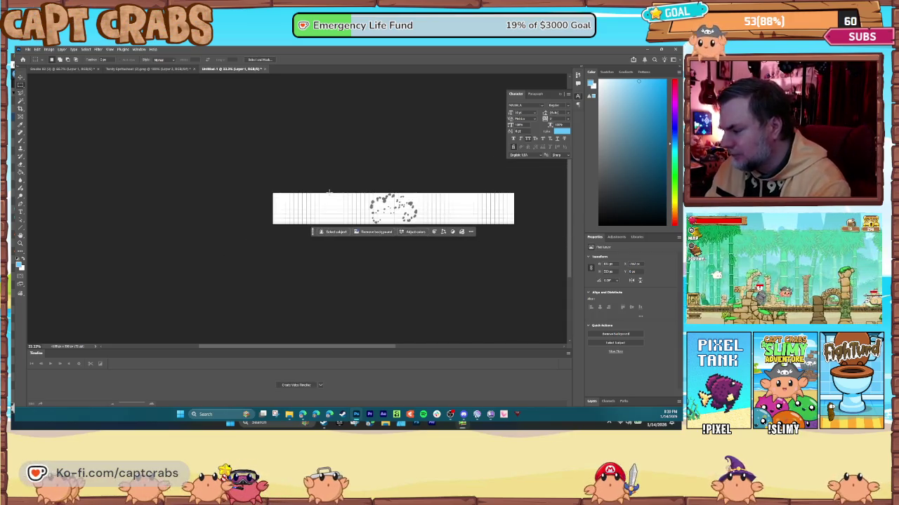
pyautogui.moveTo(381, 348); pyautogui.dragTo(406, 348)
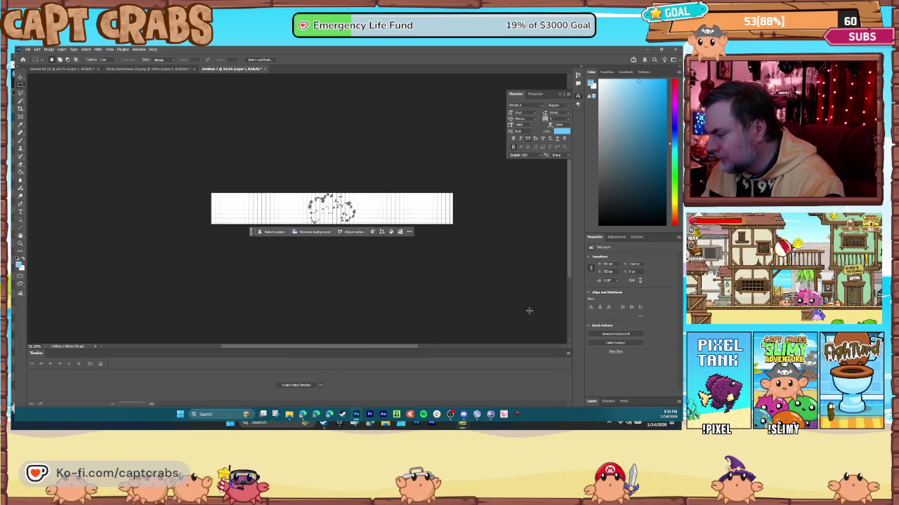
pyautogui.click(594, 403)
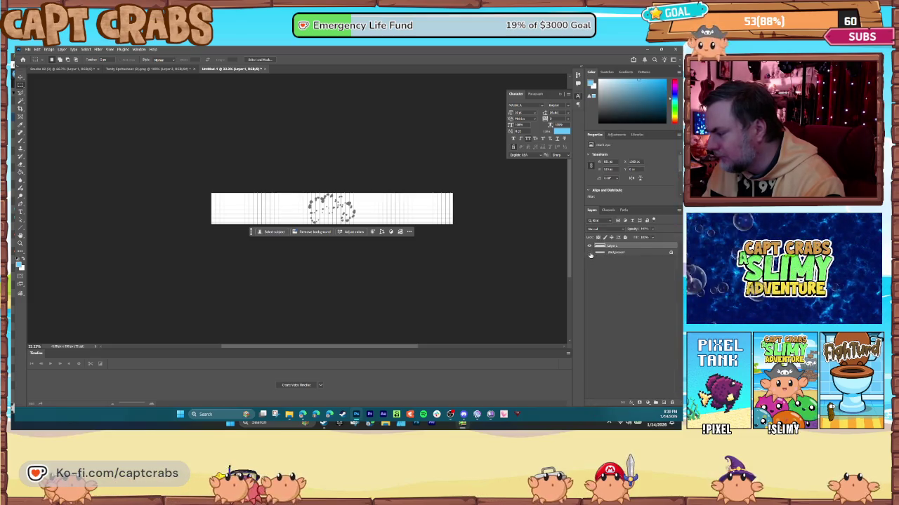
pyautogui.click(590, 252)
# Marquee-select the smoke frame on the strip, then go back to the smoke animation document.
pyautogui.click(21, 83)
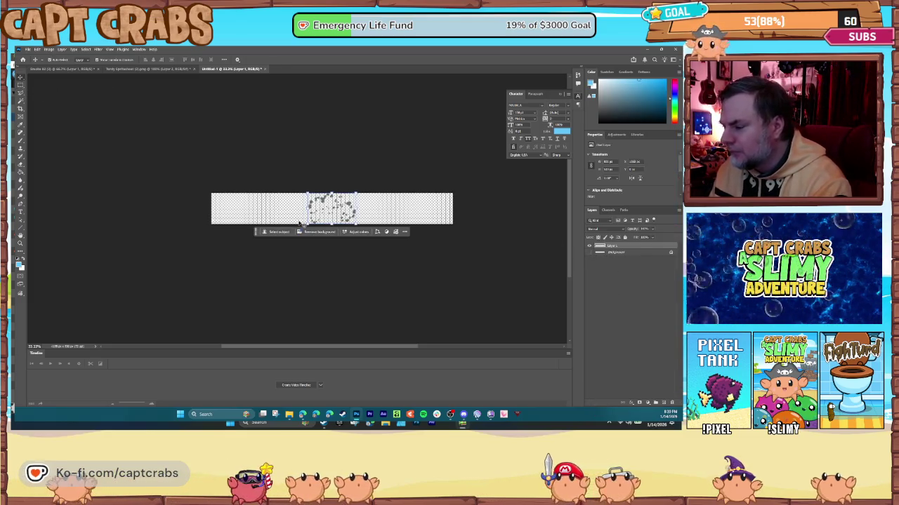
pyautogui.moveTo(307, 194)
pyautogui.mouseDown()
pyautogui.moveTo(358, 215)
pyautogui.moveTo(363, 208)
pyautogui.moveTo(356, 223)
pyautogui.moveTo(337, 210)
pyautogui.moveTo(363, 205)
pyautogui.moveTo(356, 223)
pyautogui.moveTo(338, 207)
pyautogui.moveTo(420, 209)
pyautogui.mouseUp()
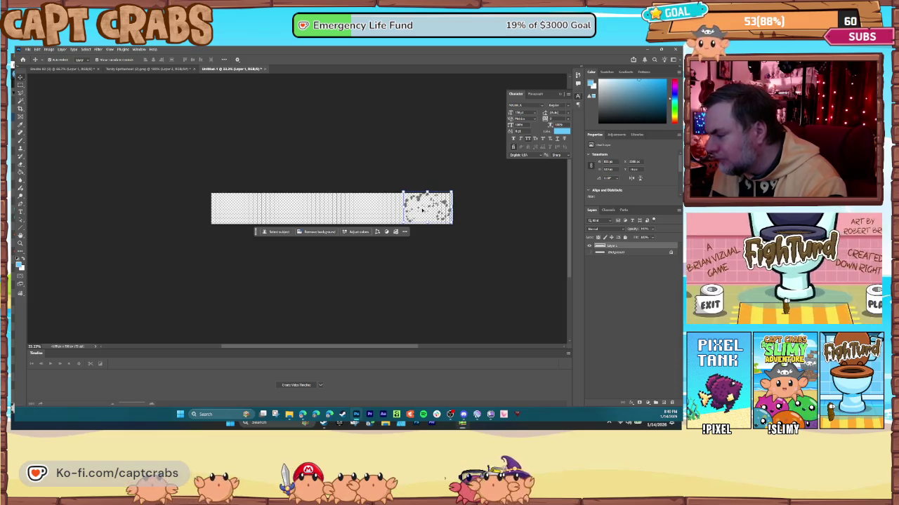
pyautogui.click(146, 70)
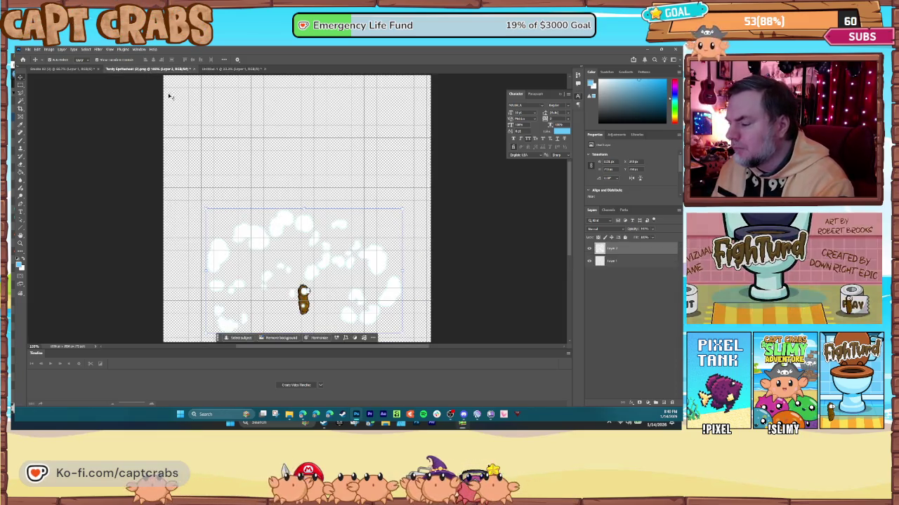
pyautogui.click(72, 71)
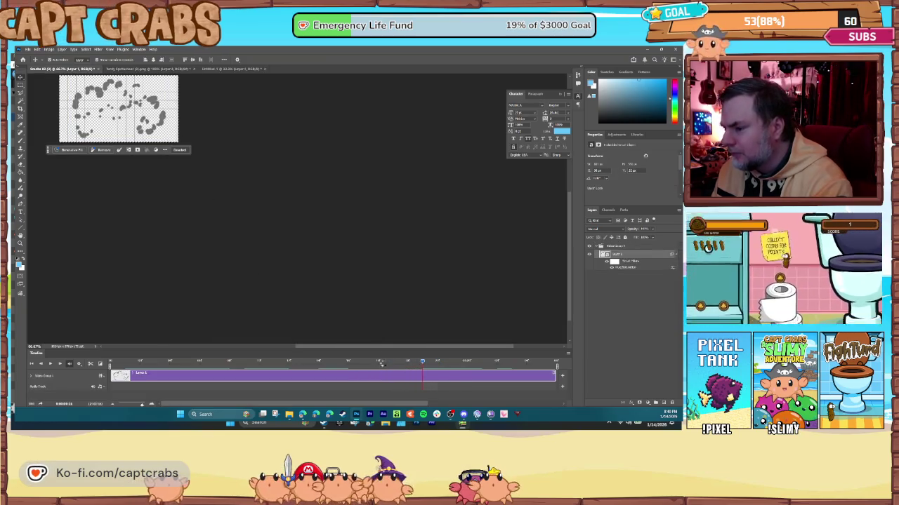
# Pick an earlier smoke frame and nudge the pasted frame slightly right on the strip.
pyautogui.moveTo(405, 363); pyautogui.dragTo(344, 363)
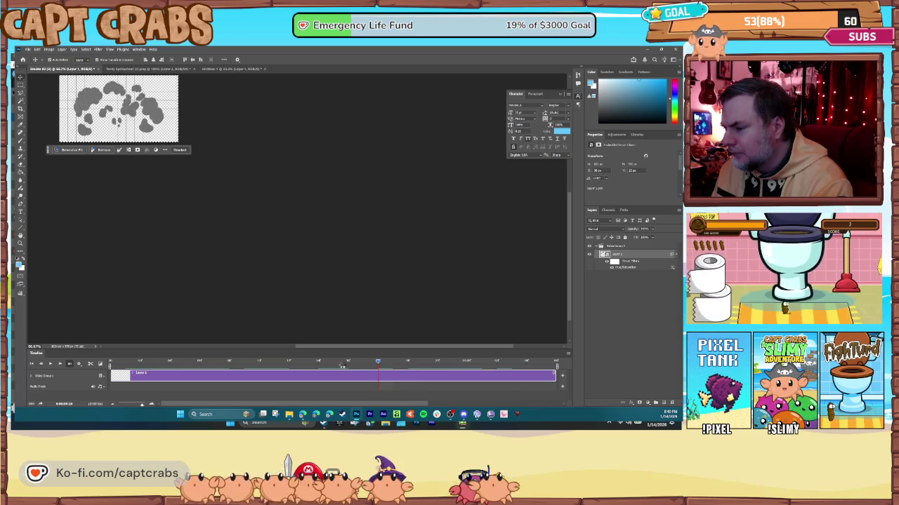
pyautogui.click(344, 363)
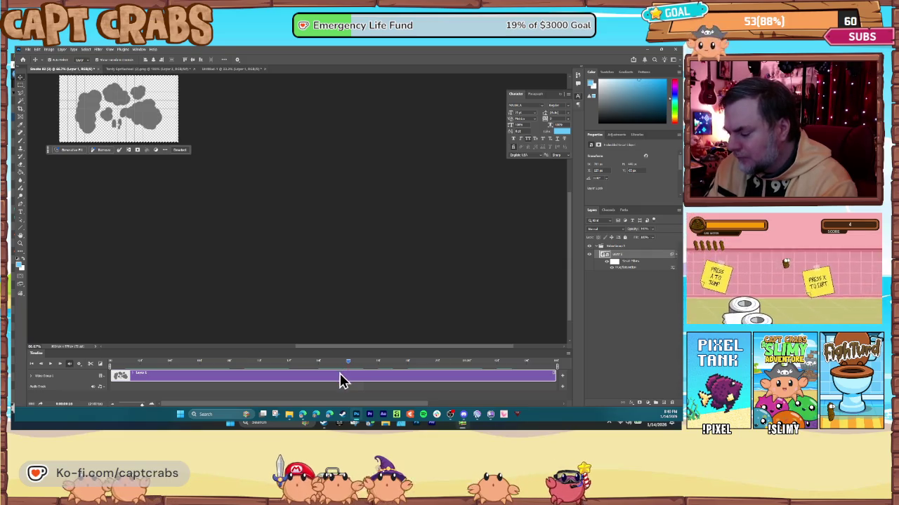
pyautogui.click(222, 69)
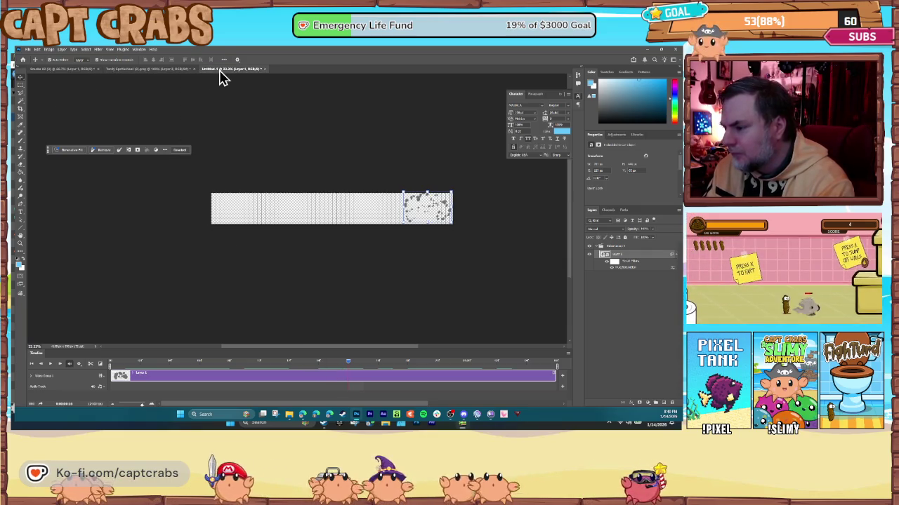
pyautogui.moveTo(342, 214); pyautogui.dragTo(377, 210)
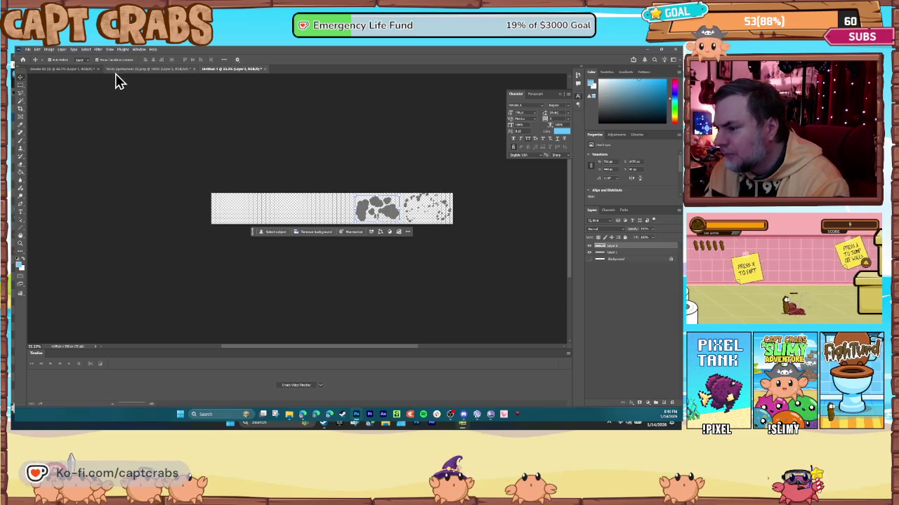
# Choose another earlier smoke frame and move the newest frame left into its strip slot.
pyautogui.click(77, 68)
pyautogui.click(297, 385)
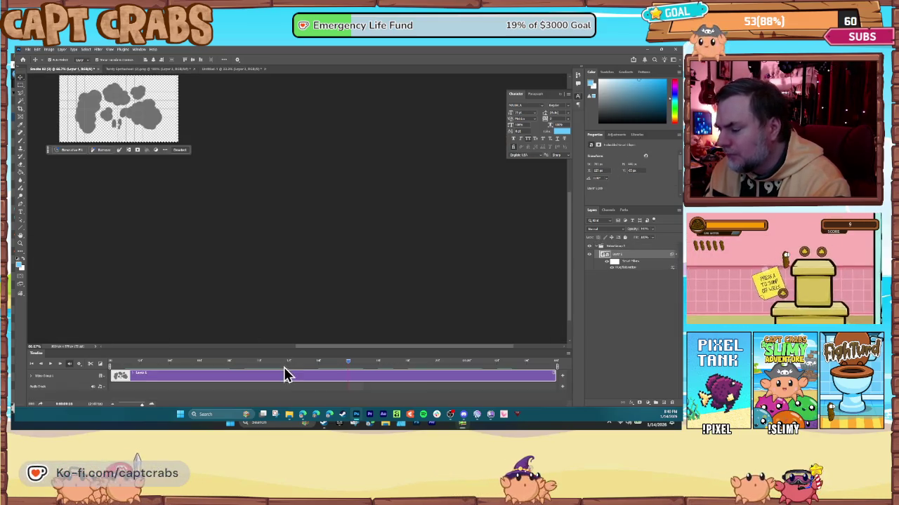
pyautogui.click(302, 365)
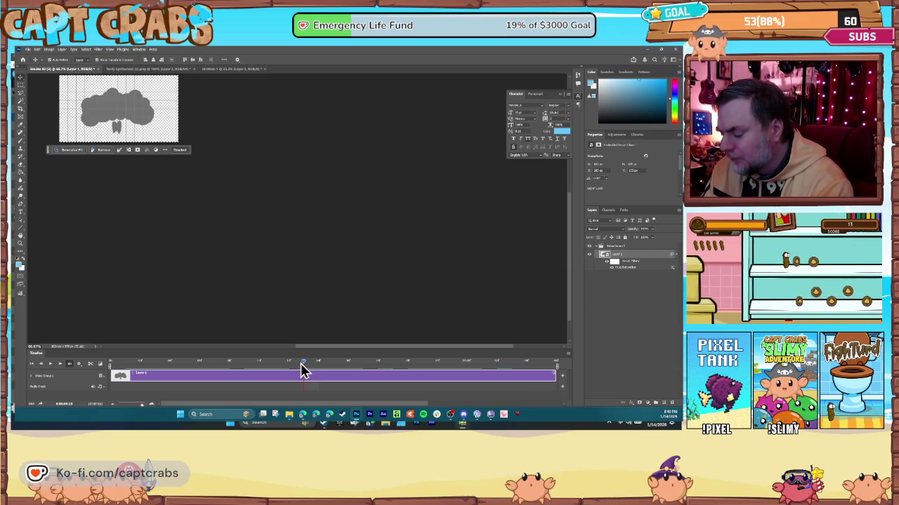
pyautogui.click(215, 70)
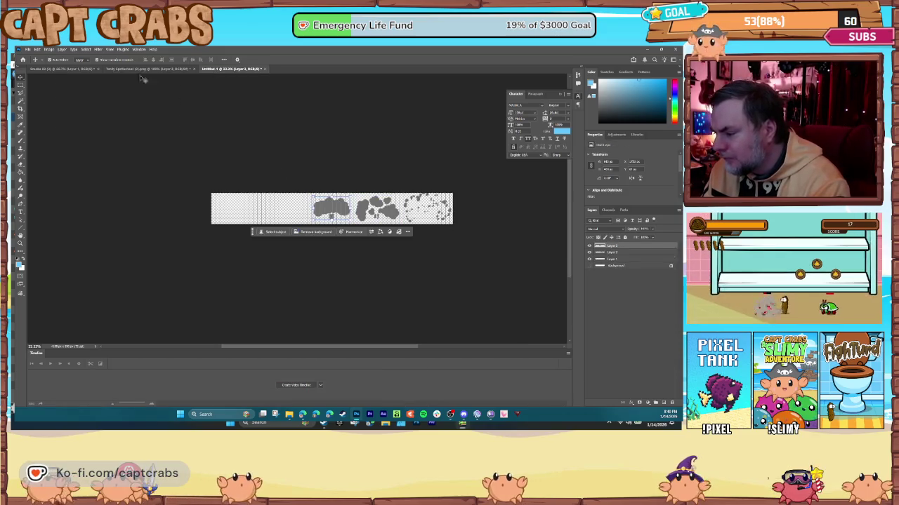
pyautogui.click(76, 70)
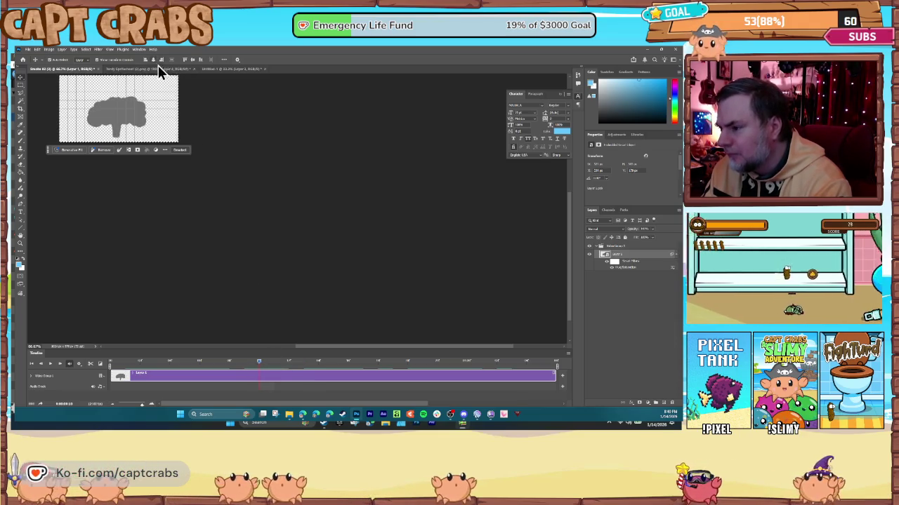
pyautogui.click(219, 69)
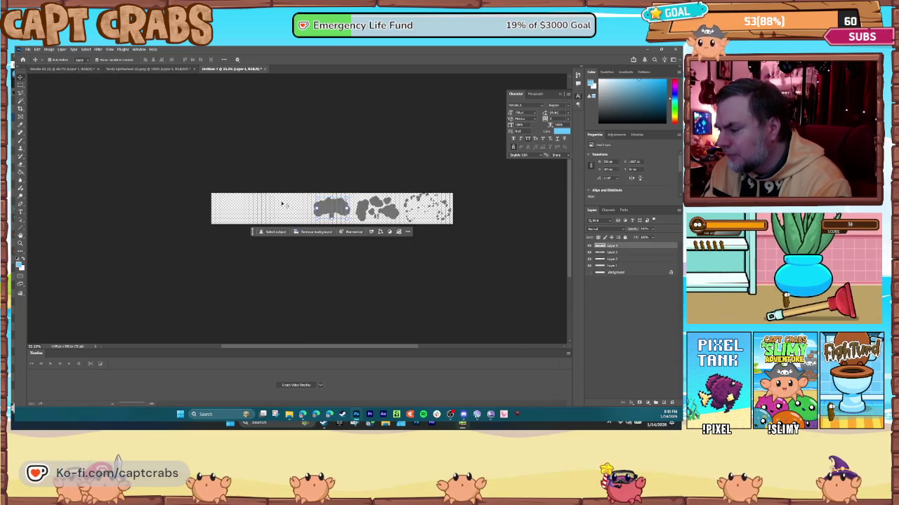
pyautogui.moveTo(332, 213); pyautogui.dragTo(289, 214)
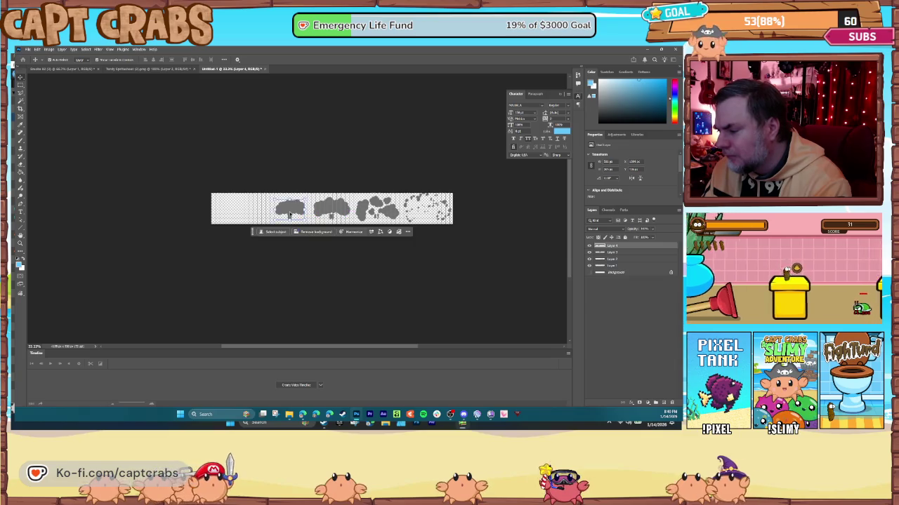
# Place a copy of the small cloud at the Untitled-1 strip's left end and zoom in.
pyautogui.click(80, 71)
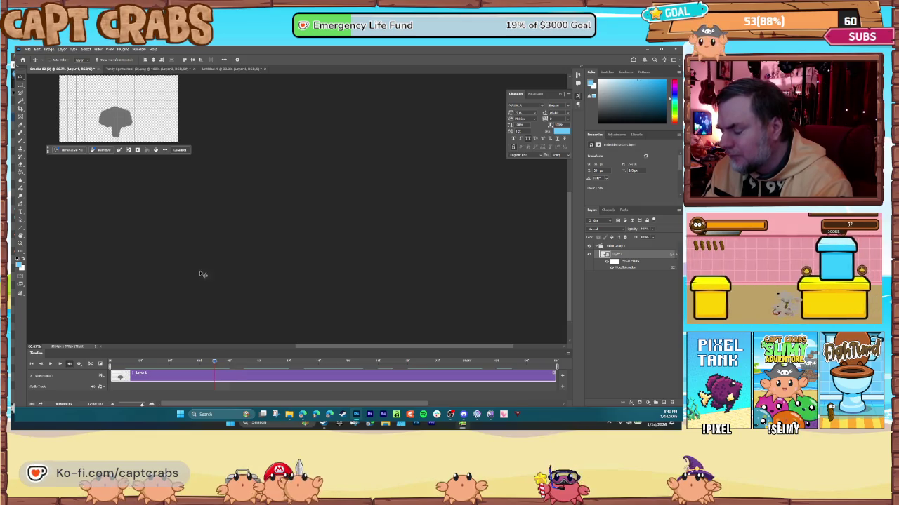
pyautogui.click(219, 69)
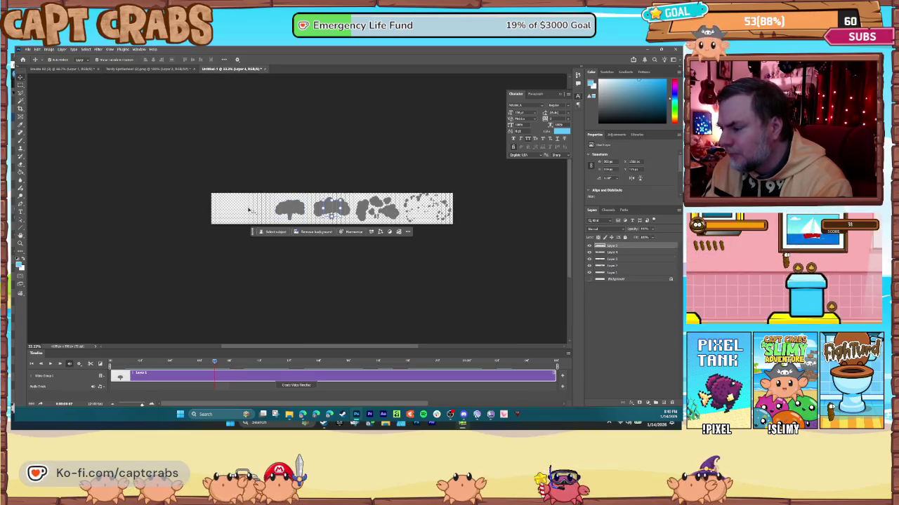
pyautogui.moveTo(334, 211)
pyautogui.mouseDown()
pyautogui.moveTo(227, 210)
pyautogui.moveTo(236, 204)
pyautogui.mouseUp()
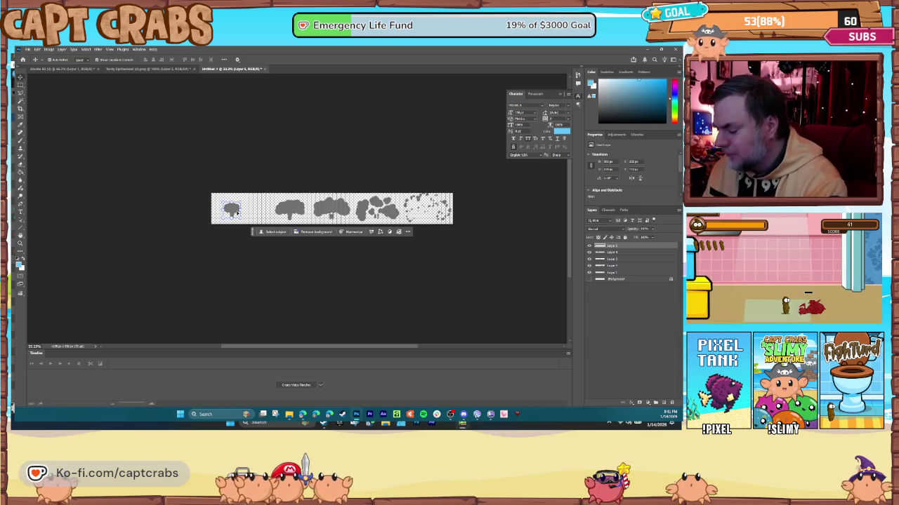
pyautogui.hotkey('ctrl', '+')
pyautogui.hotkey('ctrl', '+')
pyautogui.hotkey('ctrl', '+')
pyautogui.hotkey('ctrl', '+')
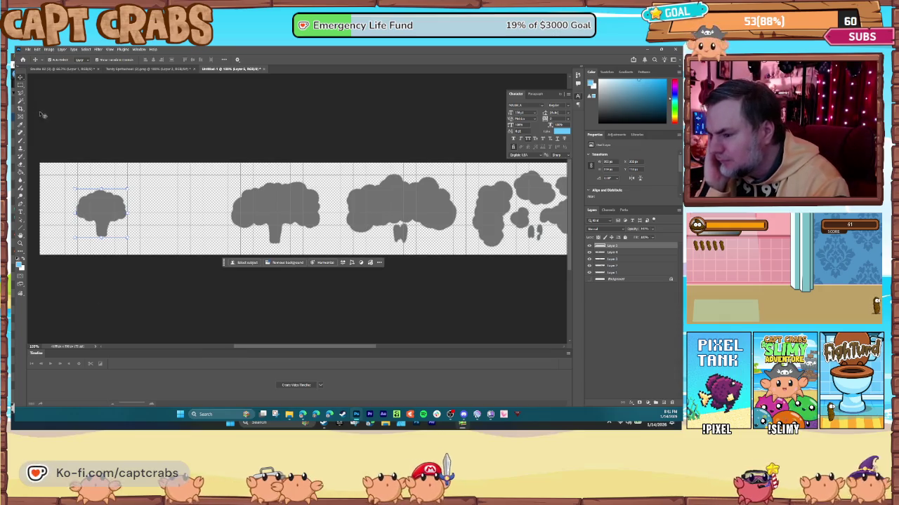
# Crop the canvas to a rectangular selection around the whole sprite strip.
pyautogui.click(20, 85)
pyautogui.moveTo(37, 248)
pyautogui.mouseDown()
pyautogui.moveTo(67, 242)
pyautogui.moveTo(237, 145)
pyautogui.moveTo(570, 134)
pyautogui.moveTo(417, 163)
pyautogui.mouseUp()
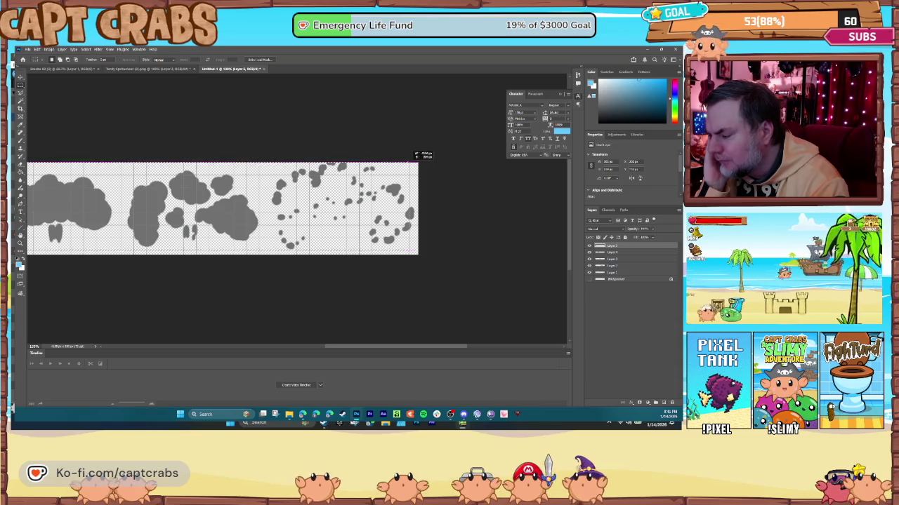
pyautogui.click(49, 50)
pyautogui.click(67, 113)
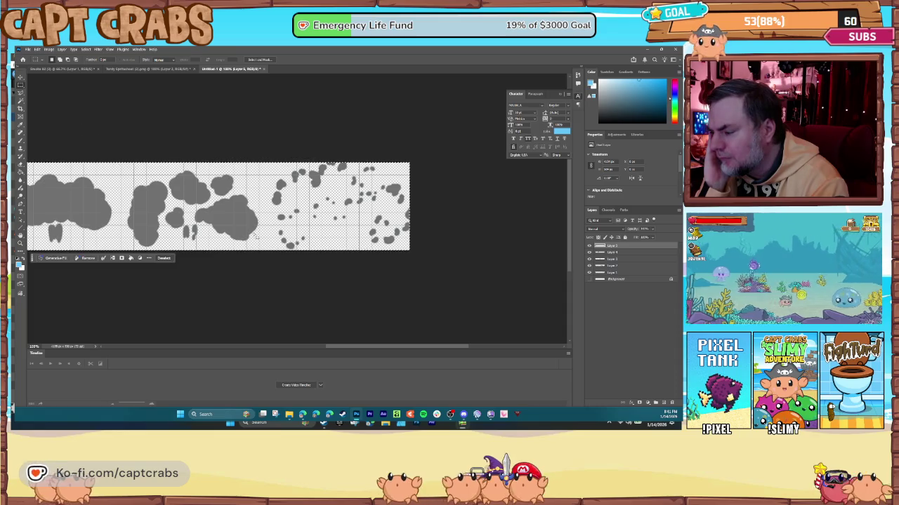
pyautogui.moveTo(340, 349); pyautogui.dragTo(221, 360)
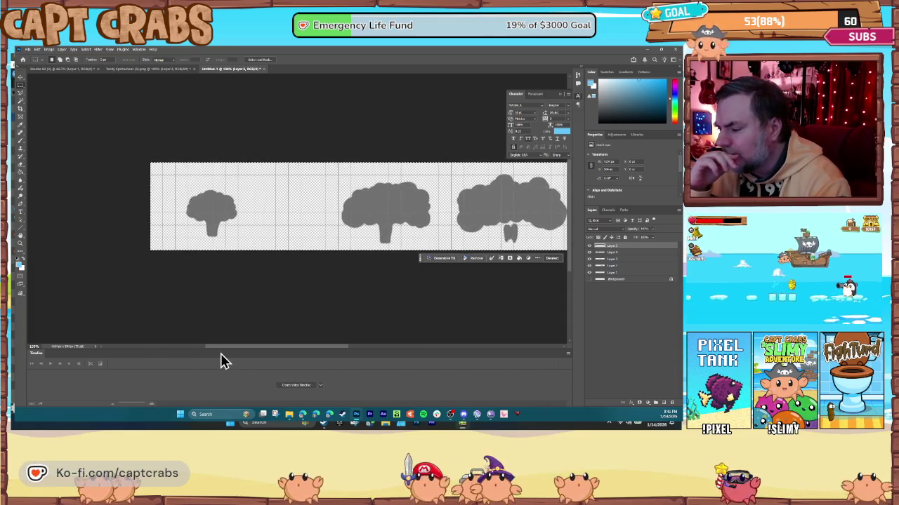
# Select all and slide the right cloud group to the left.
pyautogui.click(19, 79)
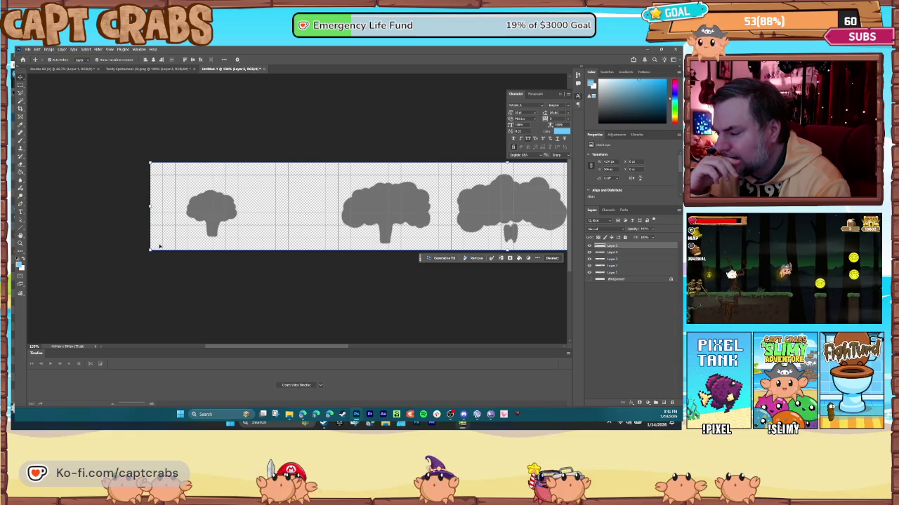
pyautogui.moveTo(288, 349); pyautogui.dragTo(398, 346)
pyautogui.moveTo(355, 208); pyautogui.dragTo(360, 202)
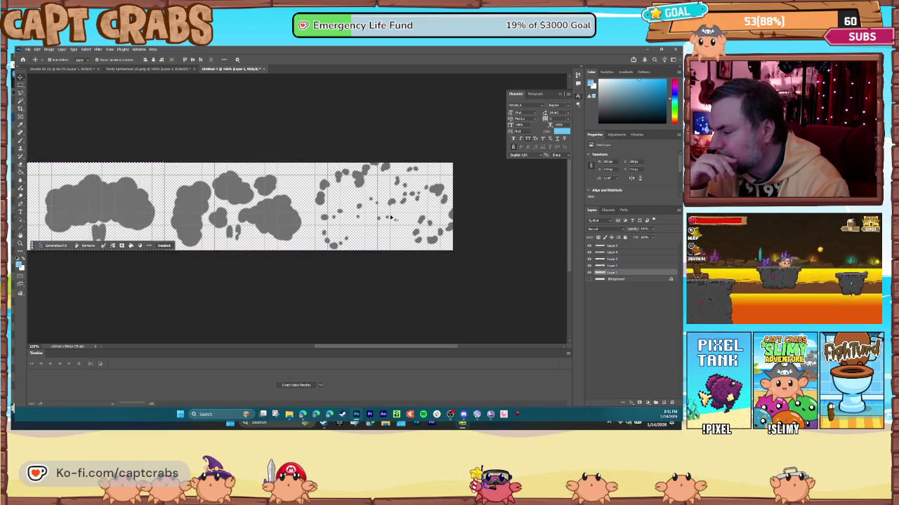
pyautogui.click(85, 50)
pyautogui.click(91, 66)
pyautogui.moveTo(358, 203); pyautogui.dragTo(332, 213)
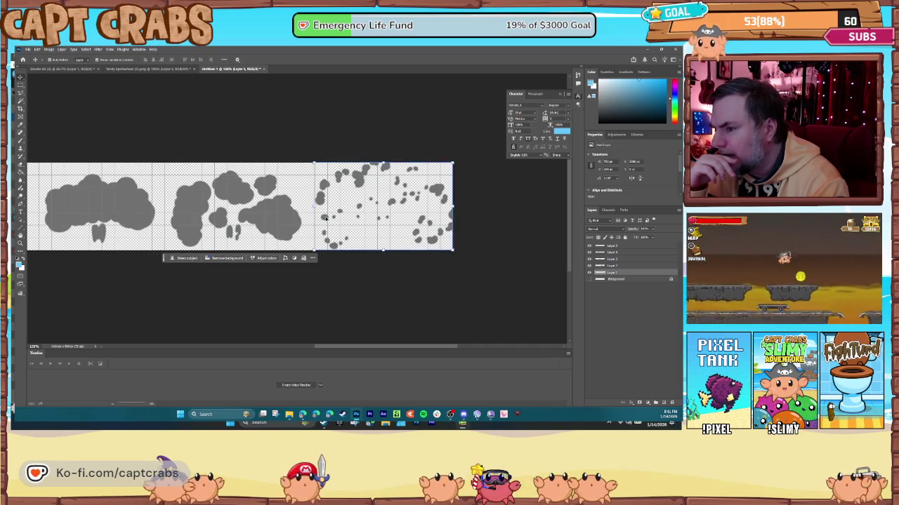
pyautogui.moveTo(365, 208)
pyautogui.mouseDown()
pyautogui.moveTo(355, 205)
pyautogui.moveTo(365, 208)
pyautogui.mouseUp()
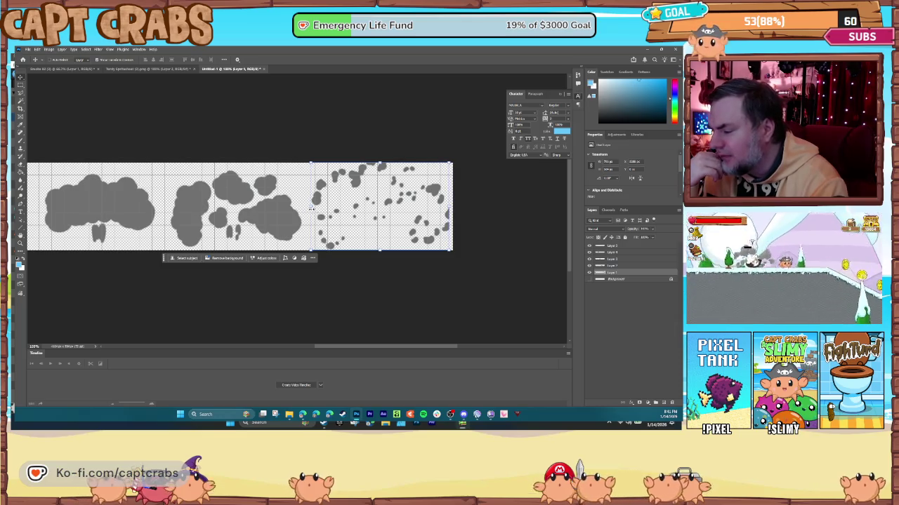
# Squeeze the scattered blobs at the right end narrower with Free Transform.
pyautogui.hotkey('ctrl', 't')
pyautogui.moveTo(311, 203); pyautogui.dragTo(332, 201)
pyautogui.press('Return')
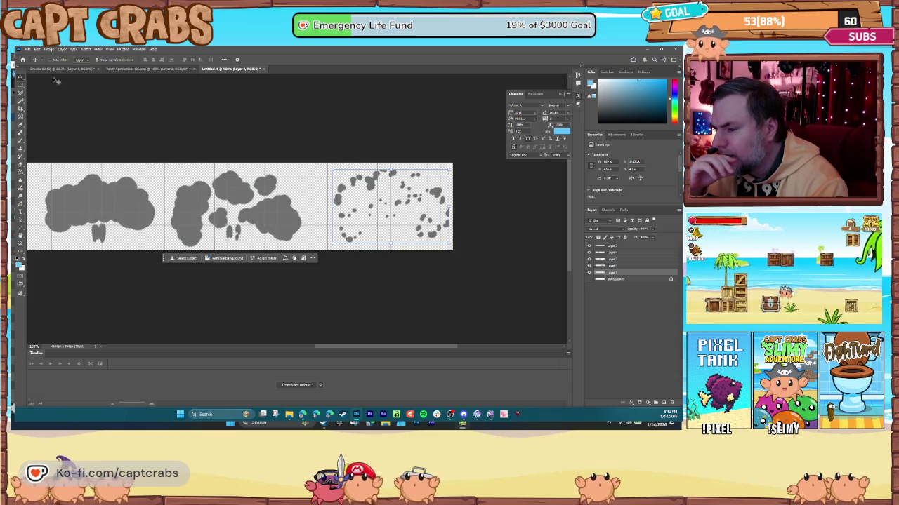
pyautogui.click(109, 49)
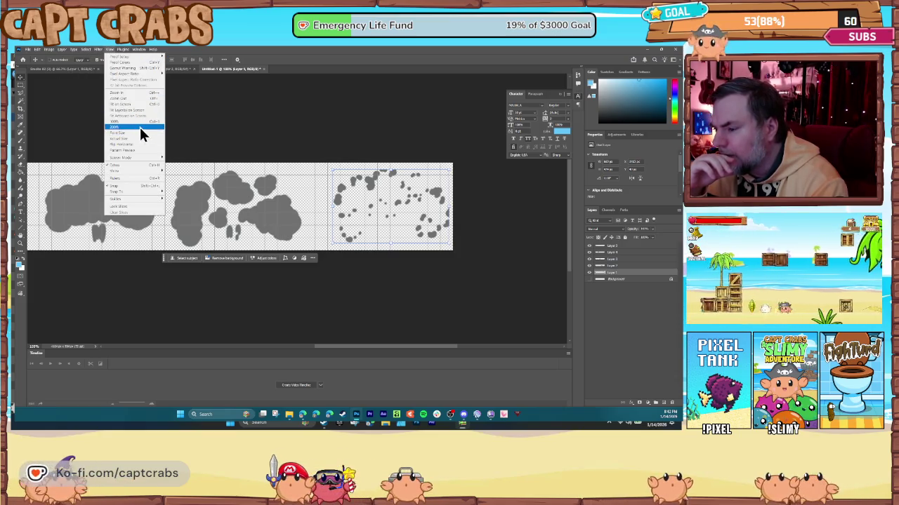
# Show rulers and drag vertical guides to mark the boundaries between cloud frames.
pyautogui.click(148, 180)
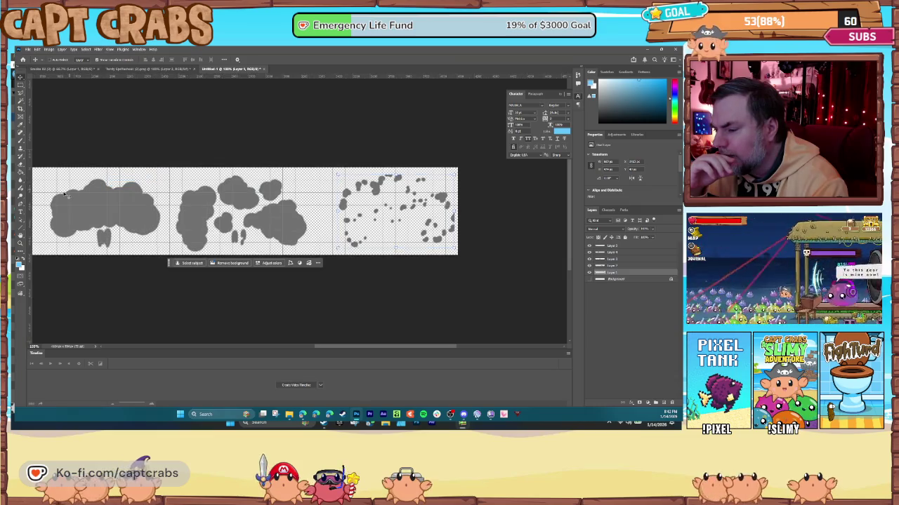
pyautogui.moveTo(31, 203); pyautogui.dragTo(327, 186)
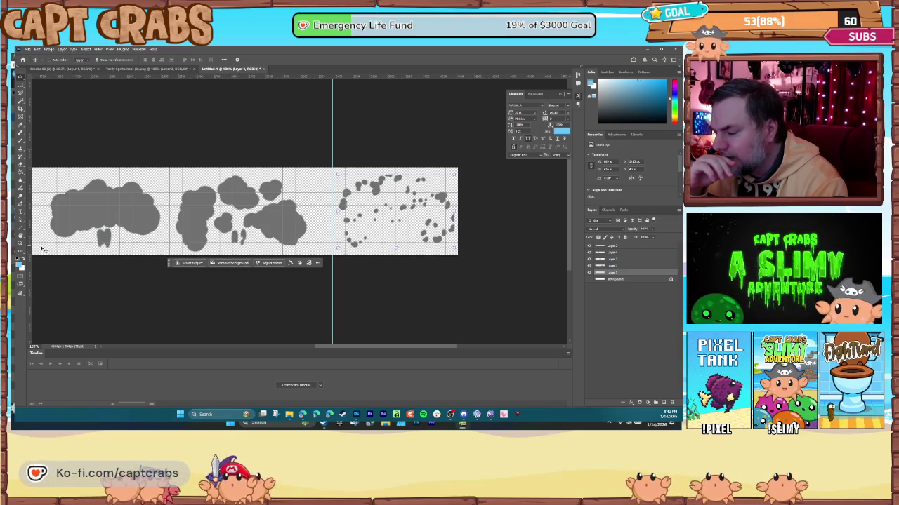
pyautogui.moveTo(33, 252)
pyautogui.mouseDown()
pyautogui.moveTo(80, 241)
pyautogui.moveTo(215, 239)
pyautogui.moveTo(207, 239)
pyautogui.mouseUp()
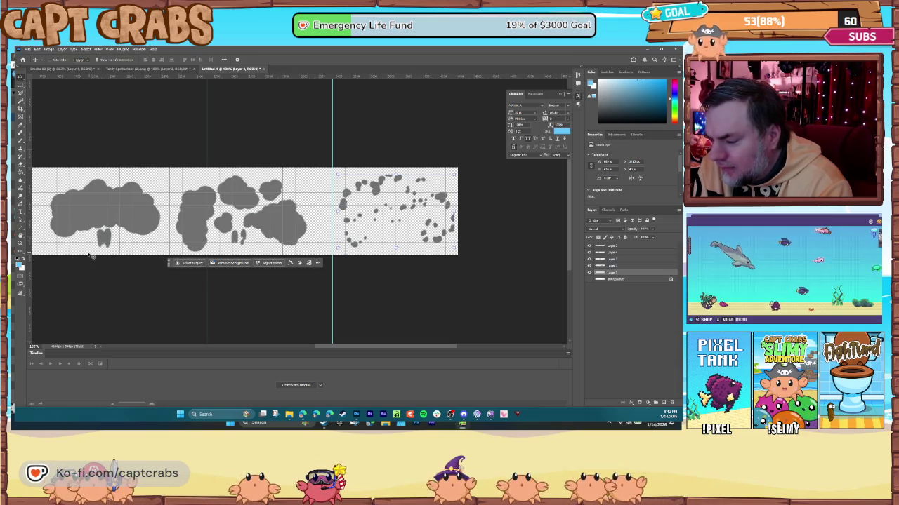
pyautogui.moveTo(42, 247)
pyautogui.mouseDown()
pyautogui.moveTo(76, 245)
pyautogui.moveTo(21, 246)
pyautogui.mouseUp()
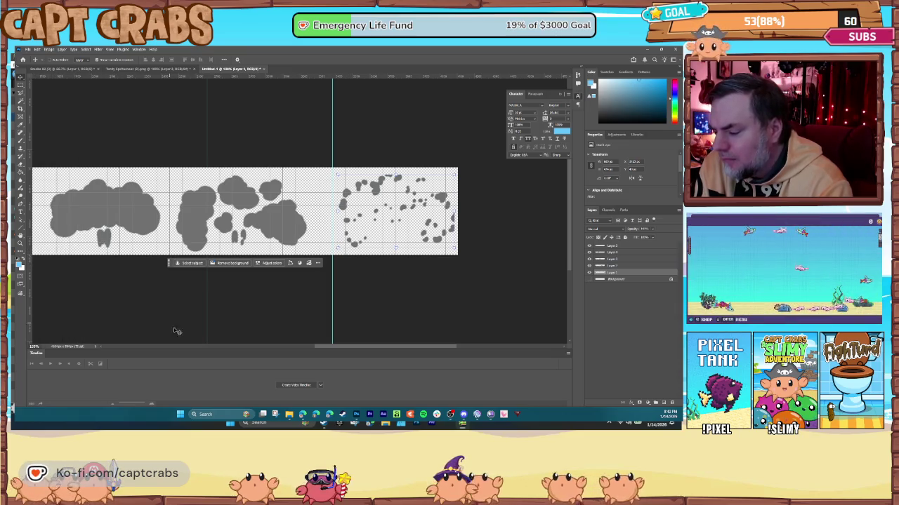
pyautogui.moveTo(325, 351); pyautogui.dragTo(254, 353)
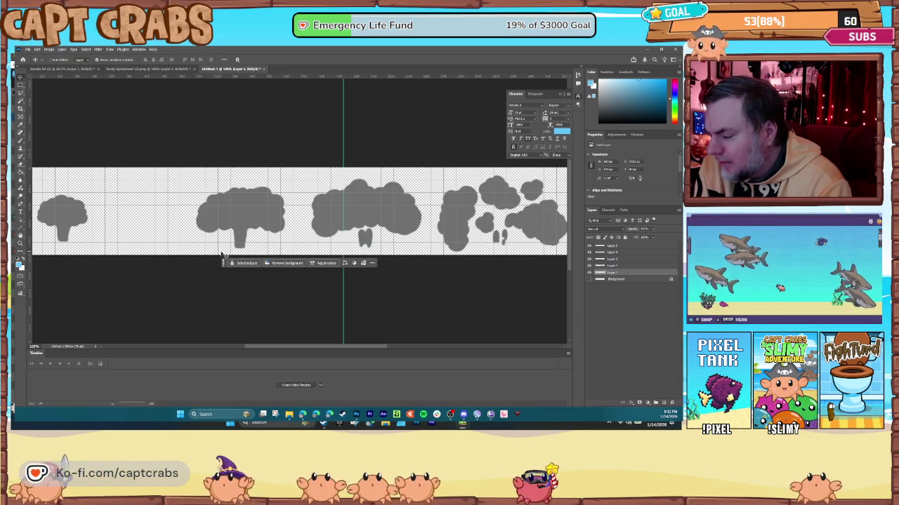
pyautogui.moveTo(34, 256); pyautogui.dragTo(214, 252)
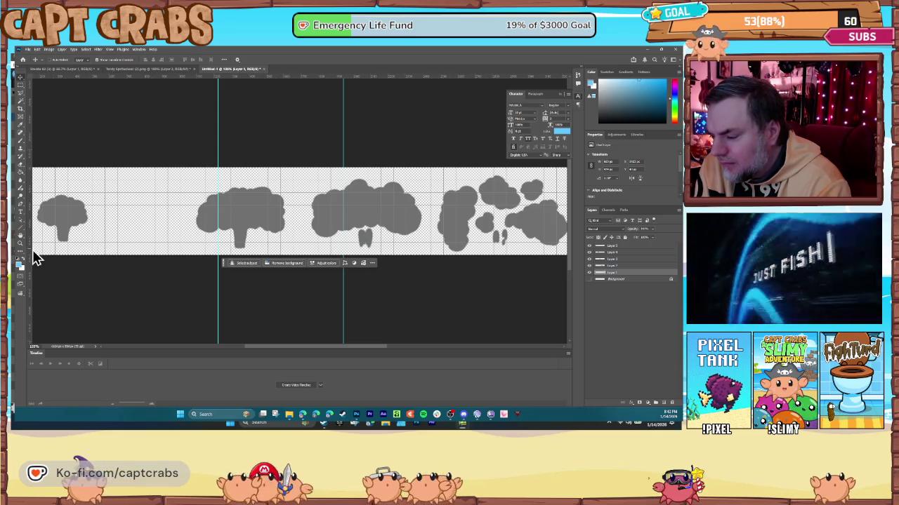
pyautogui.moveTo(83, 250); pyautogui.dragTo(92, 251)
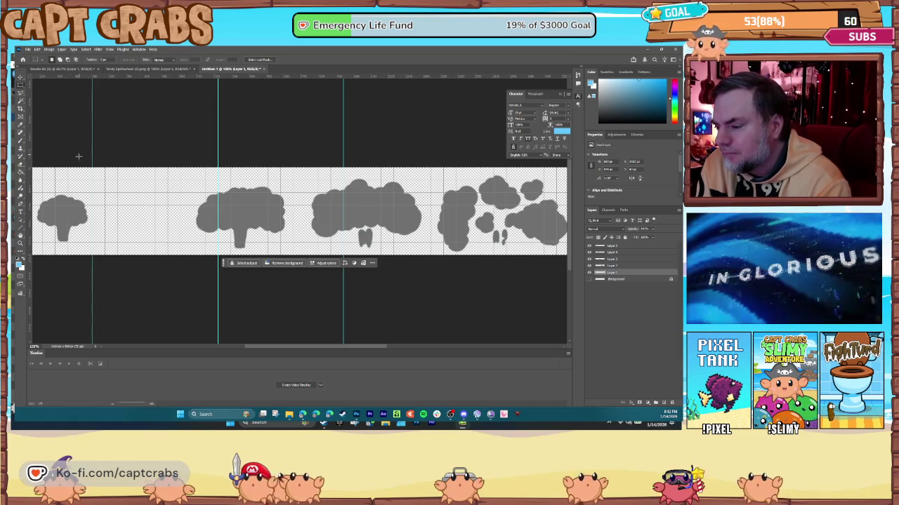
# Deselect, then move the small leftmost cloud right beside the second cloud.
pyautogui.click(20, 85)
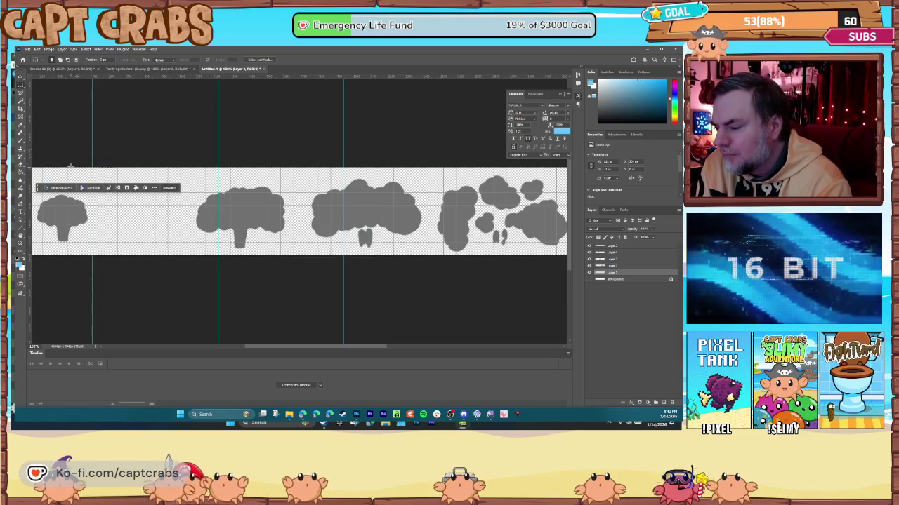
pyautogui.click(71, 167)
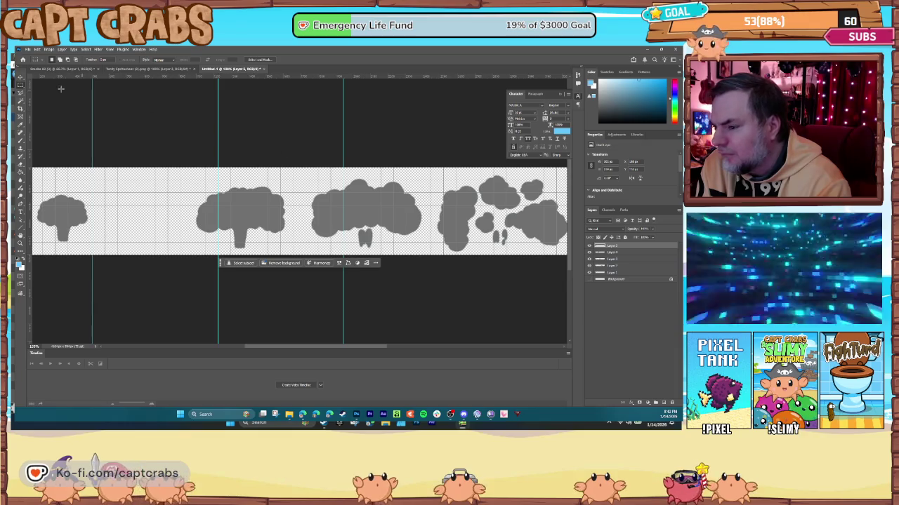
pyautogui.click(20, 76)
pyautogui.click(72, 189)
pyautogui.moveTo(67, 217); pyautogui.dragTo(162, 225)
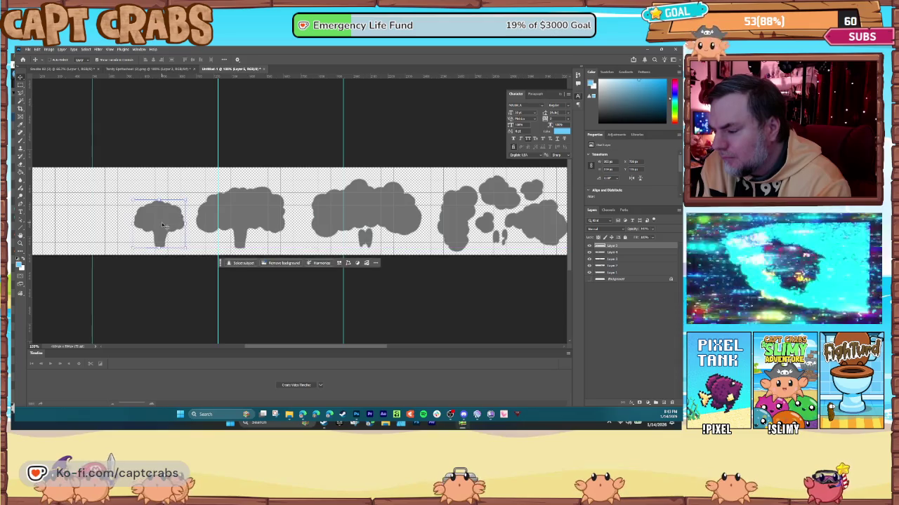
pyautogui.click(592, 258)
pyautogui.click(96, 121)
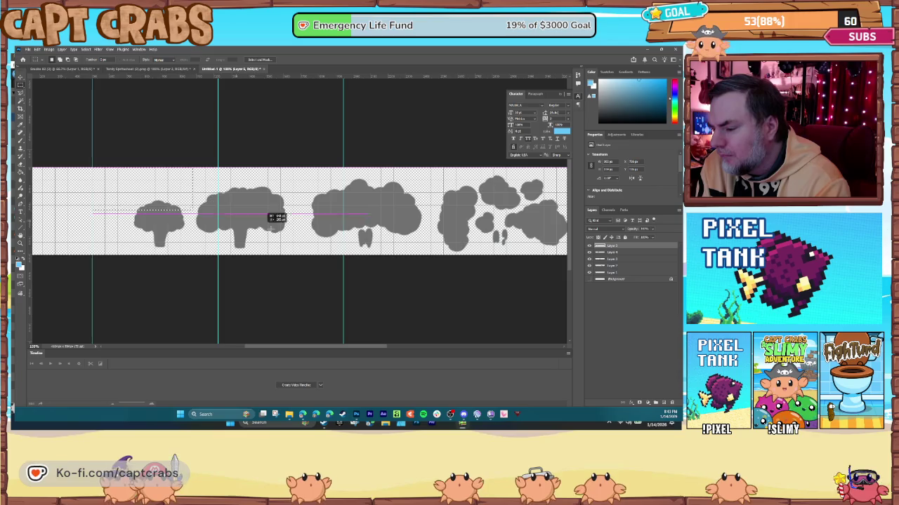
pyautogui.hscroll(5, 215, 201)
pyautogui.hscroll(5, 525, 261)
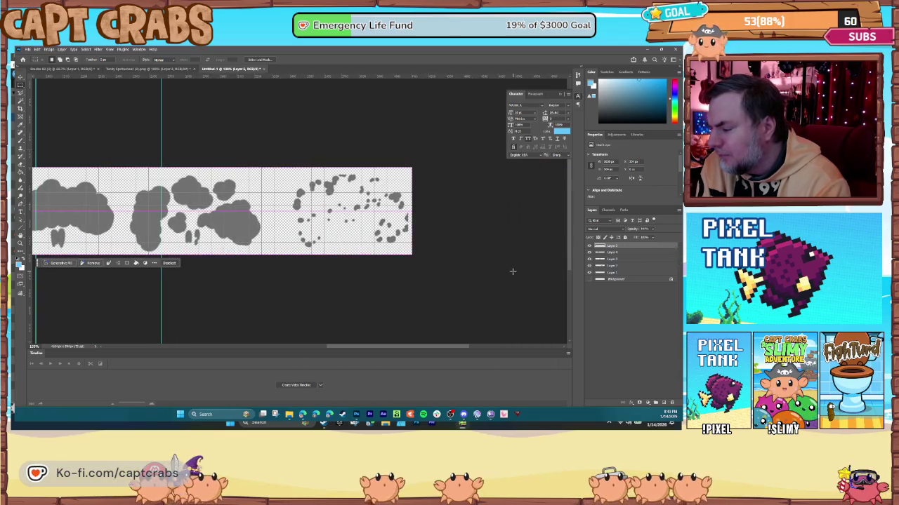
pyautogui.click(49, 49)
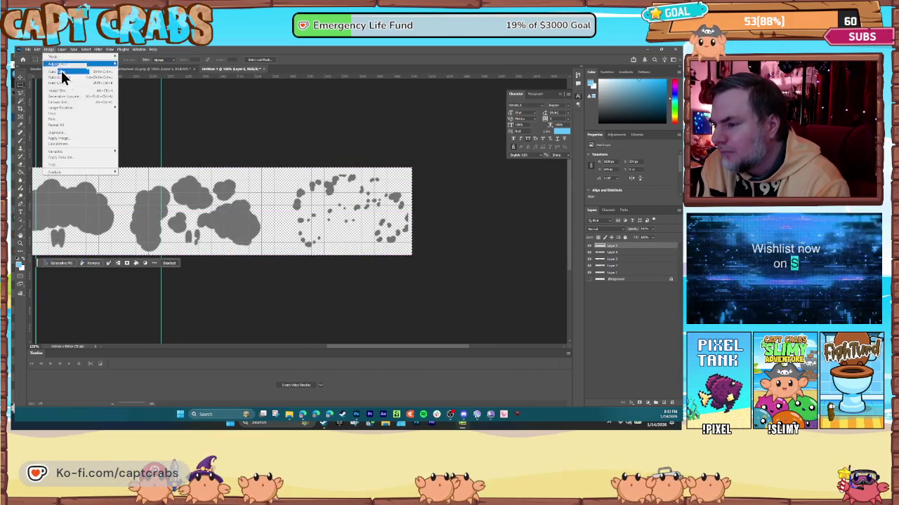
# Crop the strip, then shift the right cloud group about 33 px right.
pyautogui.click(77, 115)
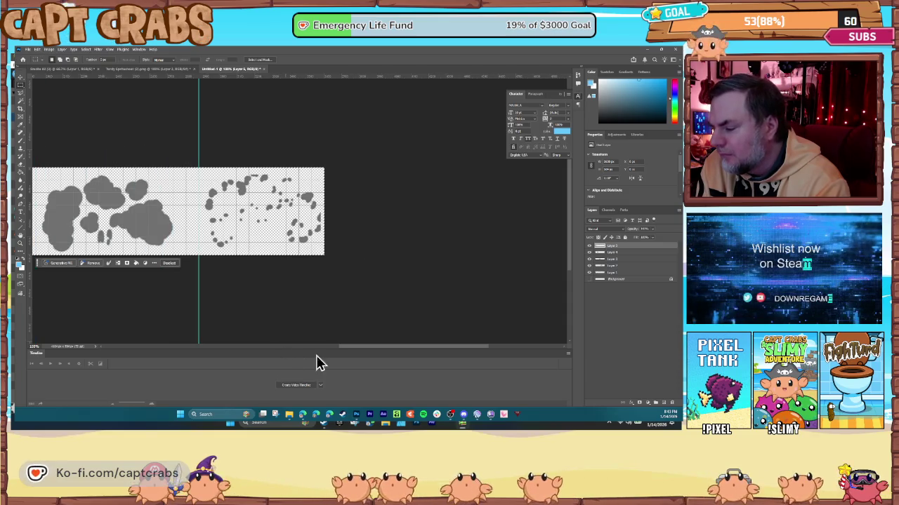
pyautogui.moveTo(351, 347); pyautogui.dragTo(247, 349)
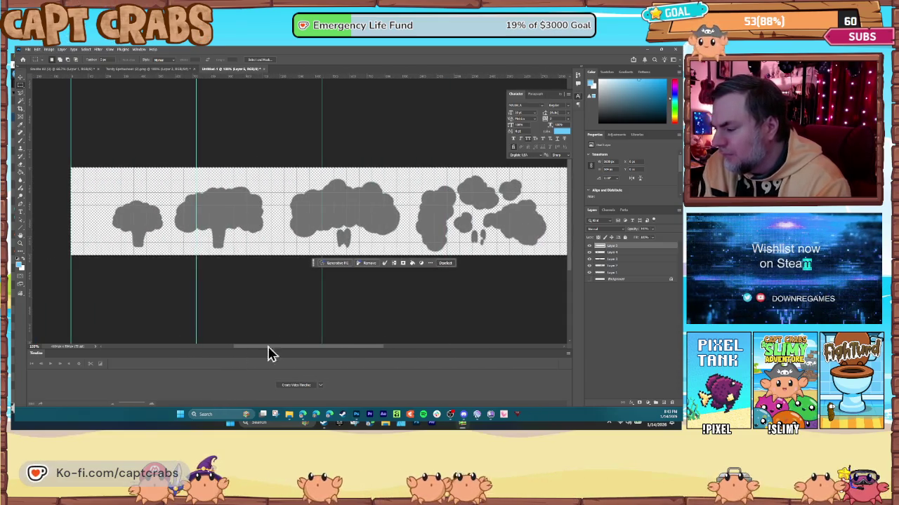
pyautogui.click(218, 216)
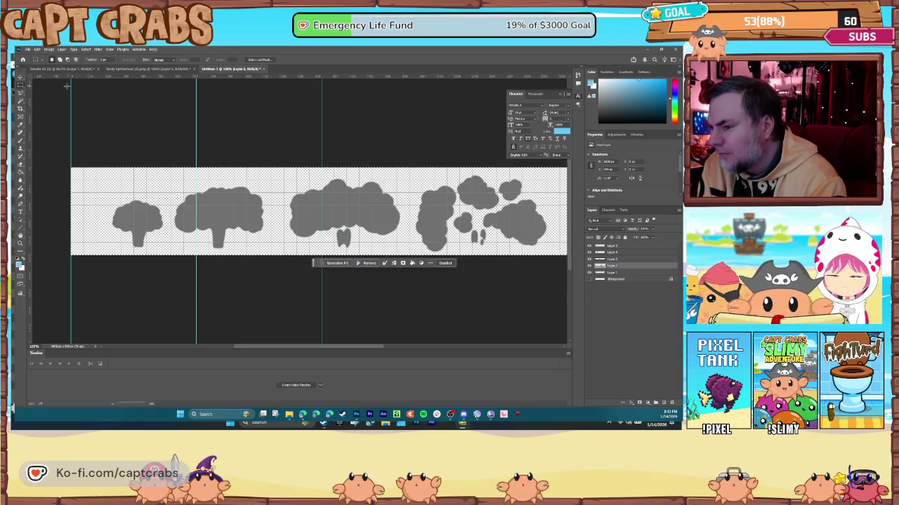
pyautogui.click(21, 78)
pyautogui.moveTo(236, 220)
pyautogui.mouseDown()
pyautogui.moveTo(260, 219)
pyautogui.moveTo(258, 200)
pyautogui.moveTo(284, 200)
pyautogui.mouseUp()
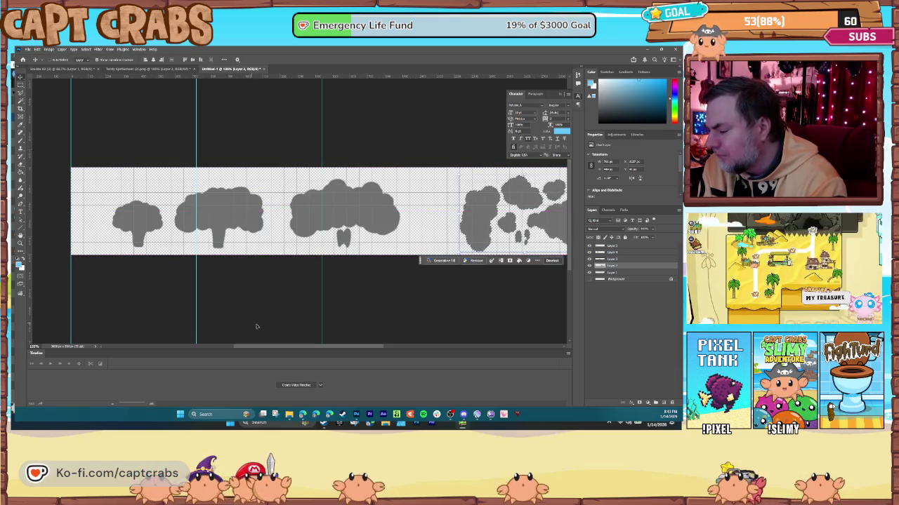
# Squash the scattered fourth cloud frame narrower from its left edge with Free Transform.
pyautogui.moveTo(276, 353)
pyautogui.mouseDown()
pyautogui.moveTo(315, 351)
pyautogui.moveTo(327, 316)
pyautogui.mouseUp()
pyautogui.moveTo(429, 214); pyautogui.dragTo(311, 215)
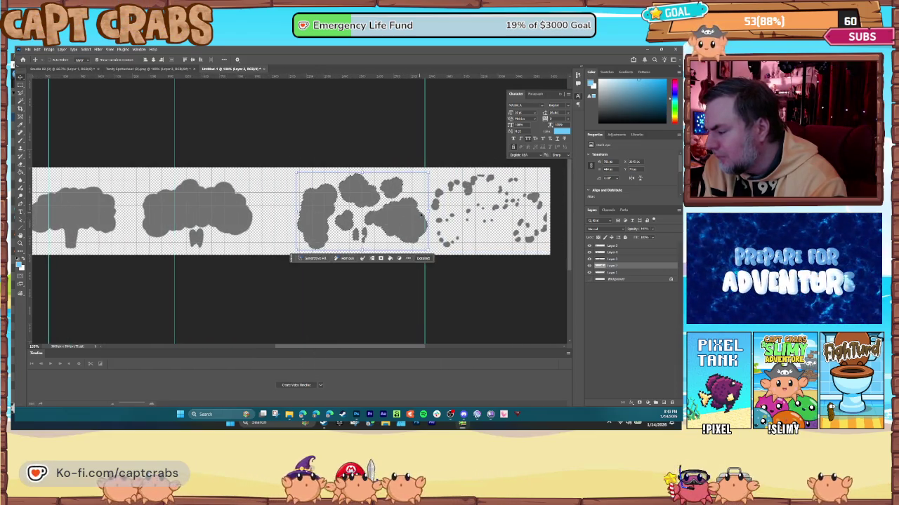
pyautogui.moveTo(427, 210); pyautogui.dragTo(431, 202)
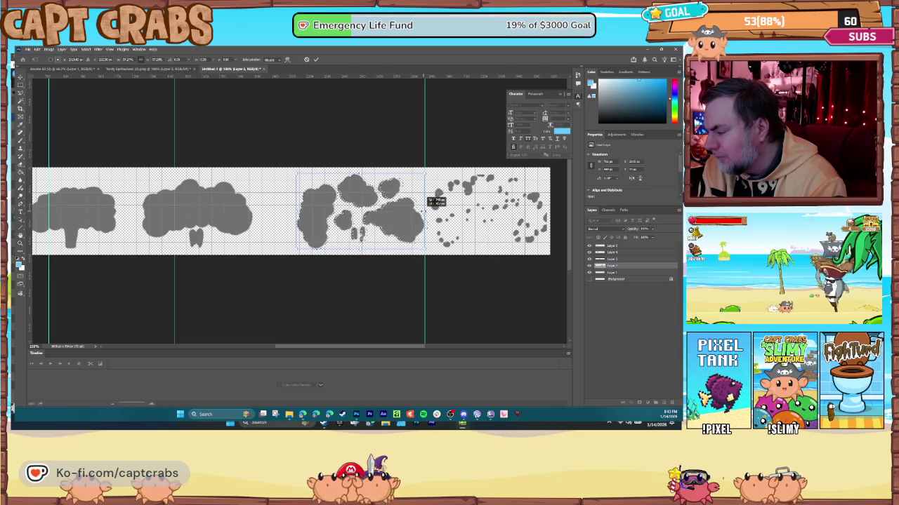
pyautogui.moveTo(297, 209); pyautogui.dragTo(306, 205)
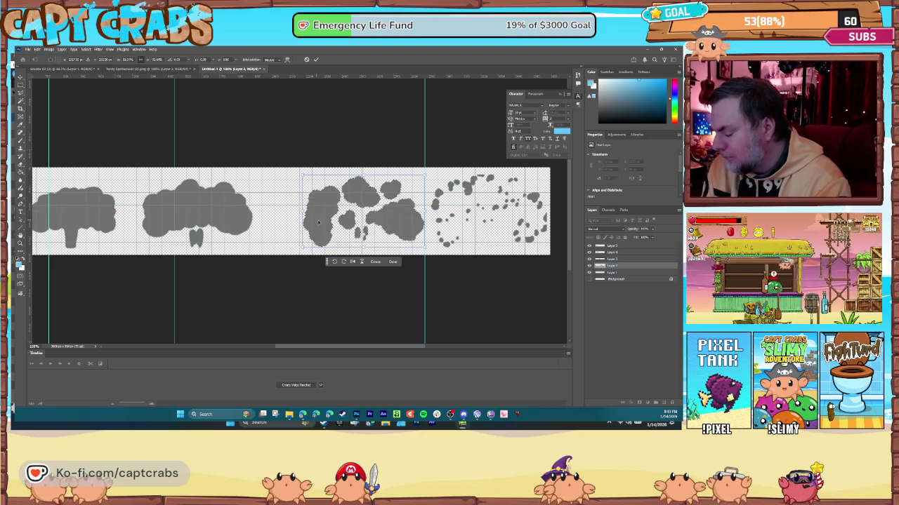
pyautogui.press('Return')
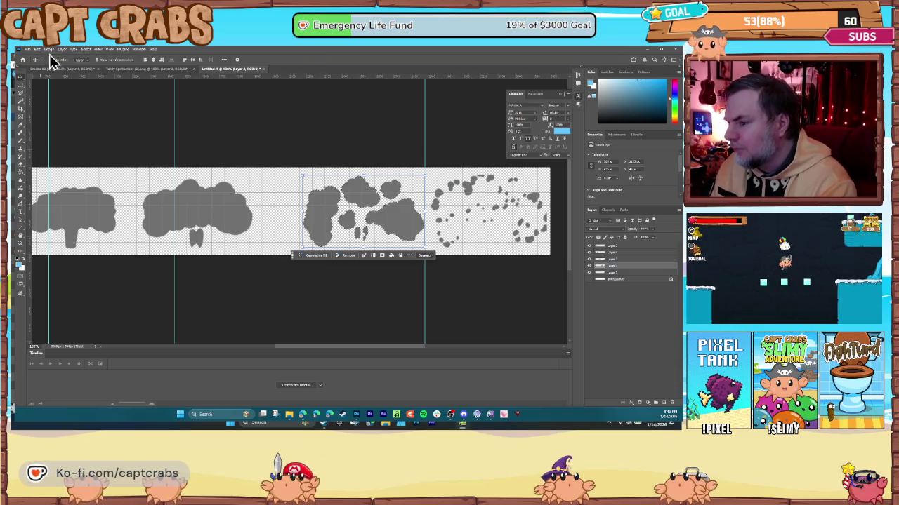
# Deselect, then move the second cloud frame about 30 px right and nudge it into place.
pyautogui.click(83, 51)
pyautogui.click(92, 68)
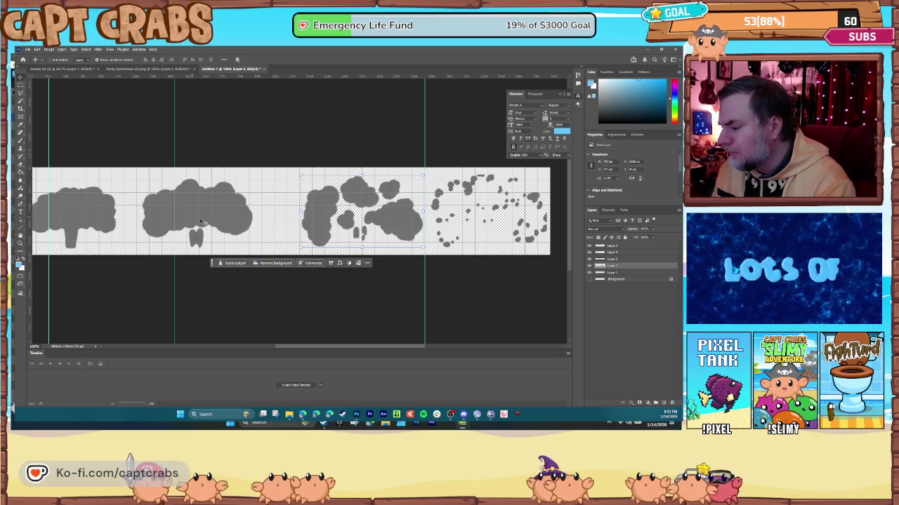
pyautogui.click(613, 259)
pyautogui.moveTo(202, 216); pyautogui.dragTo(241, 217)
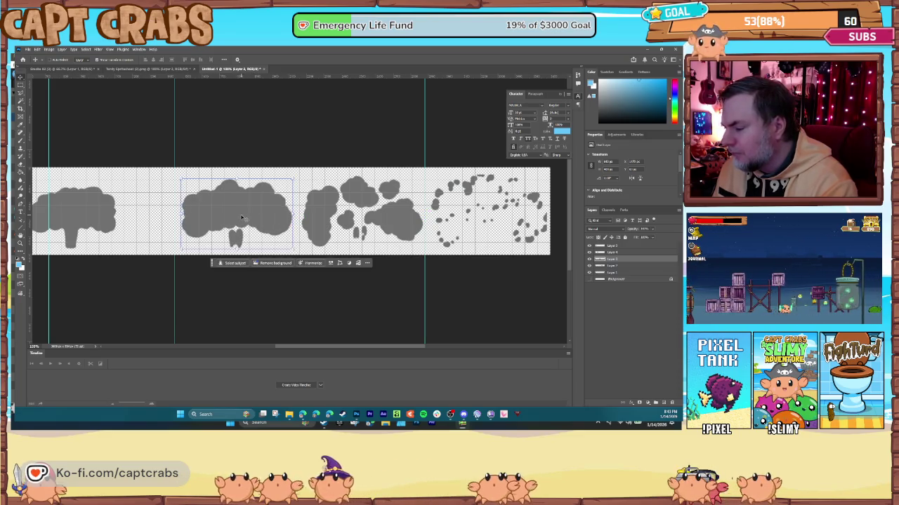
pyautogui.click(616, 266)
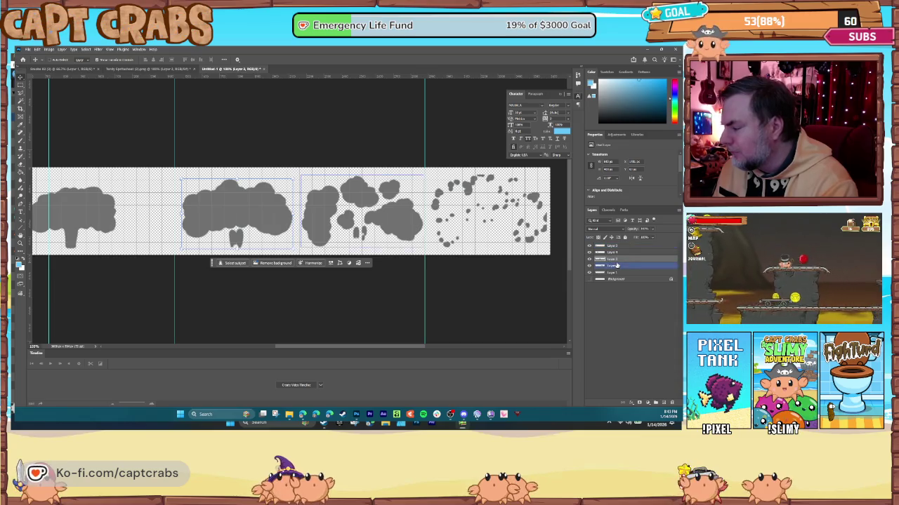
pyautogui.moveTo(84, 216)
pyautogui.mouseDown()
pyautogui.moveTo(112, 213)
pyautogui.moveTo(78, 210)
pyautogui.moveTo(87, 214)
pyautogui.mouseUp()
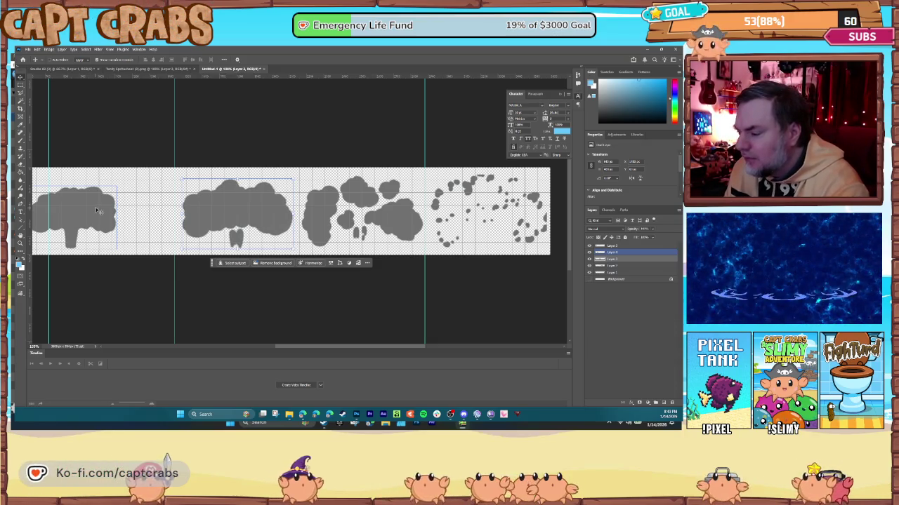
# Move the first cloud frame about 57 px right.
pyautogui.click(621, 247)
pyautogui.click(624, 266)
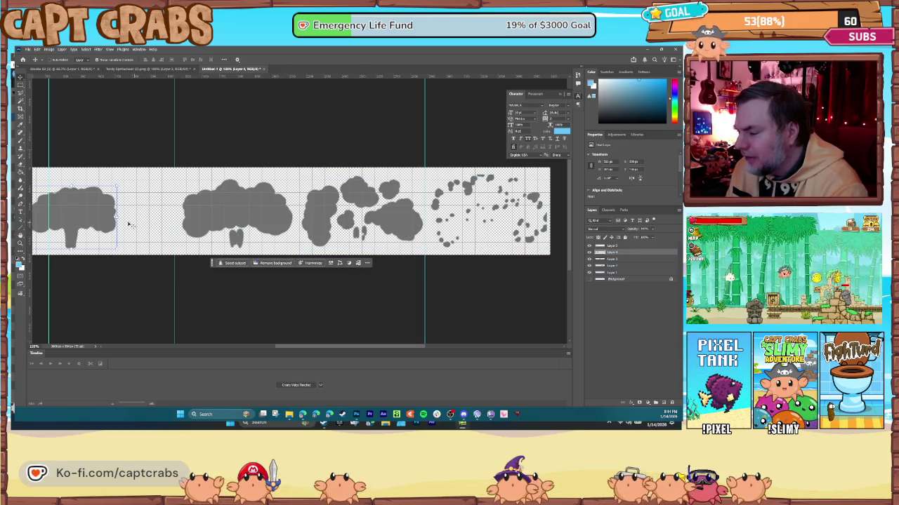
pyautogui.moveTo(108, 219); pyautogui.dragTo(144, 218)
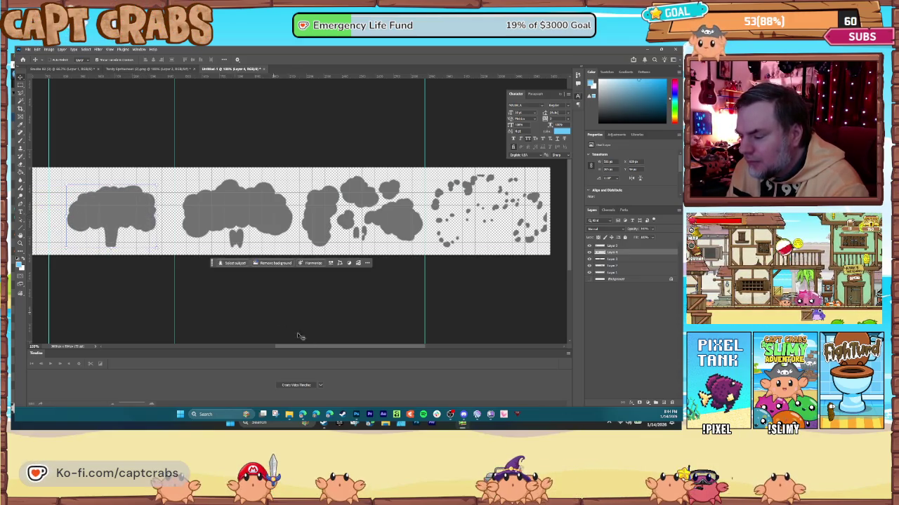
pyautogui.moveTo(334, 347); pyautogui.dragTo(279, 354)
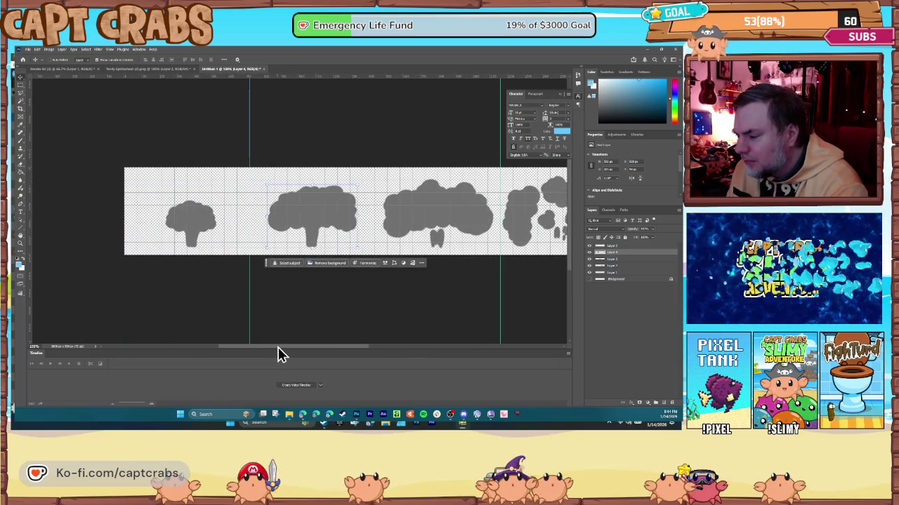
pyautogui.click(190, 226)
pyautogui.hotkey('alt', '[')
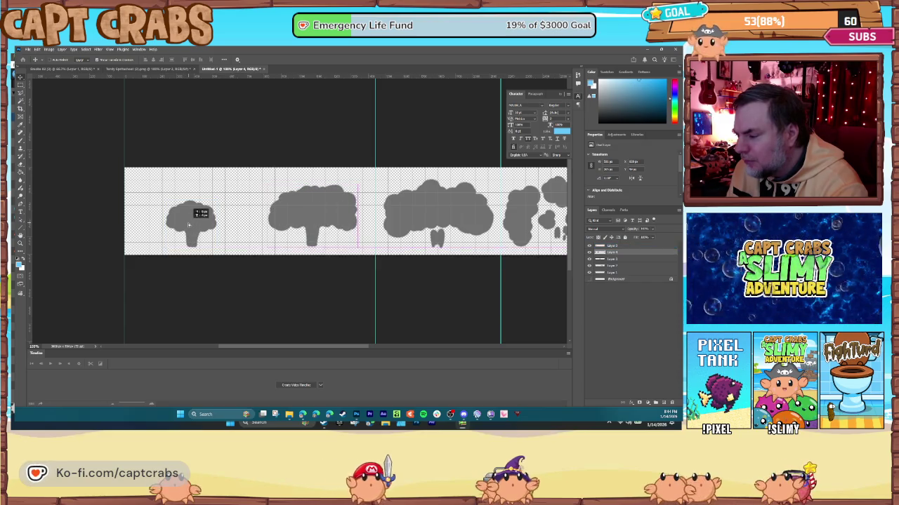
# Zoom out and scroll around to check the spacing of the five cloud frames.
pyautogui.hotkey('ctrl', '-')
pyautogui.hotkey('ctrl', '-')
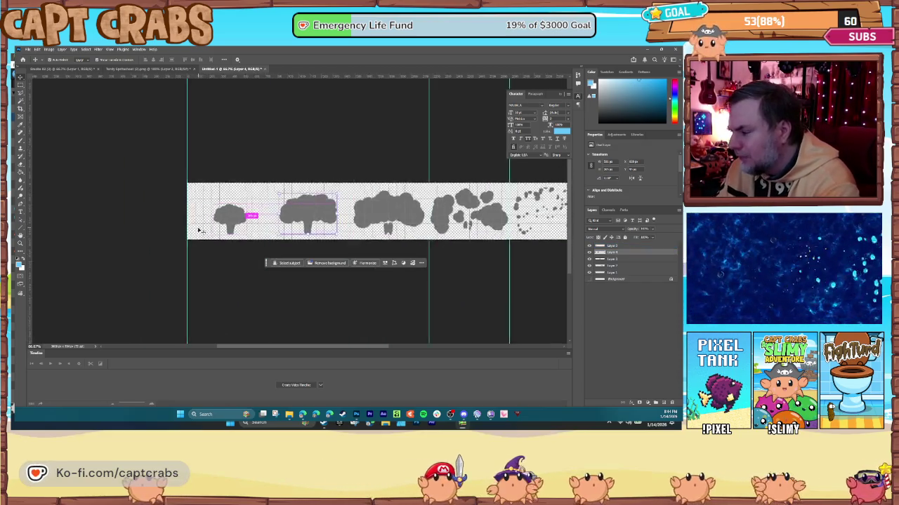
pyautogui.moveTo(320, 346); pyautogui.dragTo(362, 346)
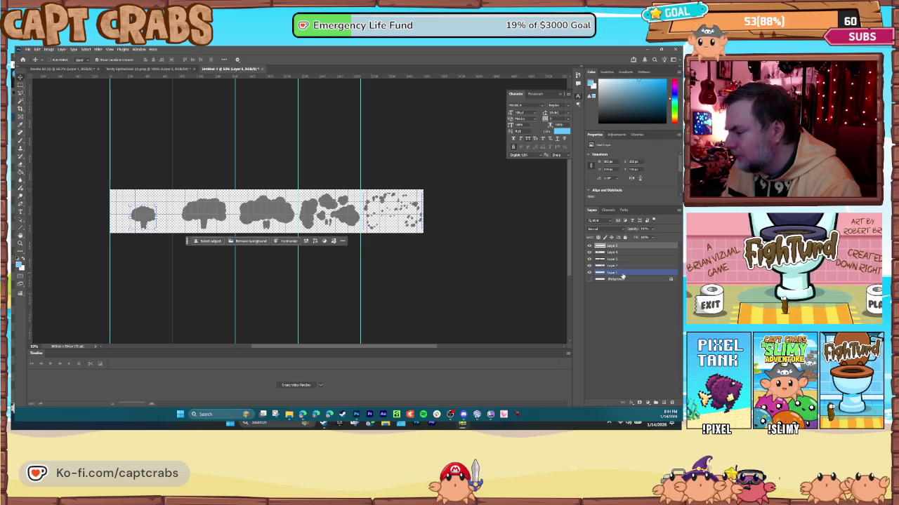
pyautogui.keyDown('ctrl'); pyautogui.click(622, 277); pyautogui.keyUp('ctrl')
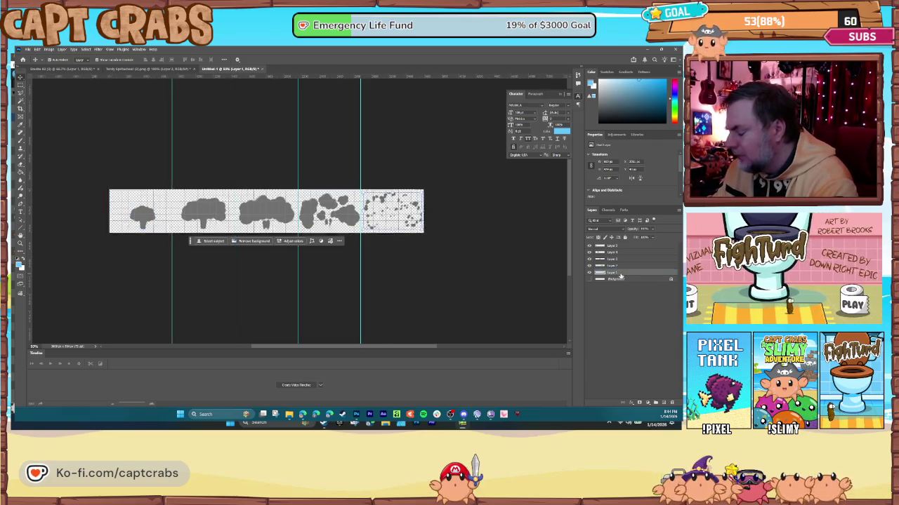
pyautogui.scroll(5, 112, 238)
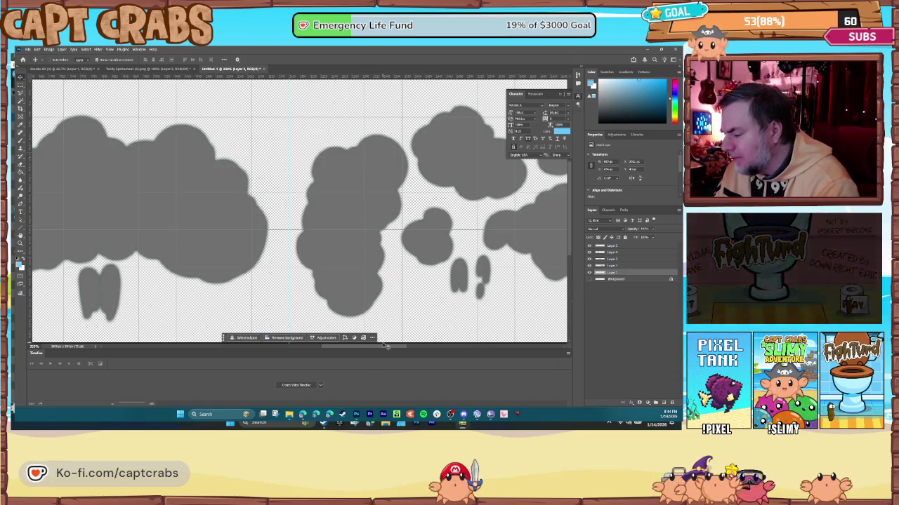
pyautogui.scroll(-5, 386, 346)
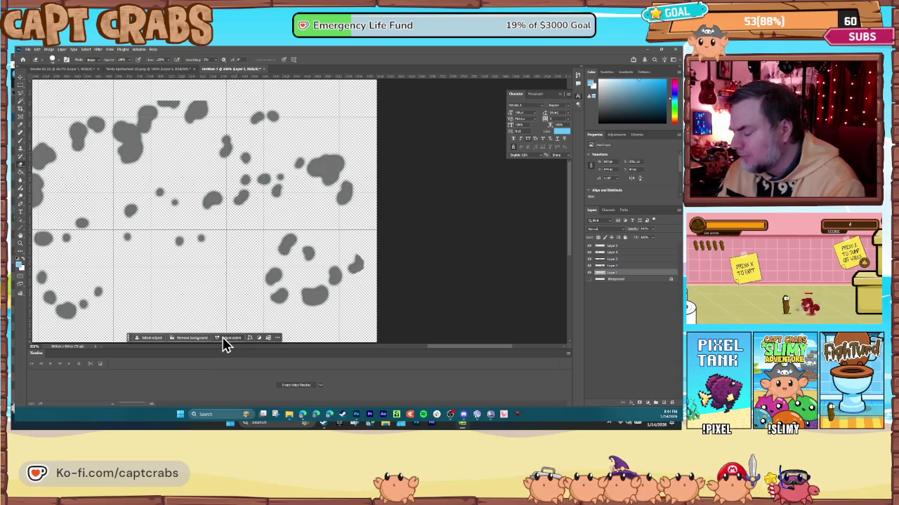
pyautogui.scroll(-5, 225, 342)
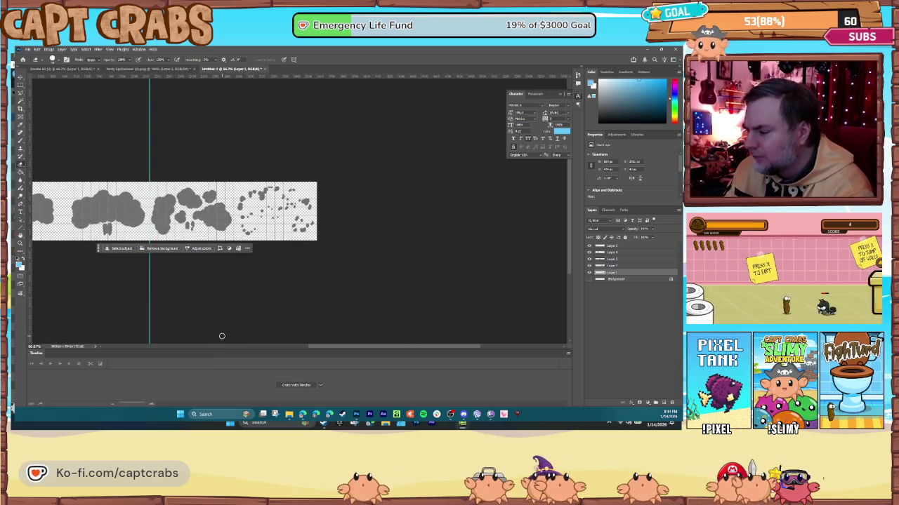
pyautogui.moveTo(330, 348); pyautogui.dragTo(250, 353)
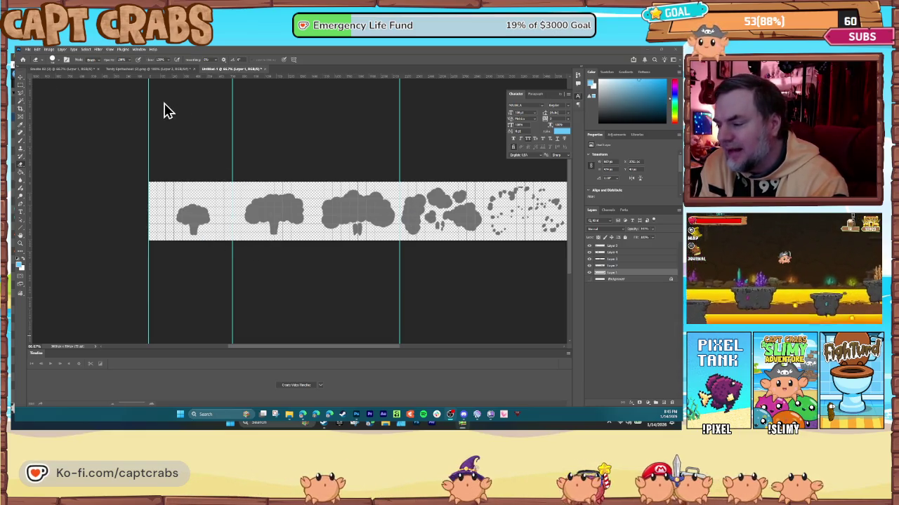
pyautogui.click(27, 50)
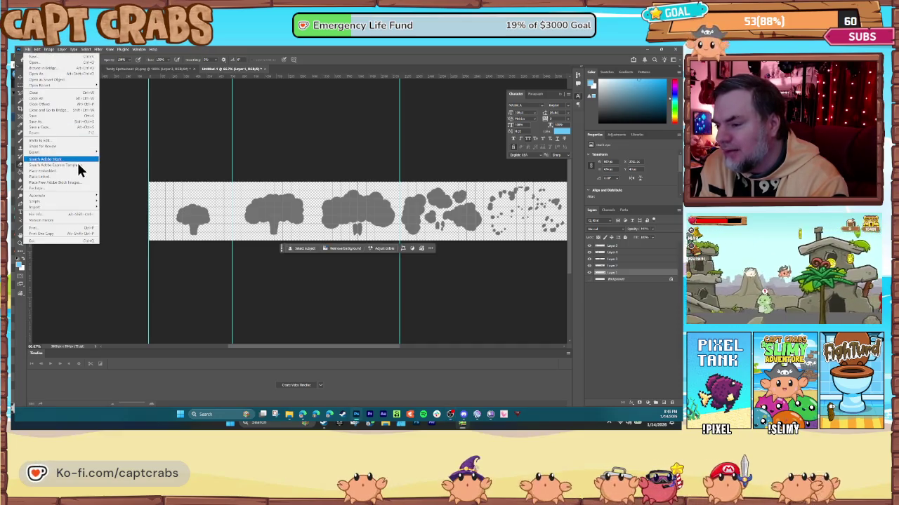
# Merge all the cloud frame layers into a single layer.
pyautogui.moveTo(77, 153)
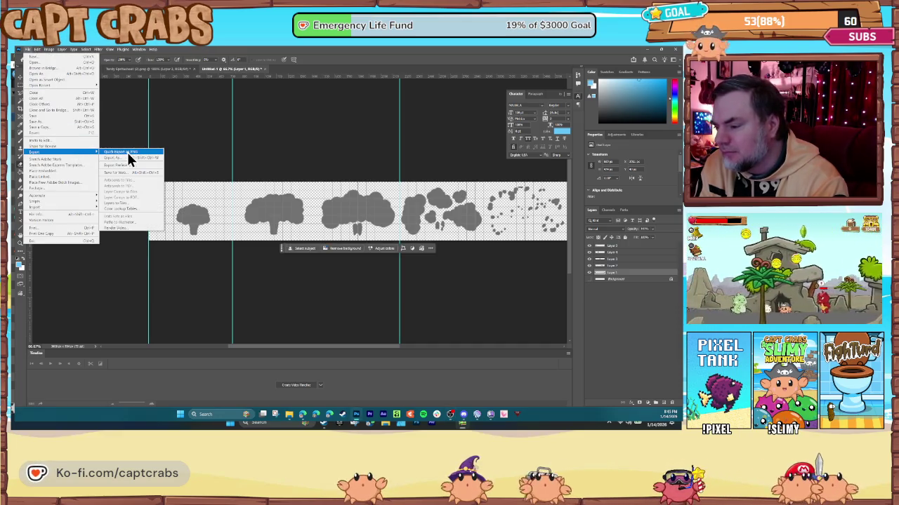
pyautogui.click(280, 146)
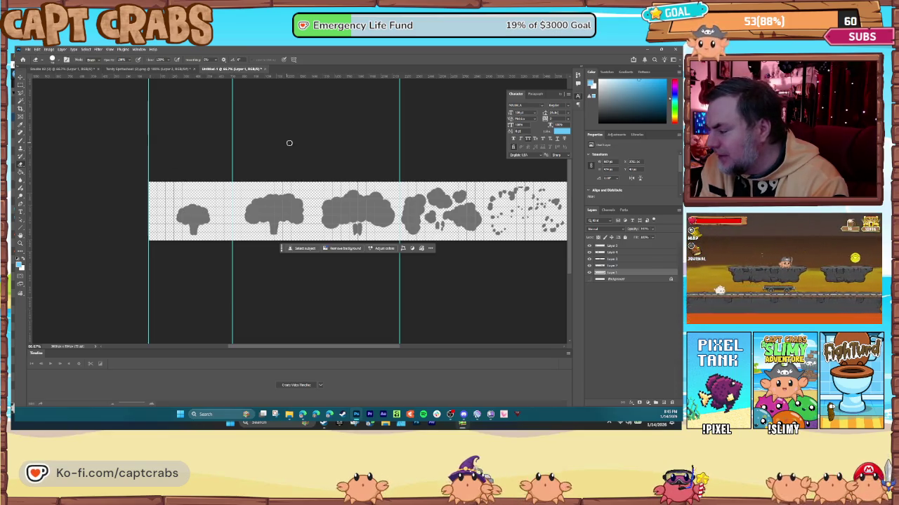
pyautogui.click(613, 246)
pyautogui.hotkey('ctrl', 'e')
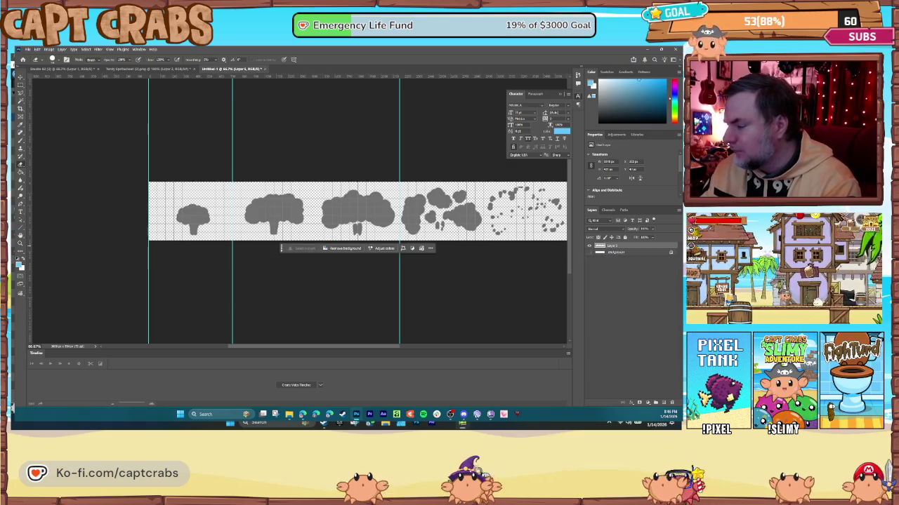
# Colorize the clouds dark brown in Hue/Saturation with saturation 37.
pyautogui.click(49, 49)
pyautogui.moveTo(62, 63)
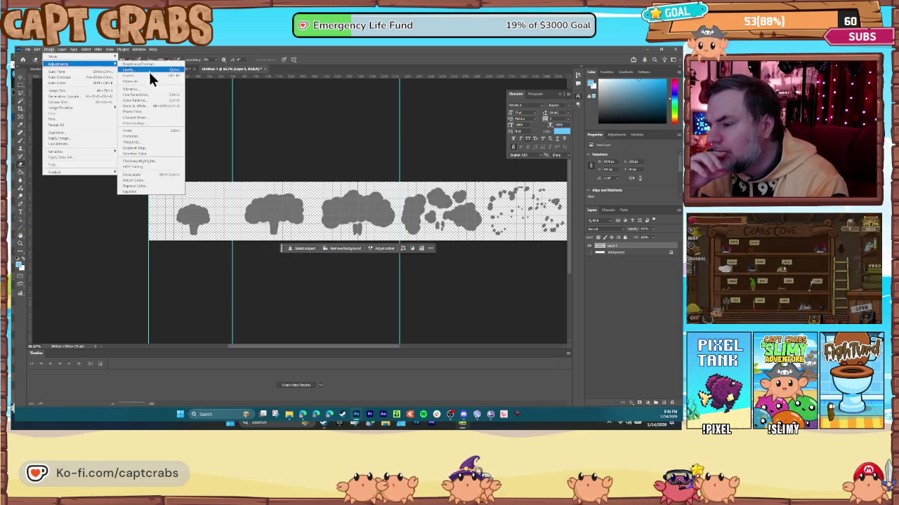
pyautogui.click(154, 94)
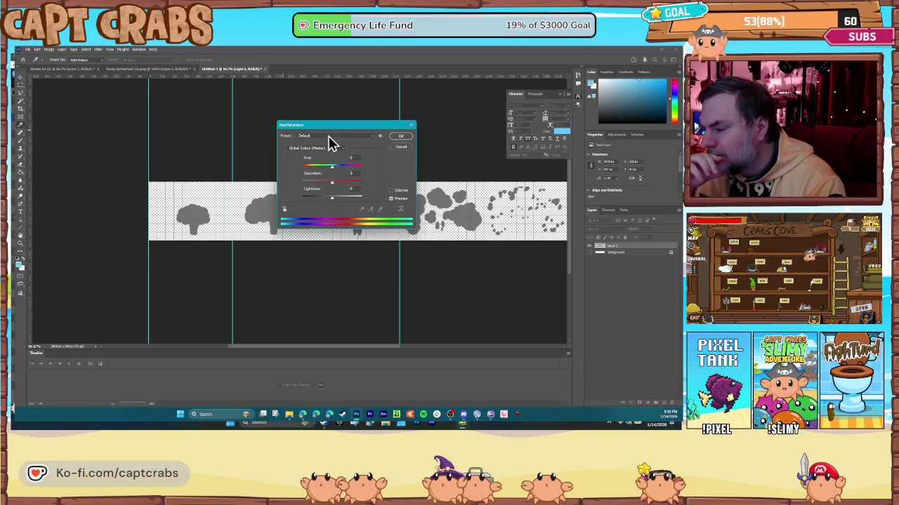
pyautogui.moveTo(332, 128); pyautogui.dragTo(277, 92)
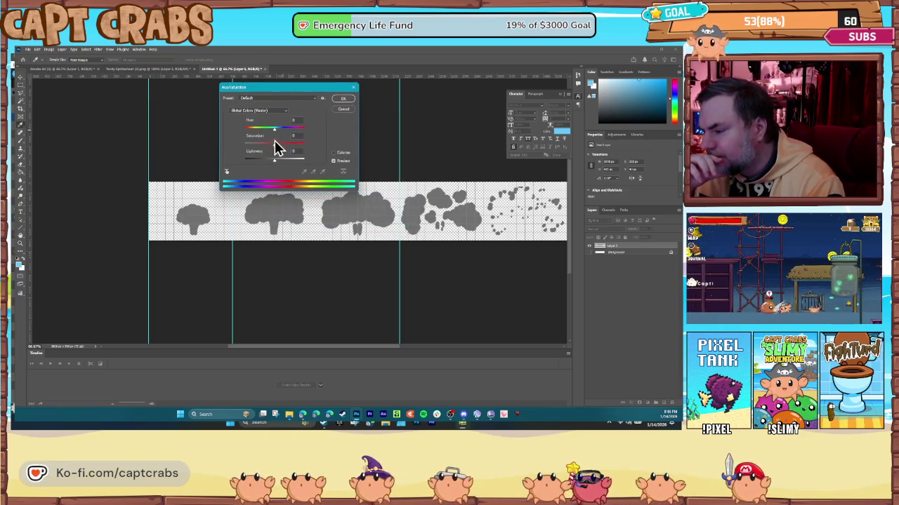
pyautogui.click(260, 111)
pyautogui.click(259, 118)
pyautogui.moveTo(275, 132)
pyautogui.mouseDown()
pyautogui.moveTo(292, 134)
pyautogui.moveTo(278, 135)
pyautogui.mouseUp()
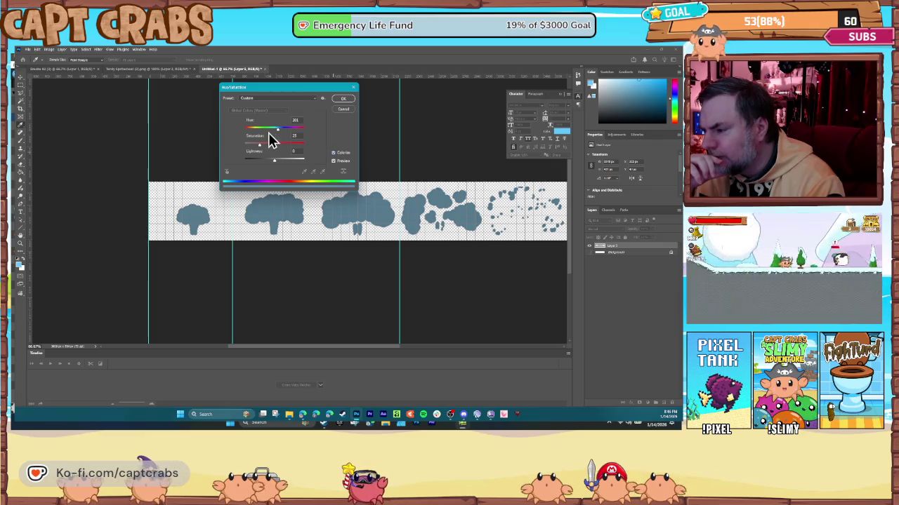
pyautogui.moveTo(280, 136); pyautogui.dragTo(277, 140)
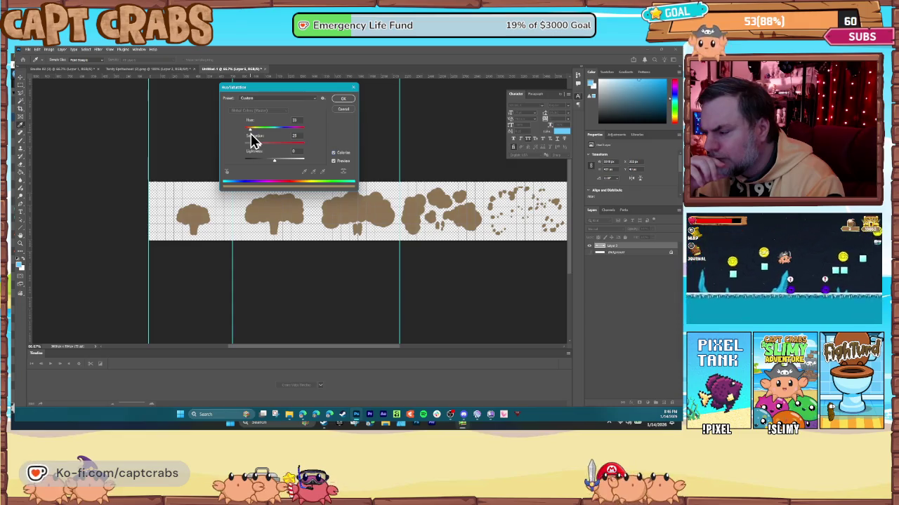
pyautogui.moveTo(261, 153); pyautogui.dragTo(263, 168)
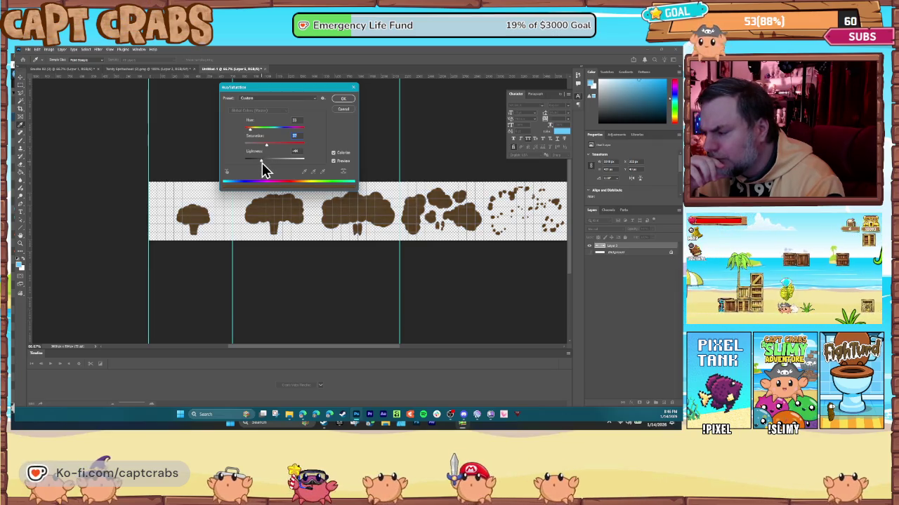
pyautogui.click(343, 99)
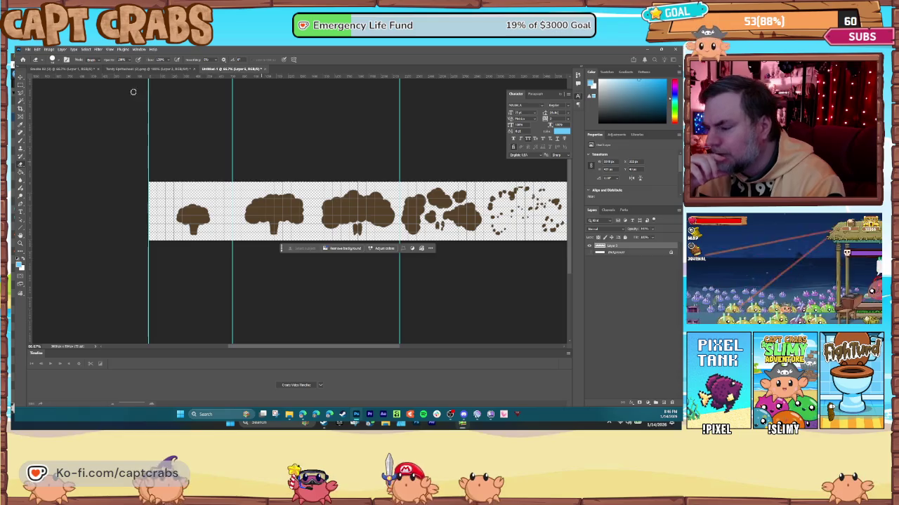
# Start exporting the sprite sheet as a PNG from the File menu.
pyautogui.click(28, 49)
pyautogui.moveTo(66, 153)
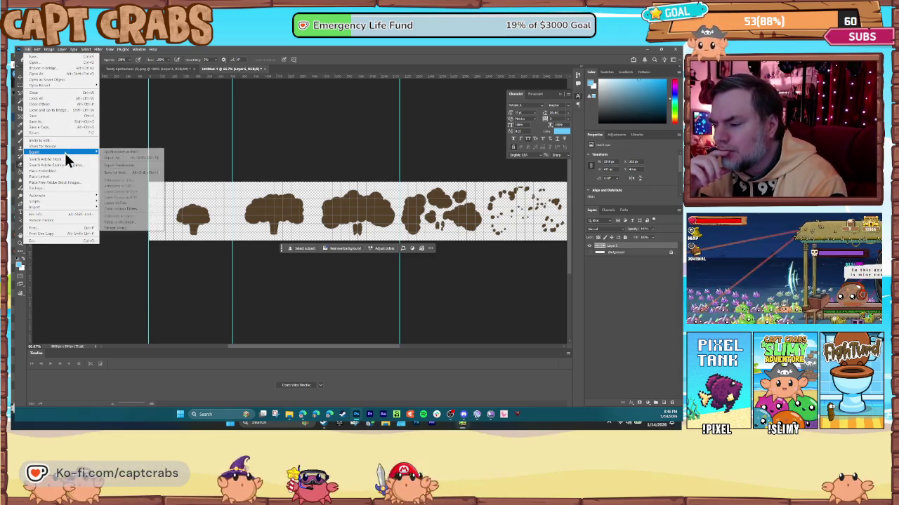
pyautogui.click(125, 153)
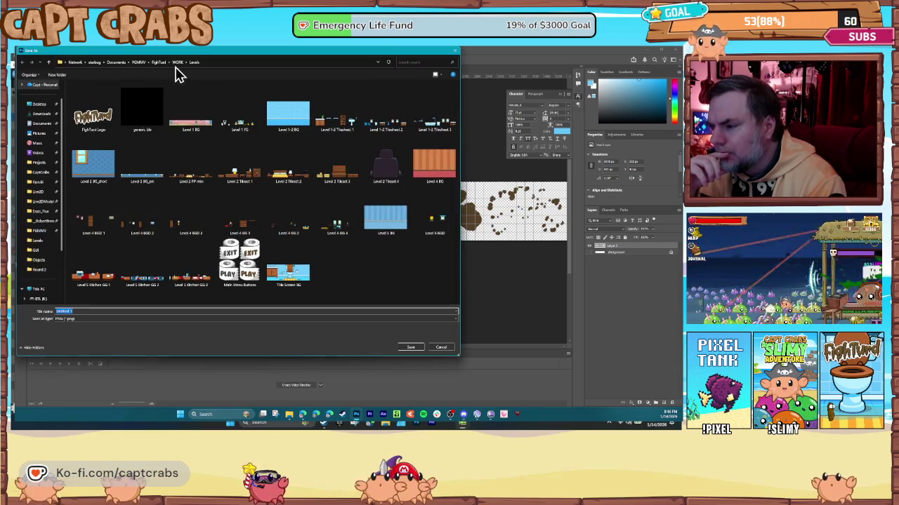
# Create a VFX folder under WORK and save the sprite sheet there as 'Fart Cloud' PNG.
pyautogui.click(178, 62)
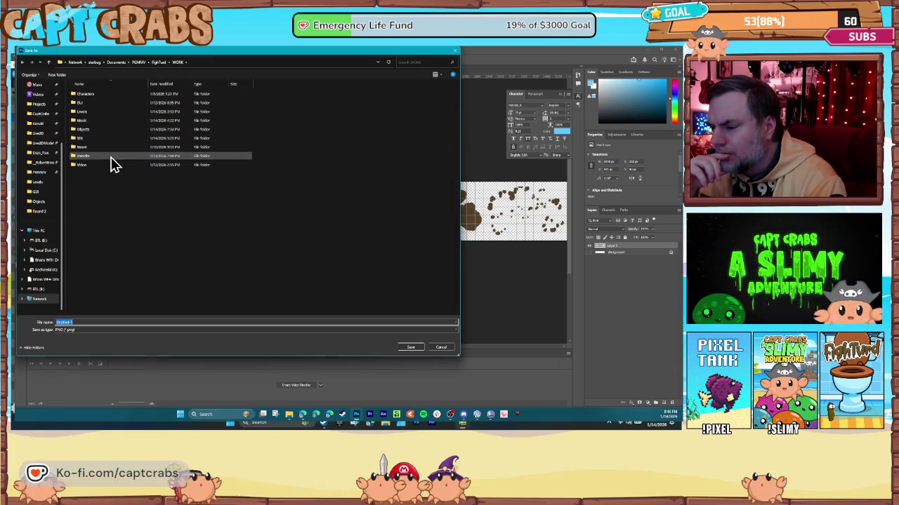
pyautogui.rightClick(95, 188)
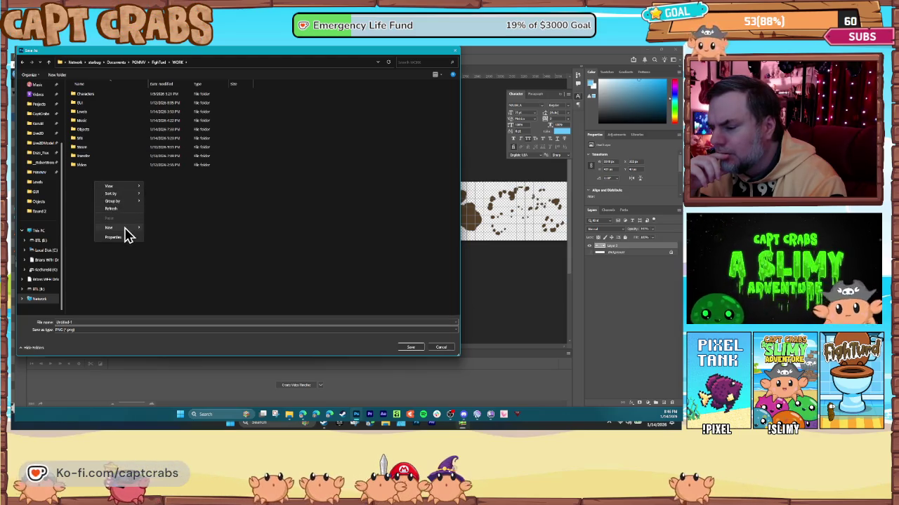
pyautogui.moveTo(126, 228)
pyautogui.click(154, 229)
pyautogui.write('VFX')
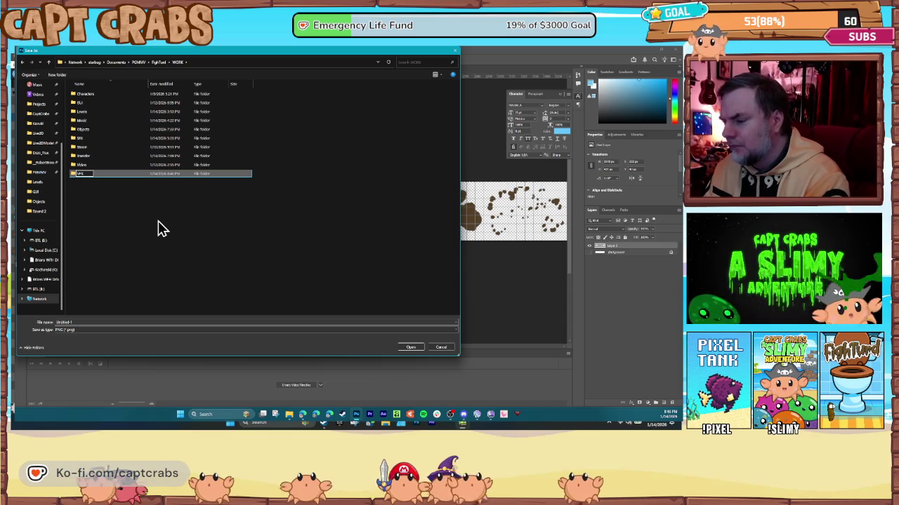
pyautogui.press('Return')
pyautogui.press('Return')
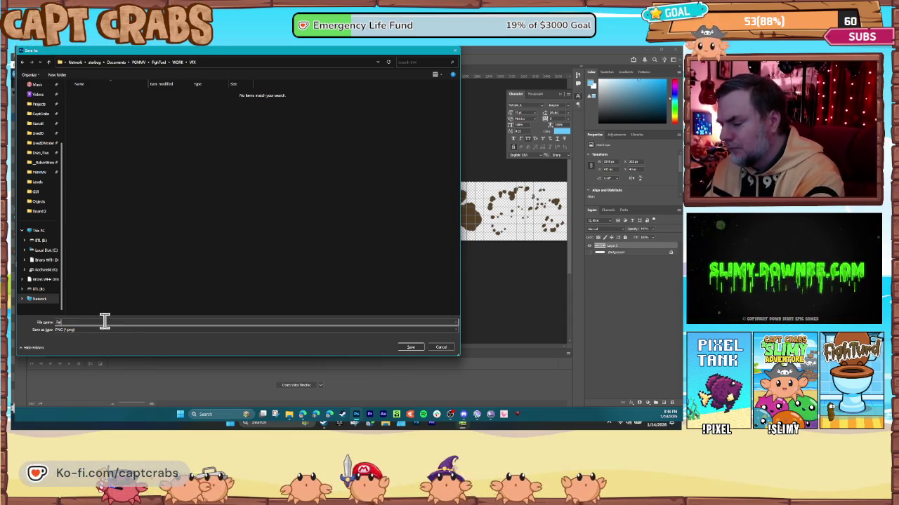
pyautogui.press('Return')
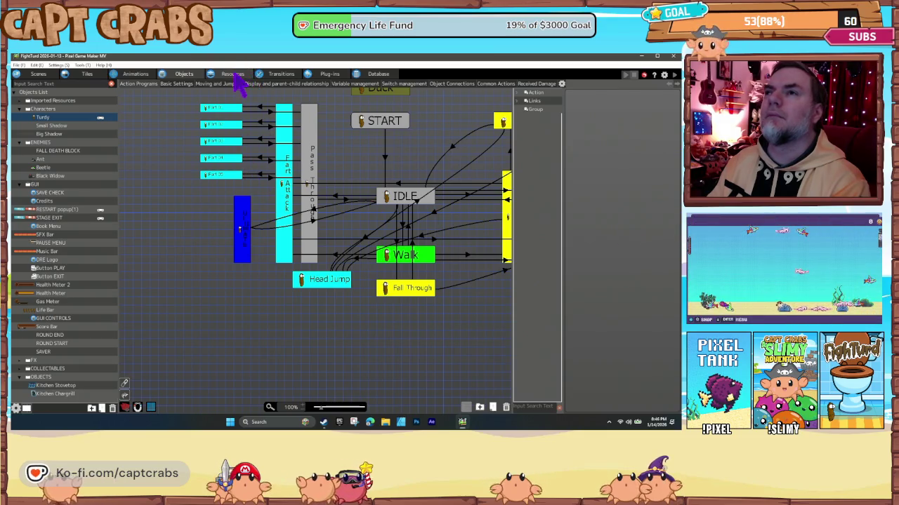
# Start adding a new image to the VFX folder of the image resources.
pyautogui.click(234, 73)
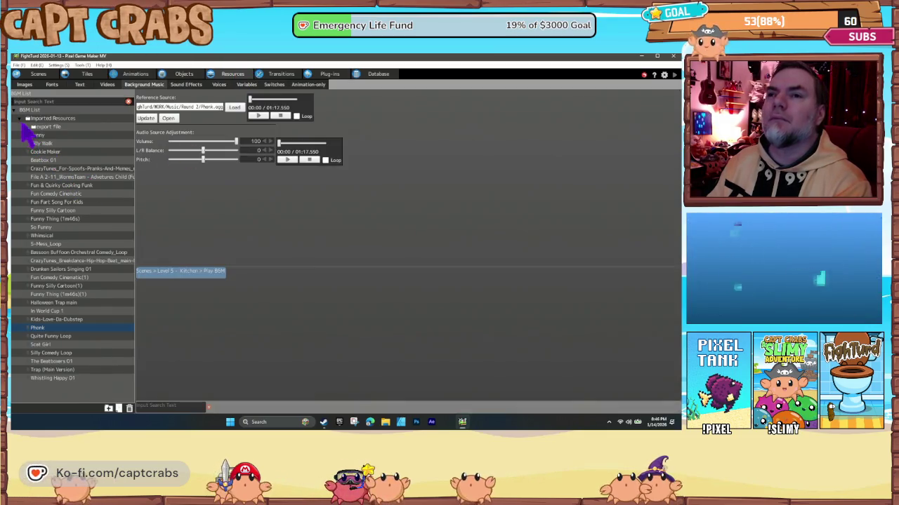
pyautogui.click(25, 84)
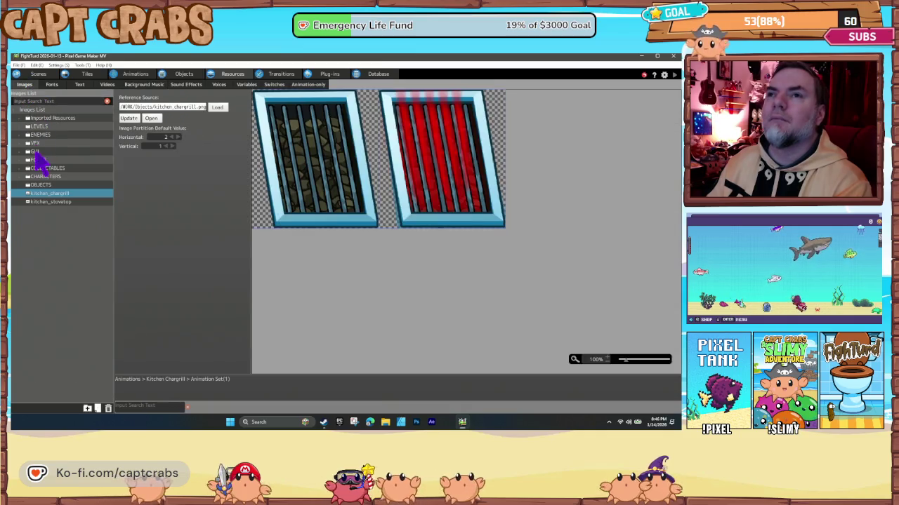
pyautogui.click(33, 144)
pyautogui.click(20, 144)
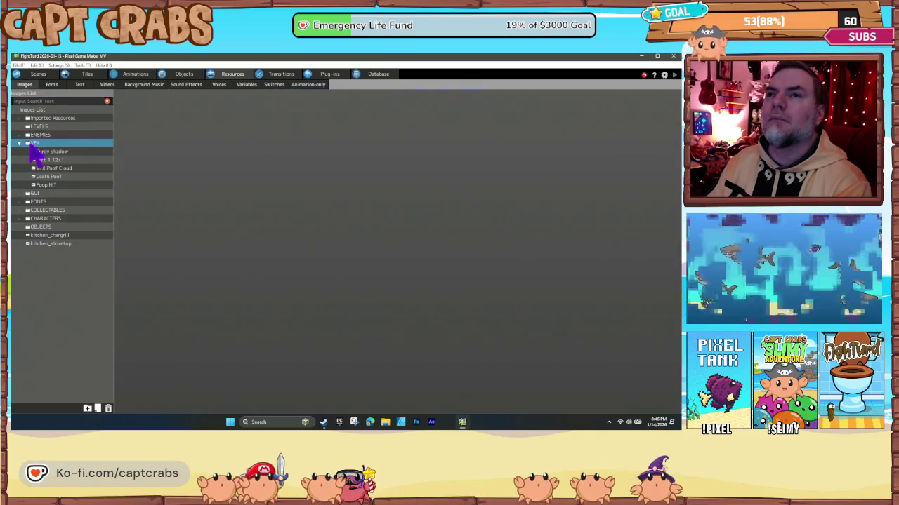
pyautogui.rightClick(37, 144)
pyautogui.click(52, 157)
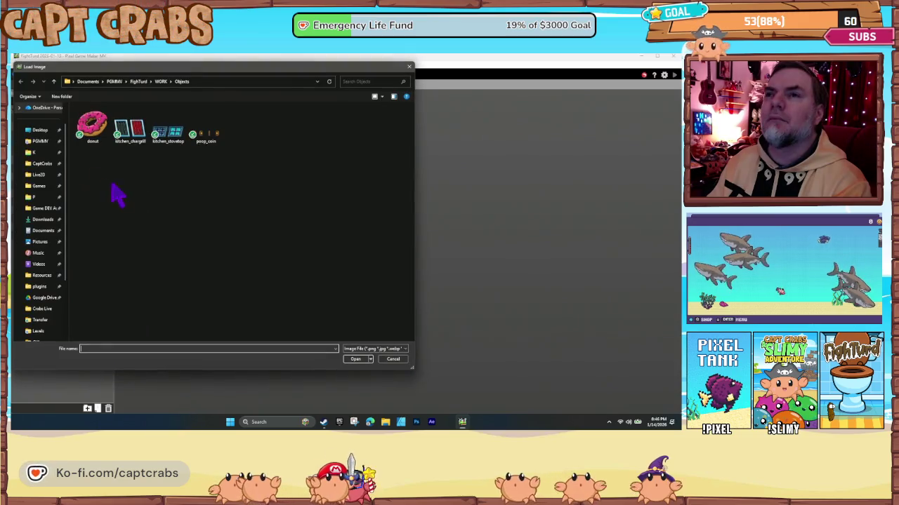
# Load WORK/VFX/Fart Cloud.png and split it into 5 horizontal frames.
pyautogui.click(160, 82)
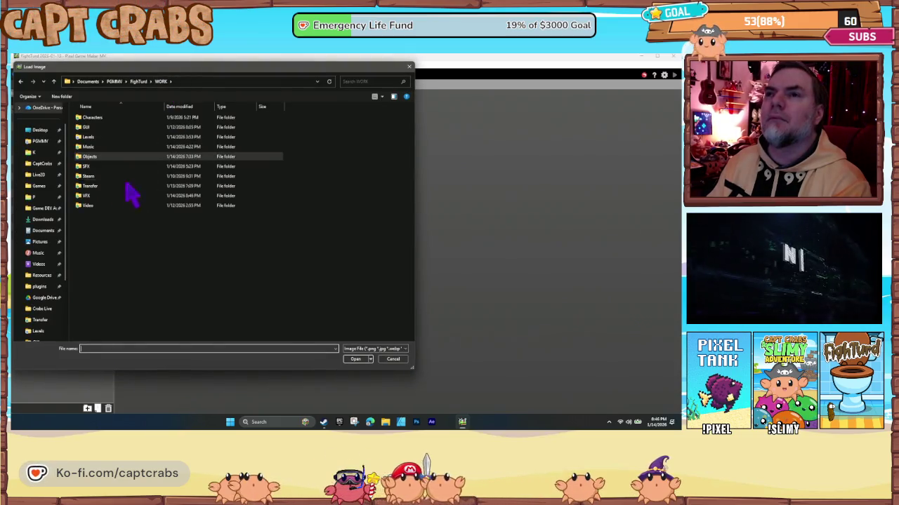
pyautogui.doubleClick(130, 196)
pyautogui.doubleClick(109, 115)
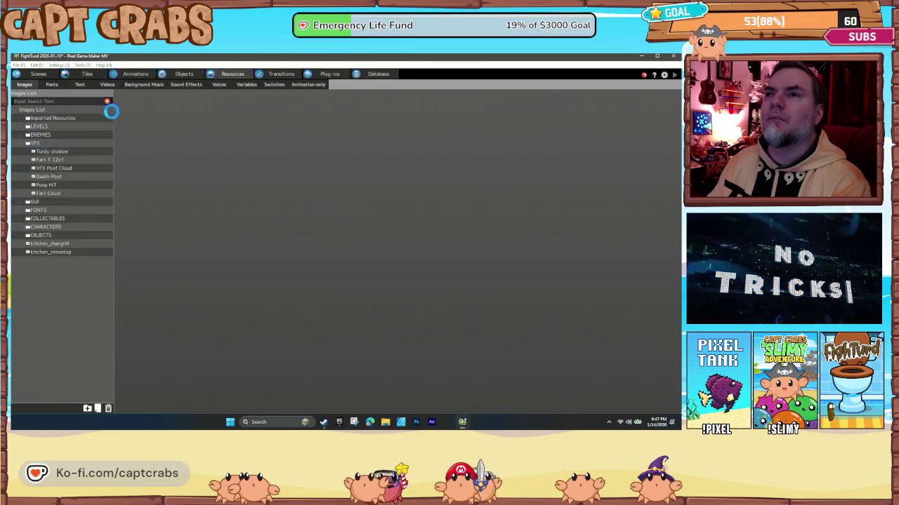
pyautogui.click(164, 138)
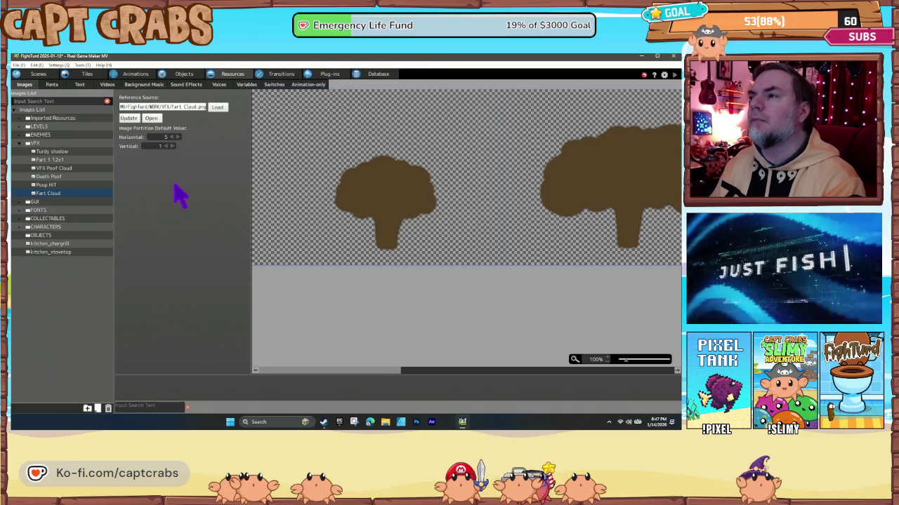
pyautogui.click(136, 74)
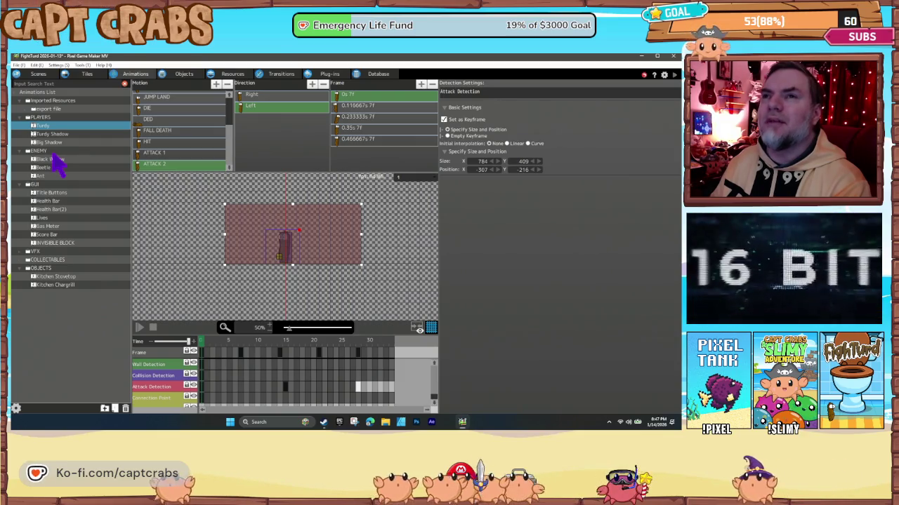
# Add a new animation named Fart Cloud to the VFX animation folder.
pyautogui.click(46, 252)
pyautogui.rightClick(45, 253)
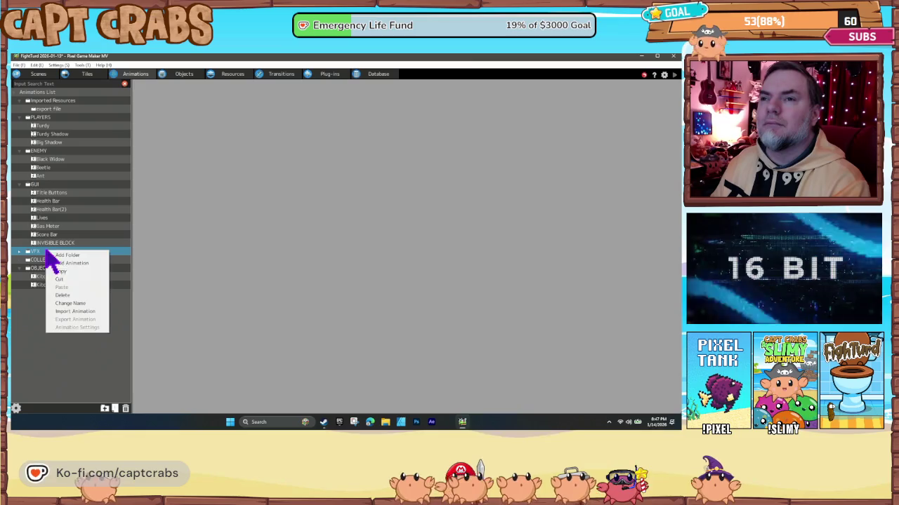
pyautogui.click(59, 263)
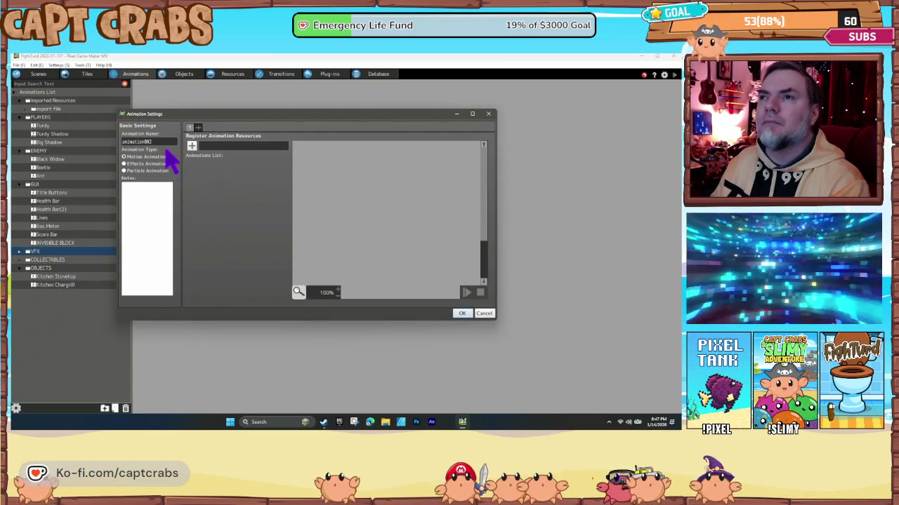
pyautogui.doubleClick(144, 141)
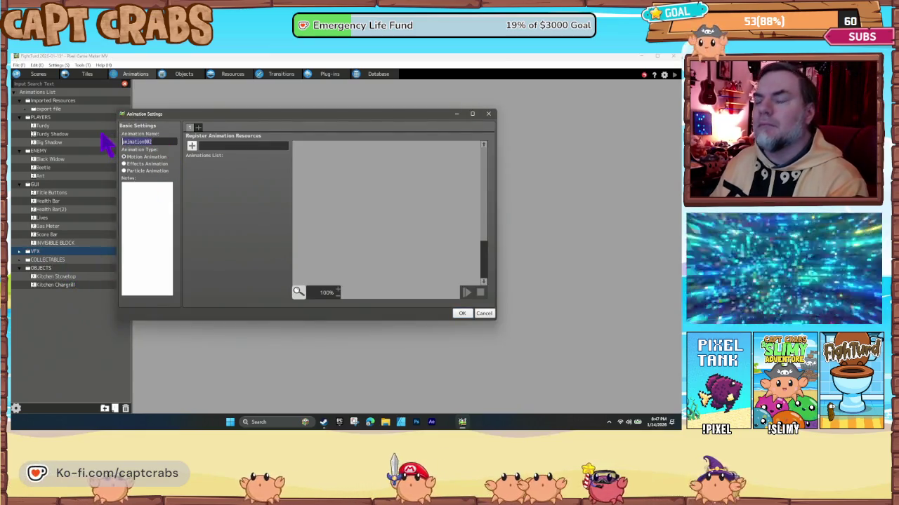
pyautogui.write('f')
pyautogui.press('BackSpace')
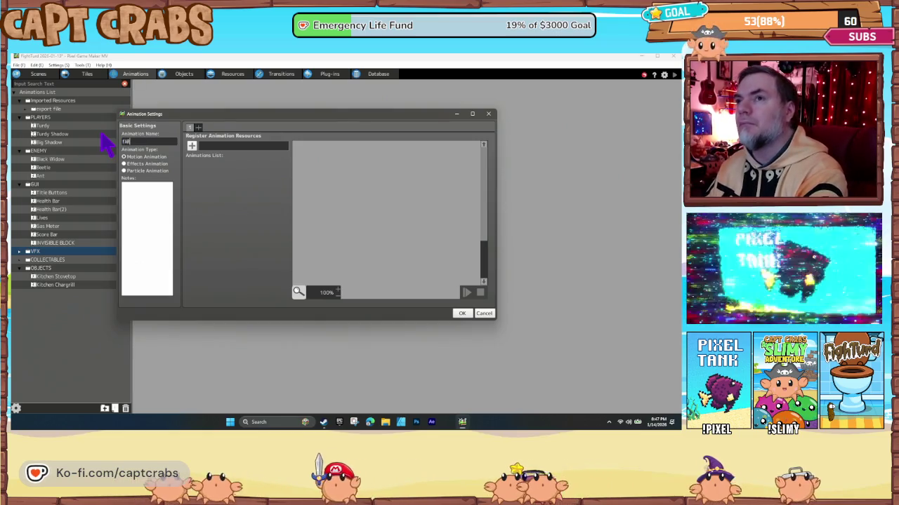
pyautogui.write('Fart Cloud')
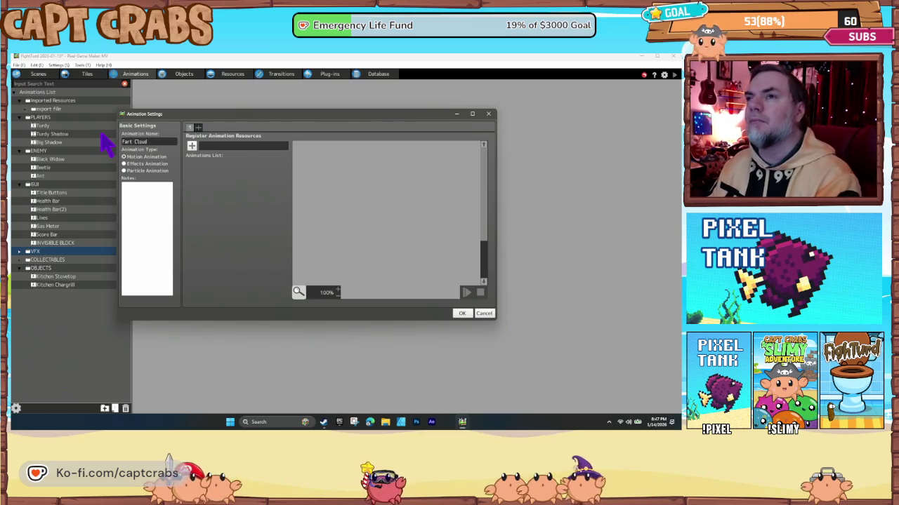
# Register the VFX Fart Cloud image for the animation and finish creating it.
pyautogui.click(192, 145)
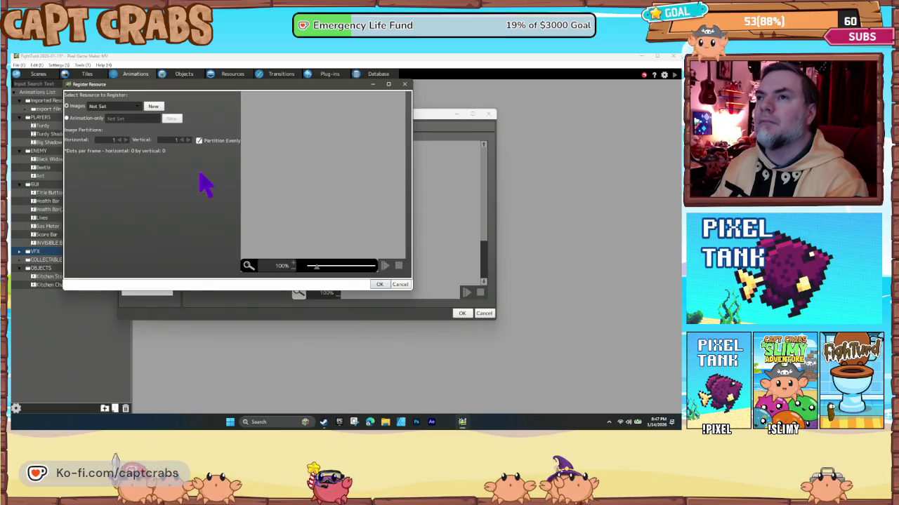
pyautogui.click(116, 108)
pyautogui.moveTo(145, 148)
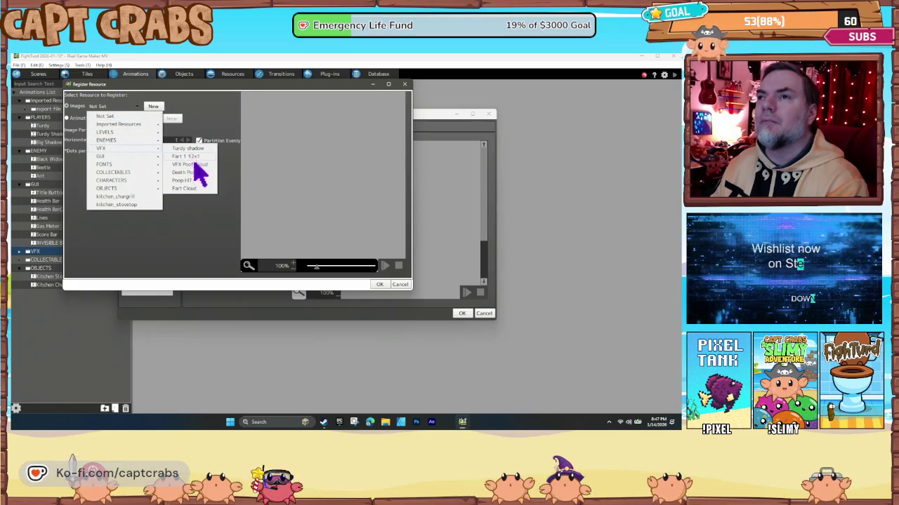
pyautogui.click(184, 189)
pyautogui.click(379, 285)
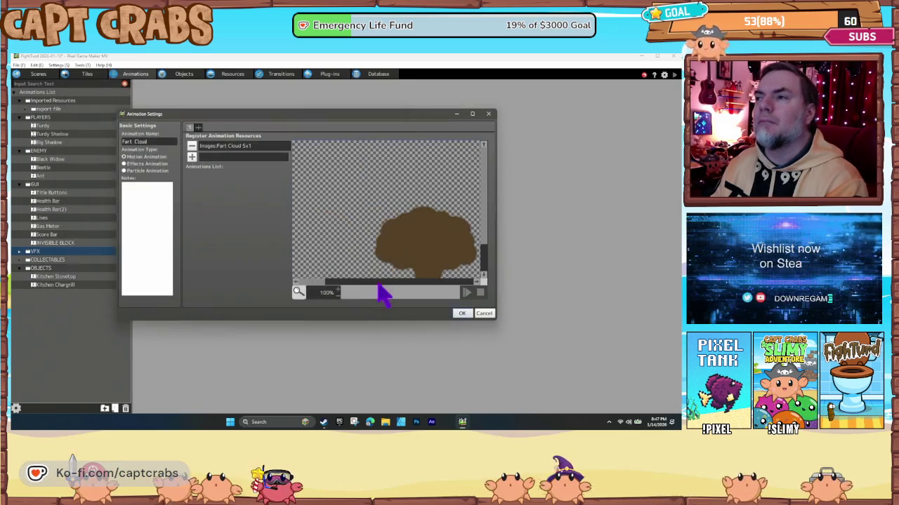
pyautogui.click(464, 313)
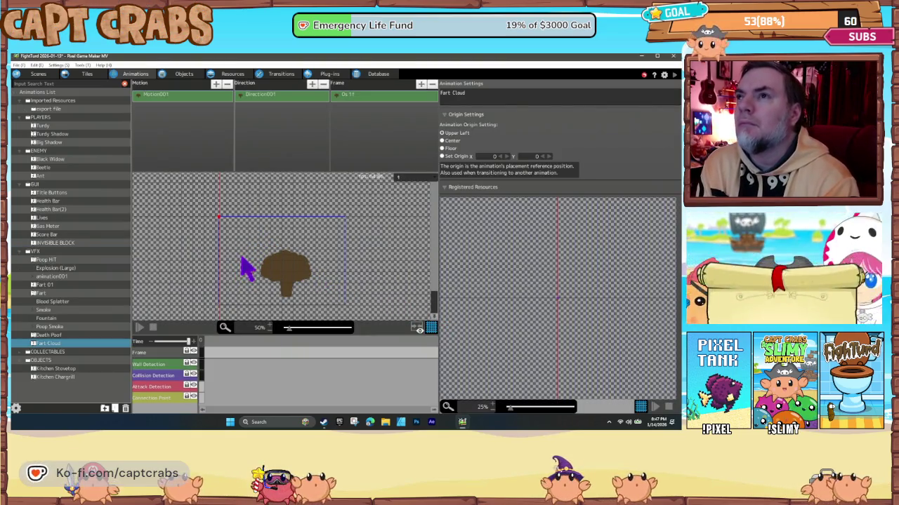
# Place a collision box over the cloud sprite and rename Motion001 to FART.
pyautogui.click(266, 268)
pyautogui.moveTo(265, 265); pyautogui.dragTo(274, 270)
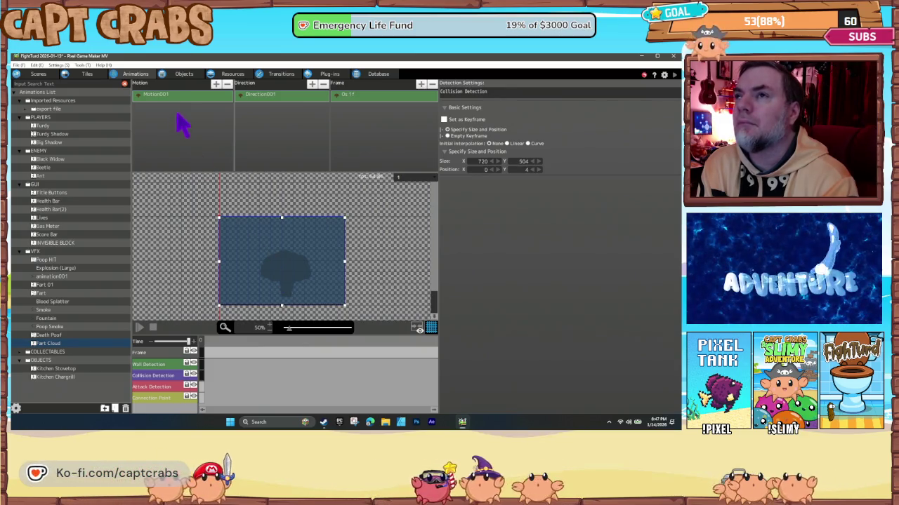
pyautogui.click(160, 96)
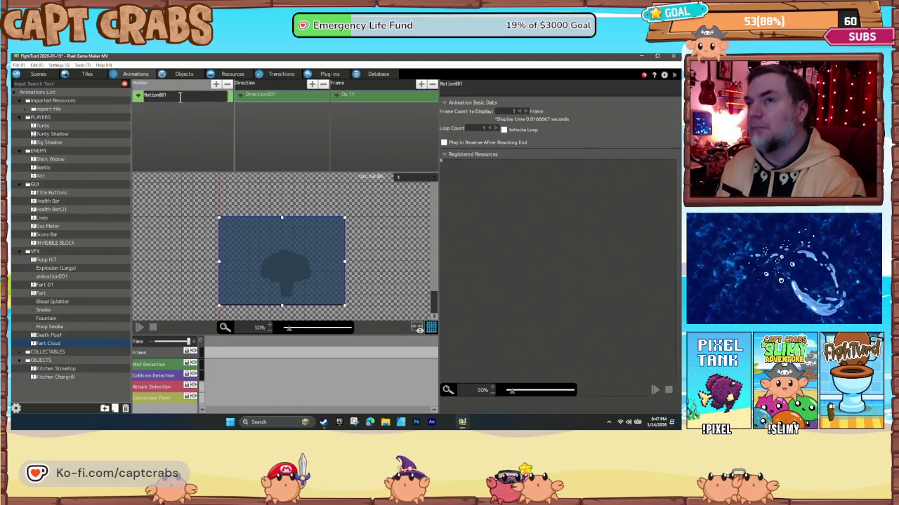
pyautogui.write('Fart')
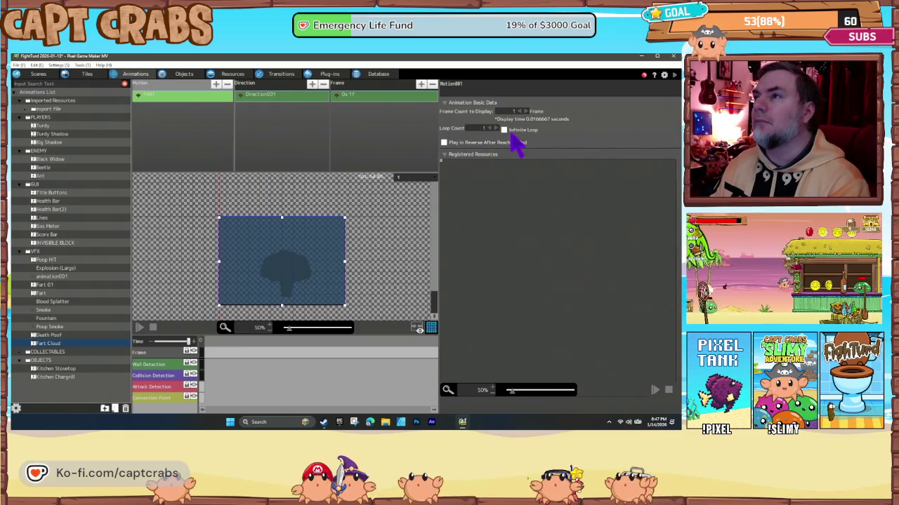
# Make the animation's first frame display for 5 frames.
pyautogui.click(363, 96)
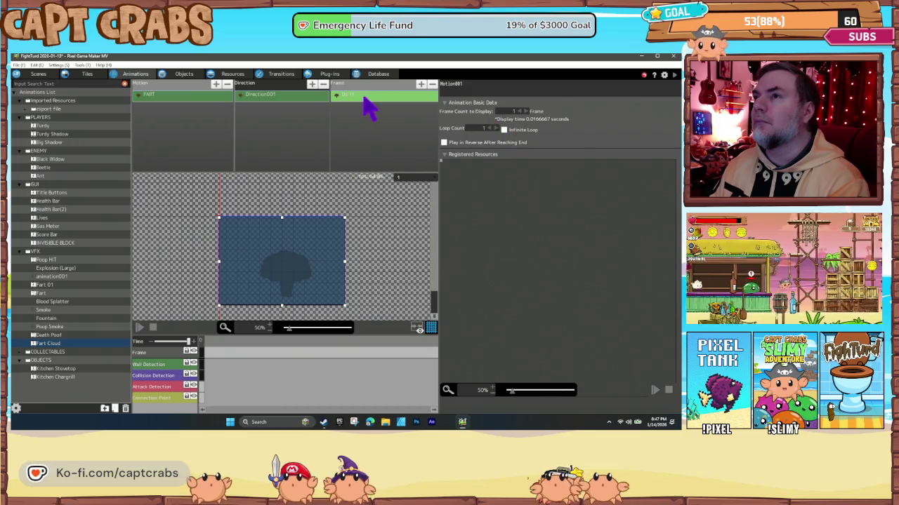
pyautogui.click(513, 91)
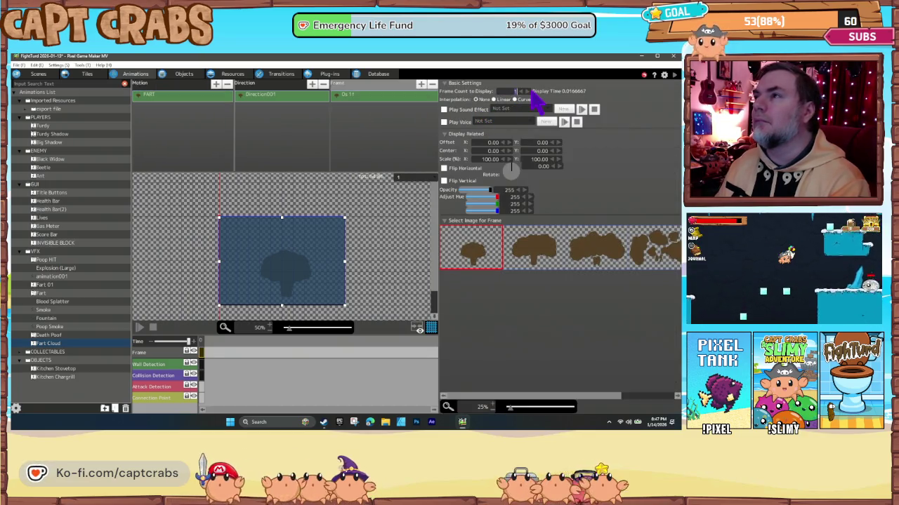
pyautogui.write('5')
pyautogui.click(364, 98)
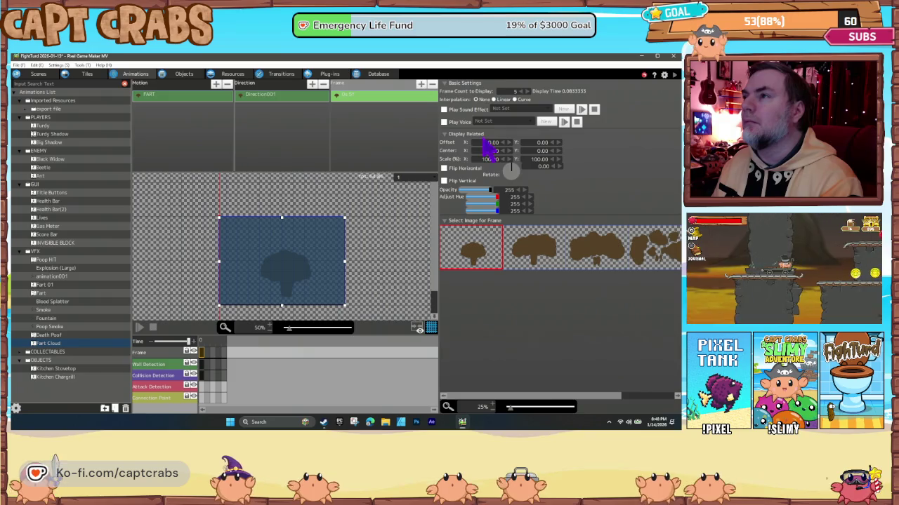
# Set the first frame's offset to X -382 and Y -455.
pyautogui.click(493, 142)
pyautogui.press('Return')
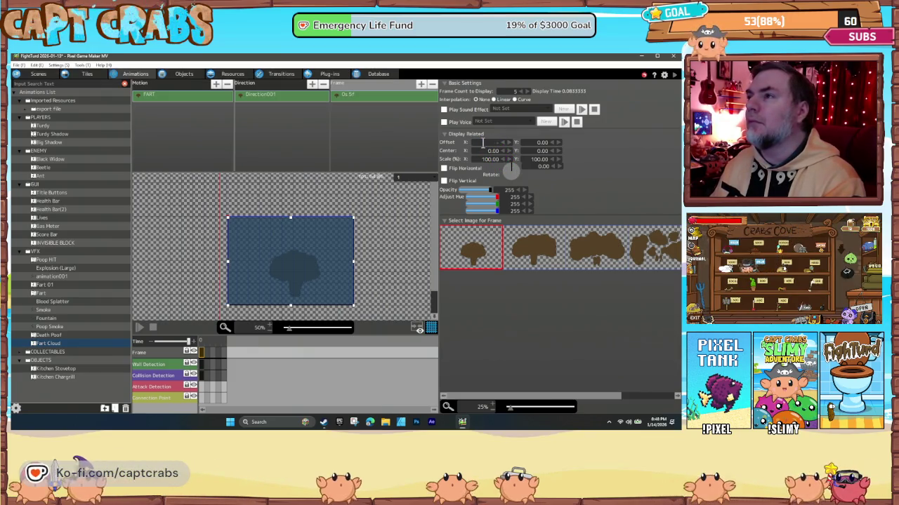
pyautogui.write('-100')
pyautogui.press('Return')
pyautogui.write('-100')
pyautogui.press('Return')
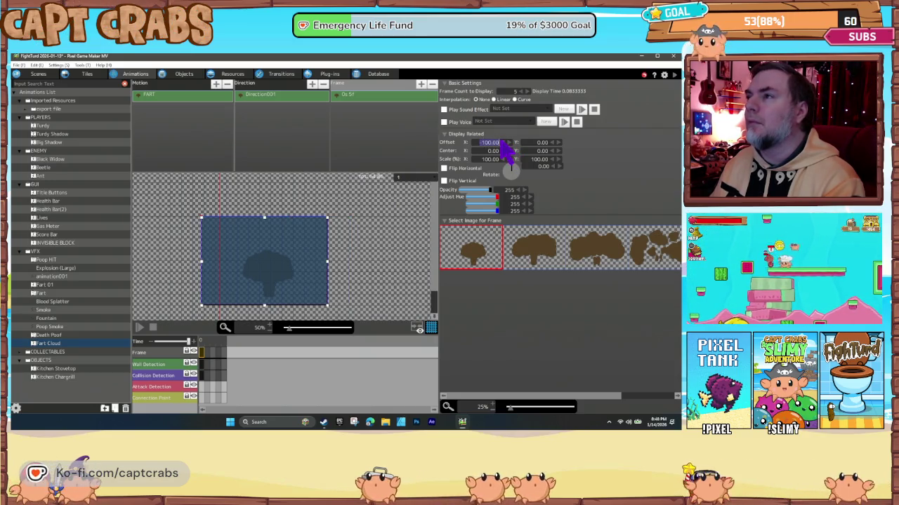
pyautogui.moveTo(502, 143); pyautogui.dragTo(559, 142)
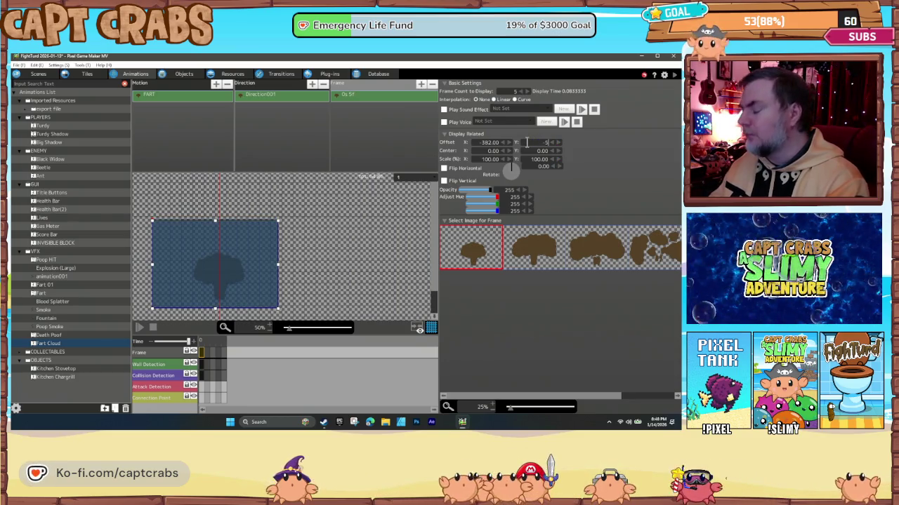
pyautogui.write('00')
pyautogui.press('Return')
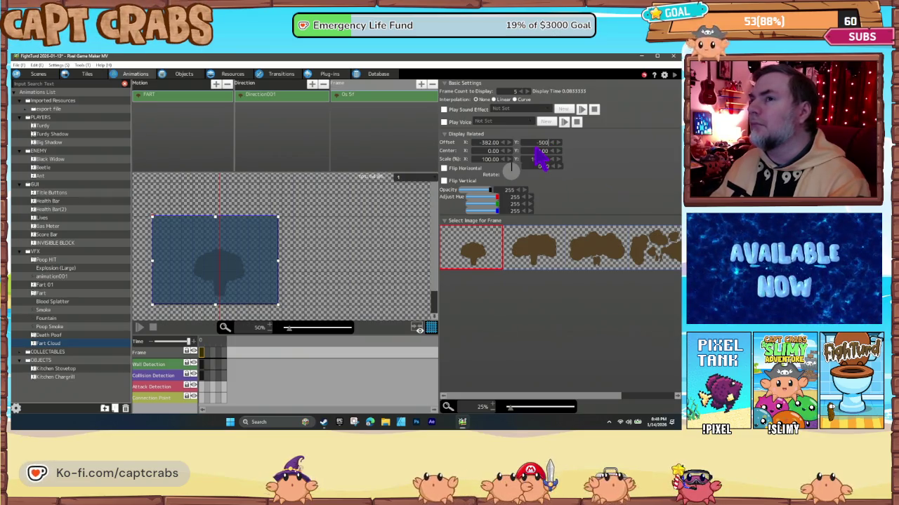
pyautogui.press('Return')
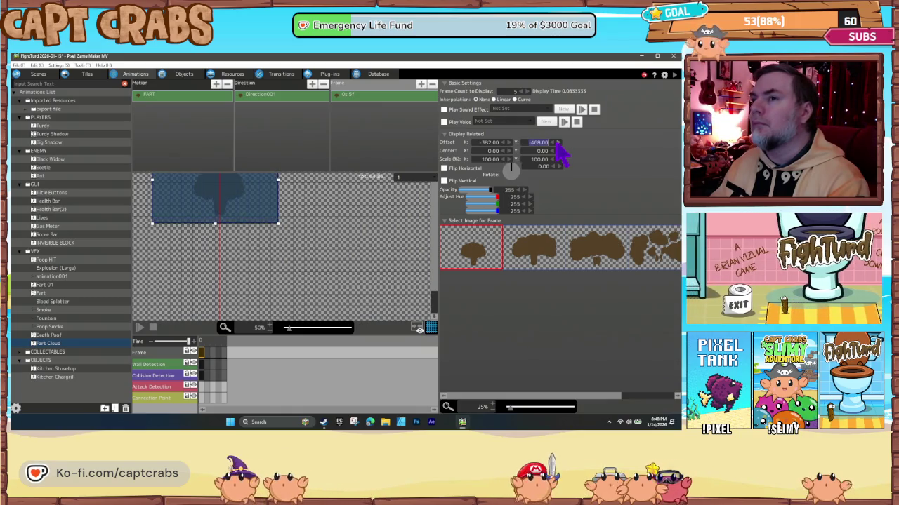
# Shrink the frame's detection box around the cloud puff.
pyautogui.moveTo(203, 235)
pyautogui.mouseDown()
pyautogui.moveTo(261, 301)
pyautogui.moveTo(194, 161)
pyautogui.moveTo(265, 287)
pyautogui.mouseUp()
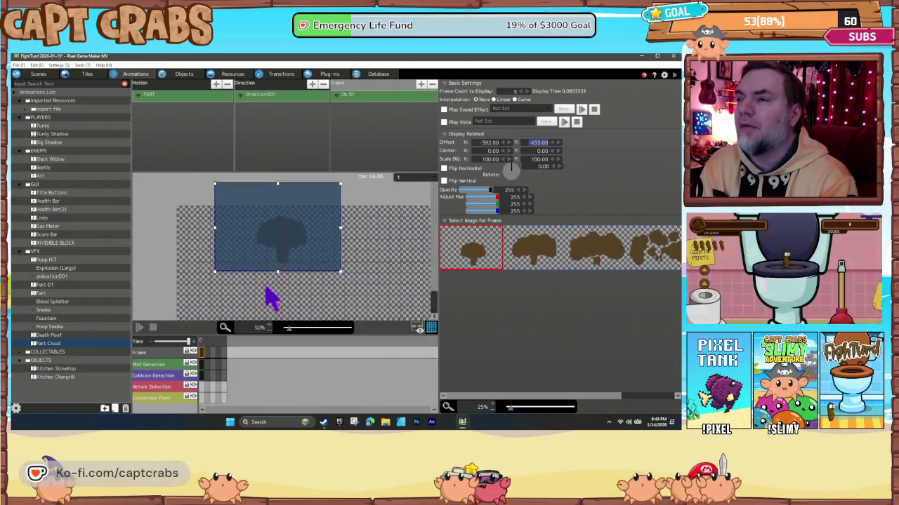
pyautogui.click(226, 204)
pyautogui.moveTo(225, 199)
pyautogui.mouseDown()
pyautogui.moveTo(293, 248)
pyautogui.moveTo(267, 234)
pyautogui.mouseUp()
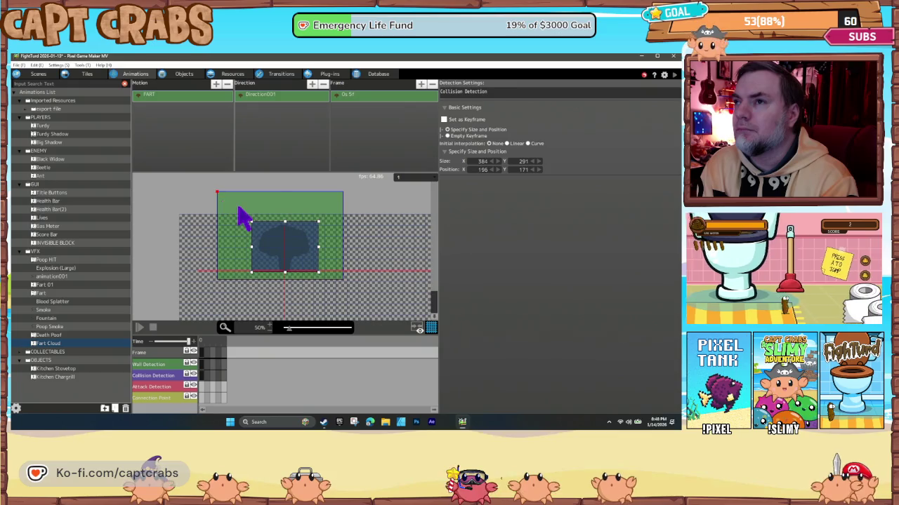
# Replace the wall detection area with a 390×281 attack area keyframe.
pyautogui.rightClick(203, 365)
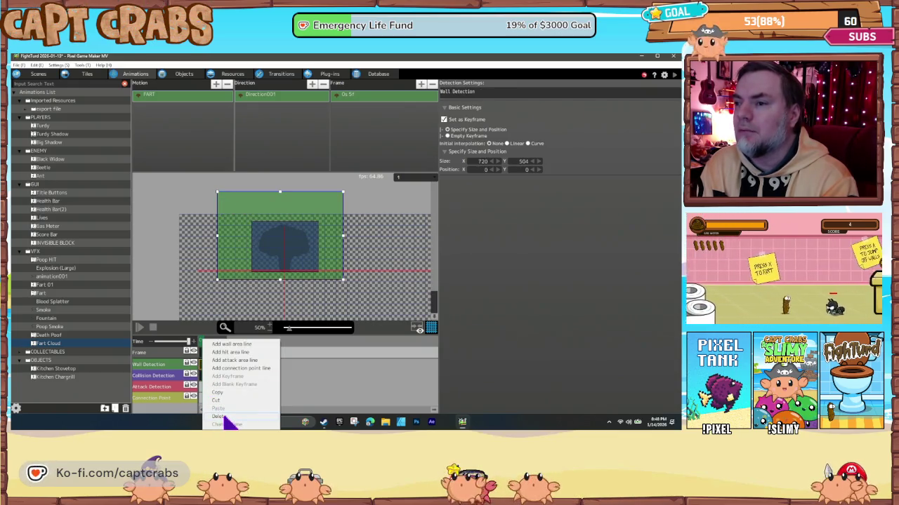
pyautogui.click(220, 417)
pyautogui.rightClick(202, 386)
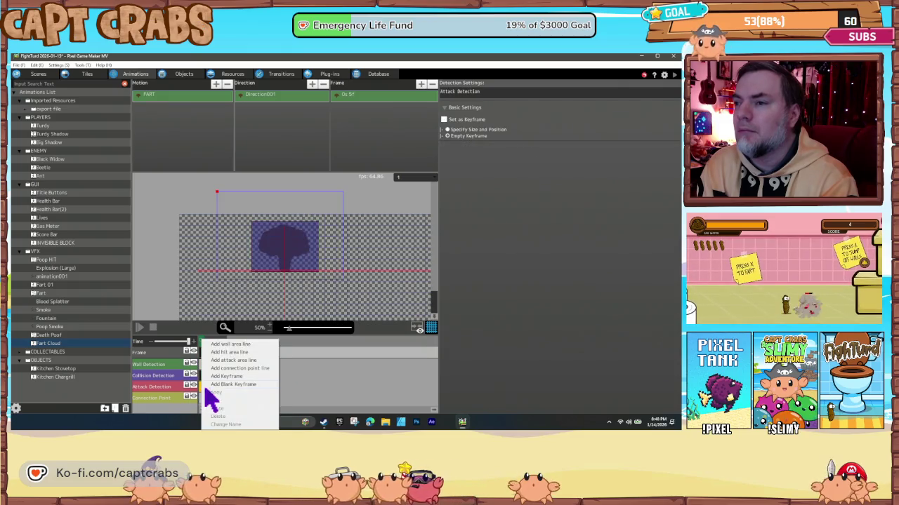
pyautogui.click(224, 382)
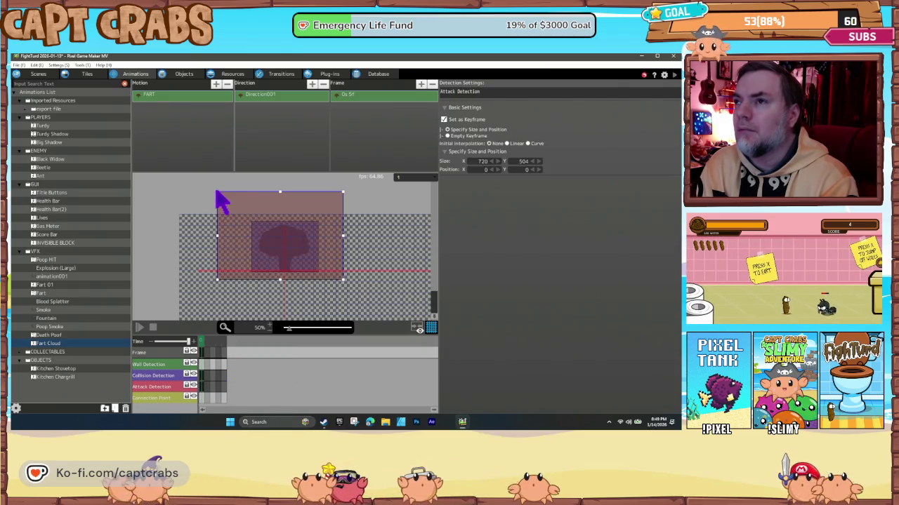
pyautogui.moveTo(217, 193)
pyautogui.mouseDown()
pyautogui.moveTo(270, 231)
pyautogui.moveTo(259, 249)
pyautogui.mouseUp()
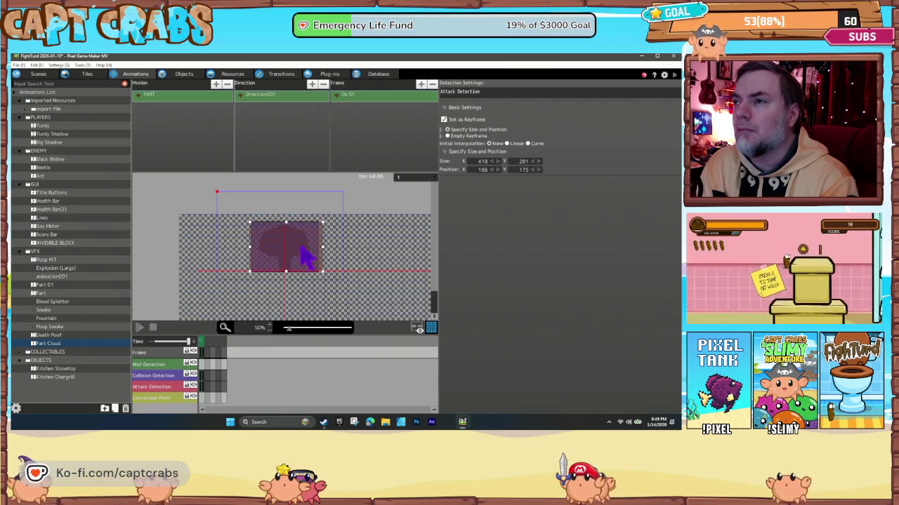
pyautogui.moveTo(321, 248); pyautogui.dragTo(317, 250)
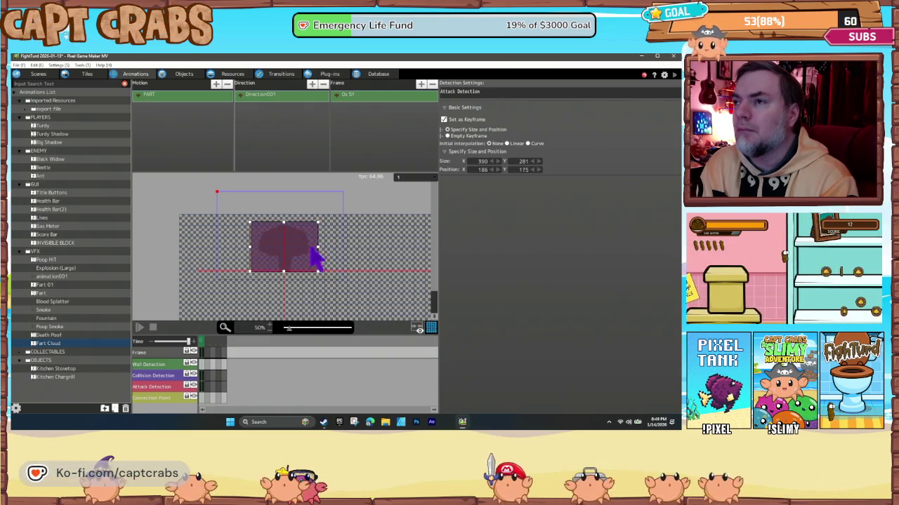
# Extend the animation to six frames, each stepping to the next cloud image.
pyautogui.click(355, 98)
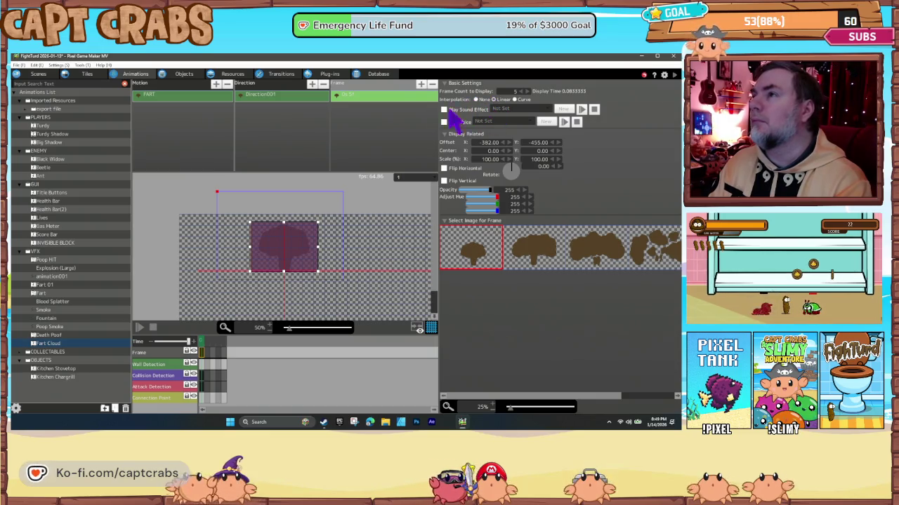
pyautogui.doubleClick(361, 111)
pyautogui.click(532, 256)
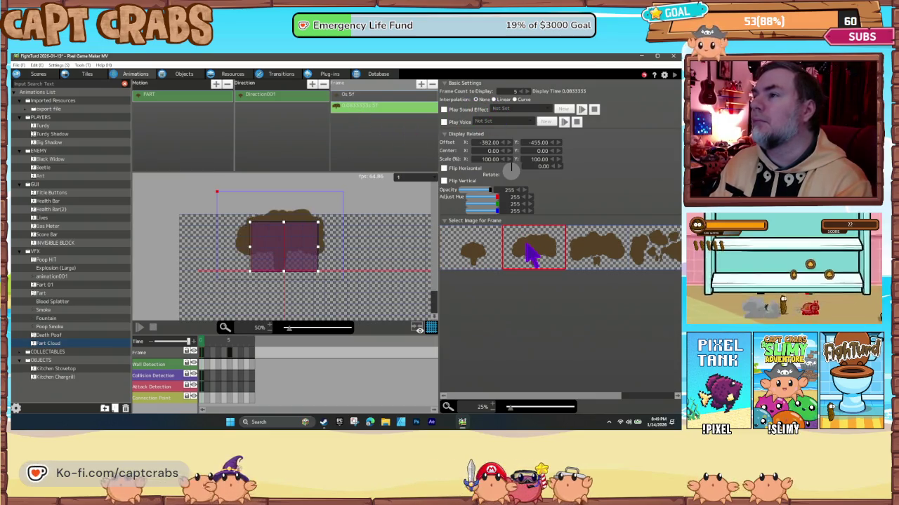
pyautogui.press('Insert')
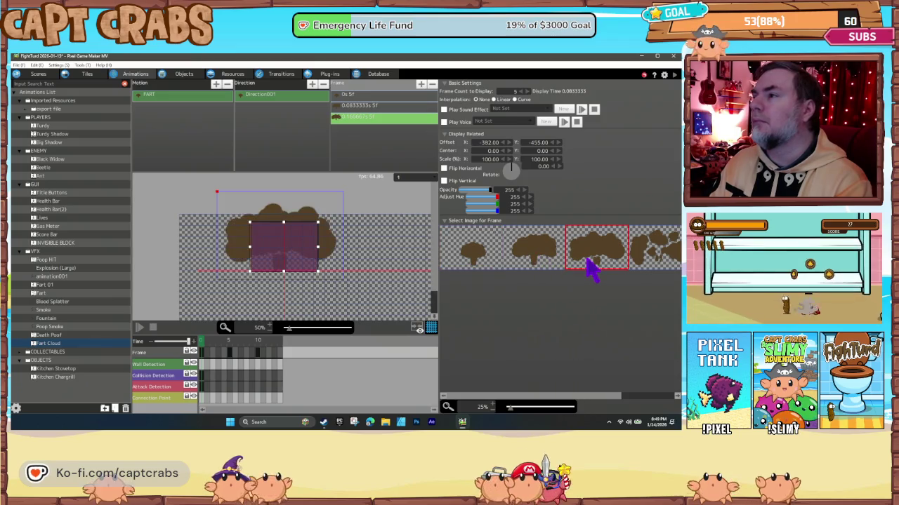
pyautogui.press('Insert')
pyautogui.press('Insert')
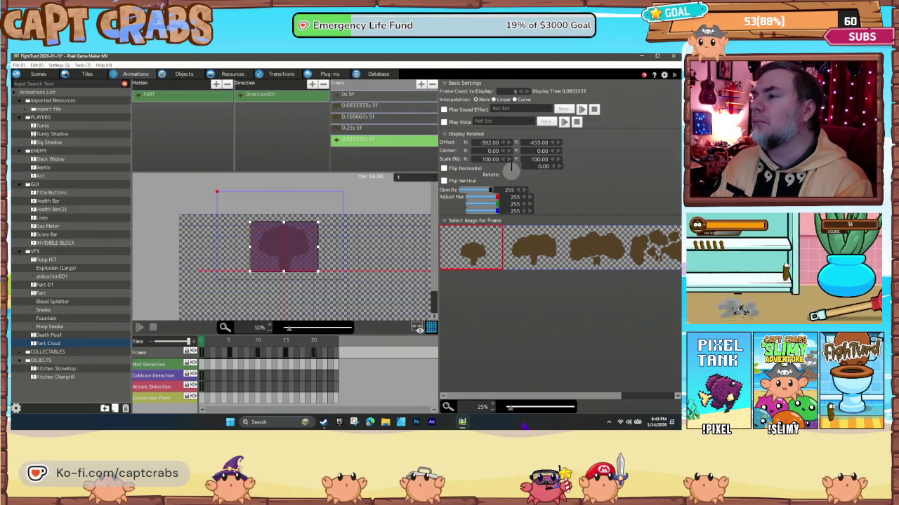
pyautogui.moveTo(562, 396); pyautogui.dragTo(625, 397)
pyautogui.click(644, 256)
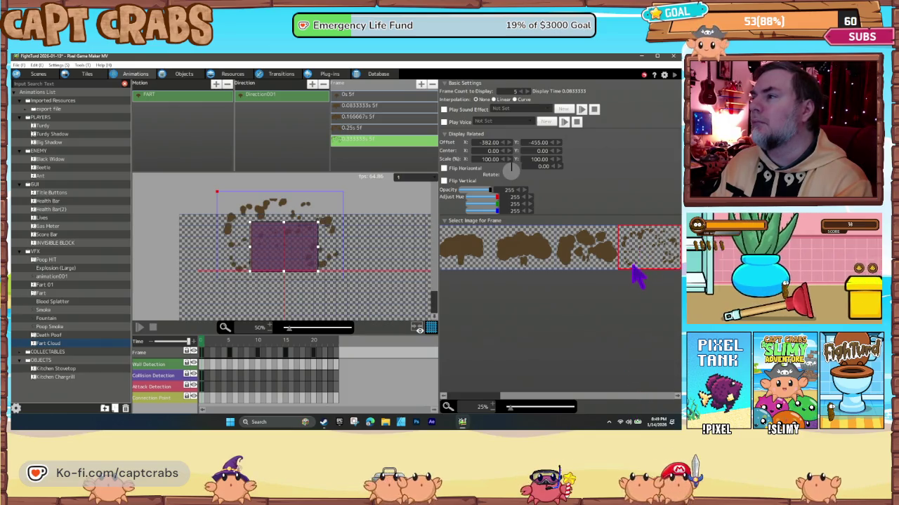
pyautogui.press('Insert')
pyautogui.click(650, 268)
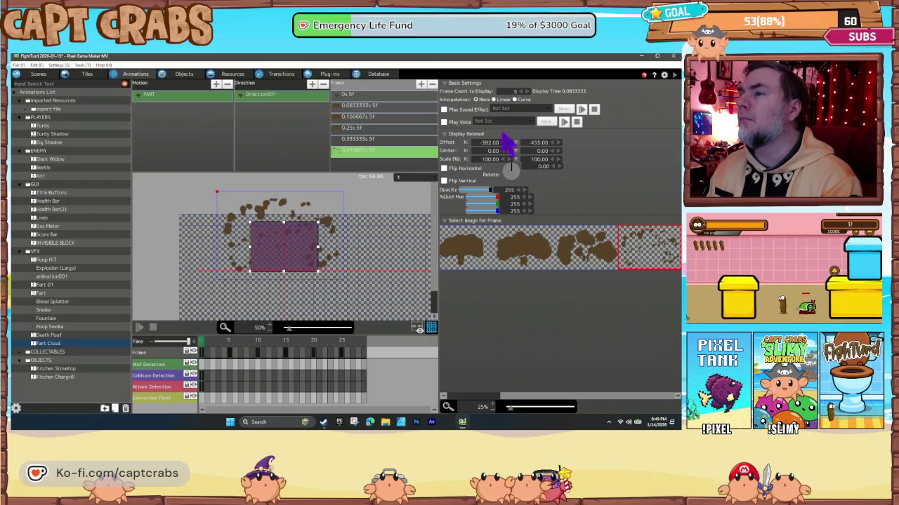
# Set the last frame's opacity to 0 and preview the animation.
pyautogui.moveTo(481, 190); pyautogui.dragTo(444, 195)
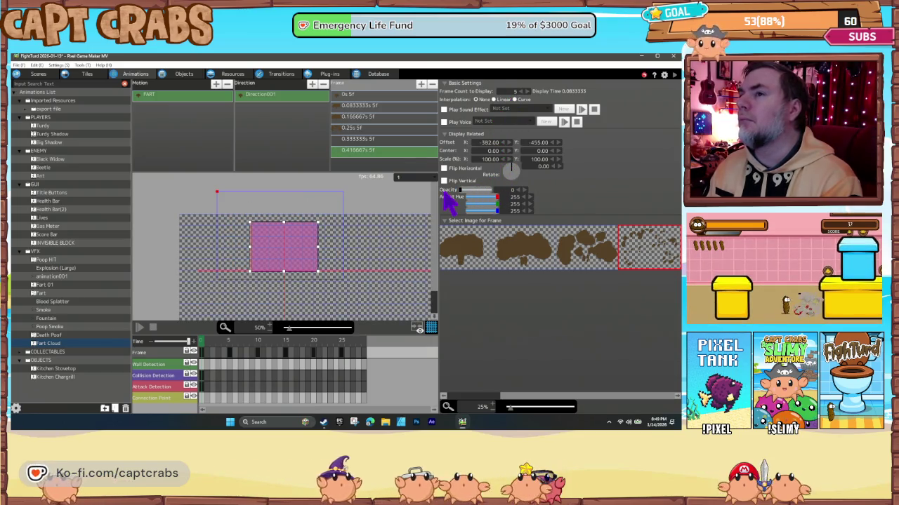
pyautogui.click(203, 351)
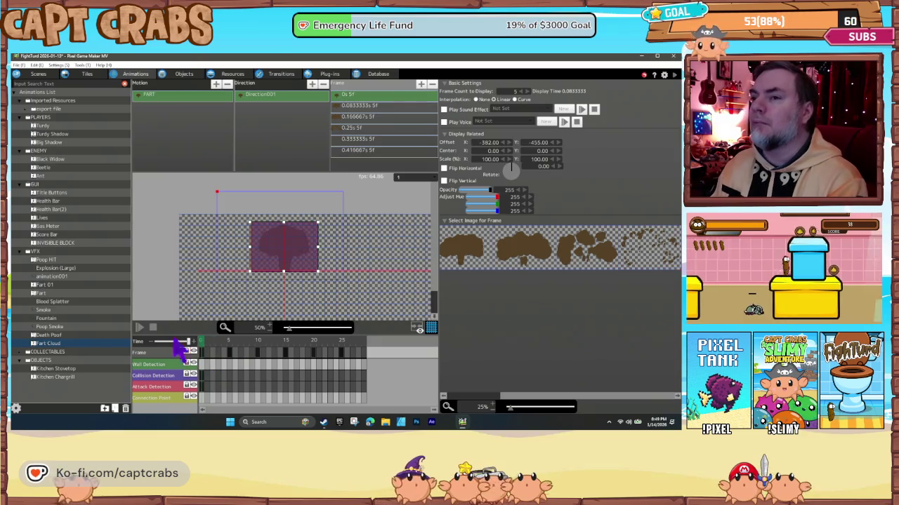
pyautogui.click(140, 327)
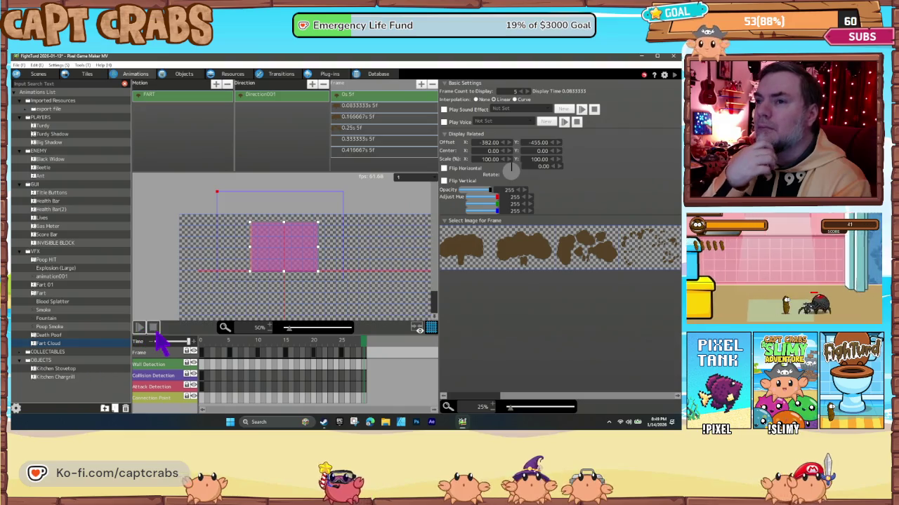
pyautogui.click(203, 351)
pyautogui.click(228, 350)
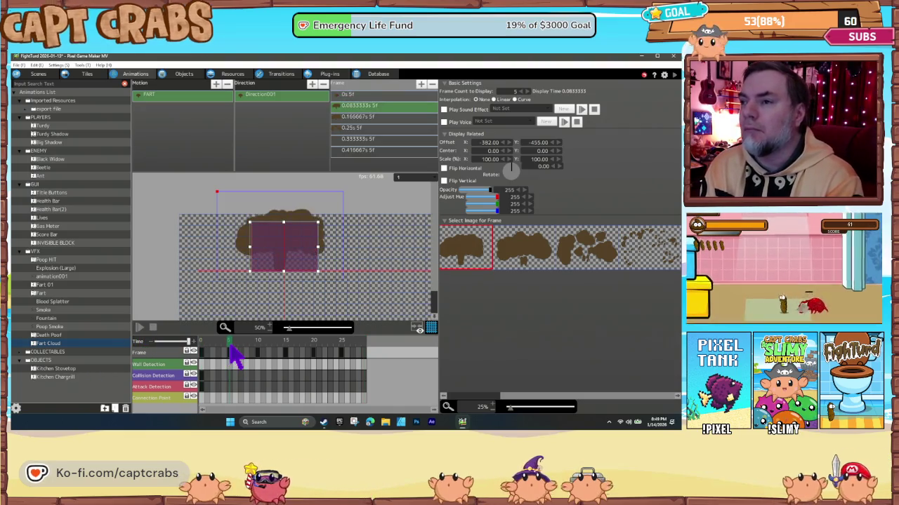
# Add an attack area keyframe at frame 5, widening it and raising its top.
pyautogui.rightClick(229, 386)
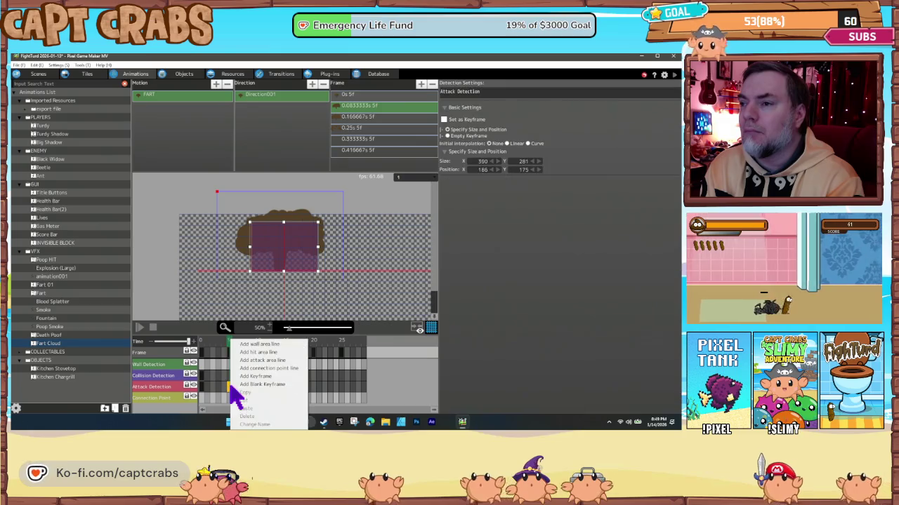
pyautogui.click(245, 387)
pyautogui.moveTo(318, 257); pyautogui.dragTo(322, 261)
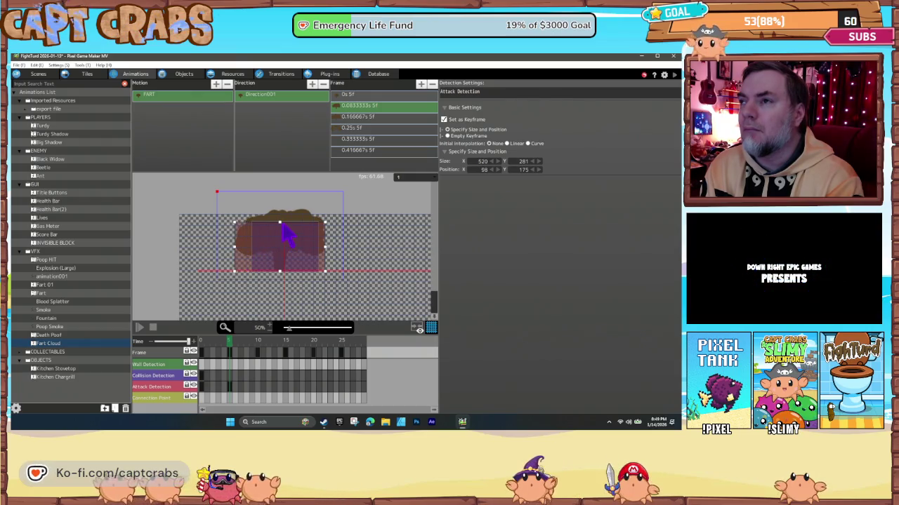
pyautogui.moveTo(280, 223); pyautogui.dragTo(280, 209)
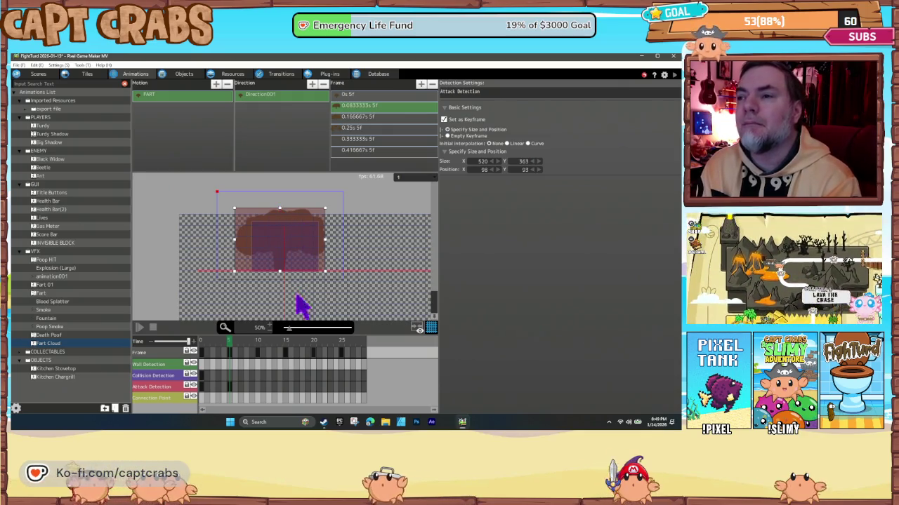
# Add an attack area keyframe at frame 10, stretching it left, right and up.
pyautogui.click(257, 341)
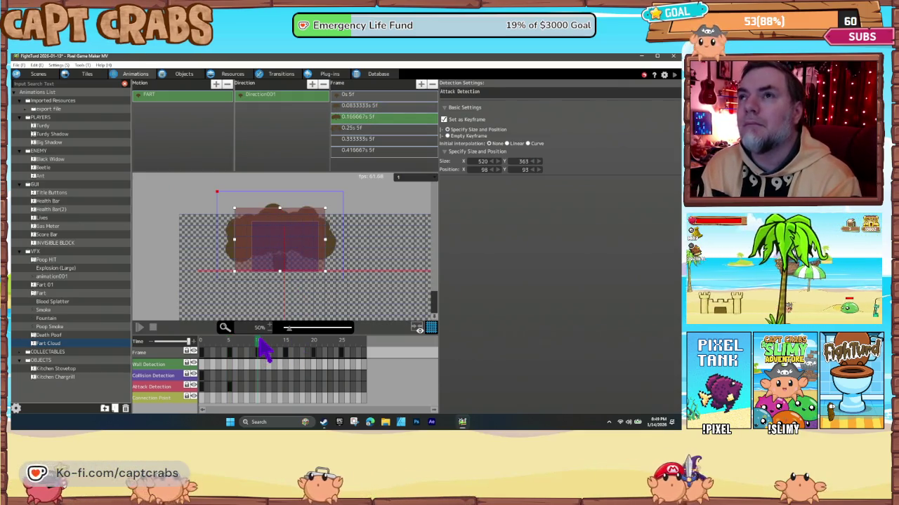
pyautogui.rightClick(258, 387)
pyautogui.click(279, 386)
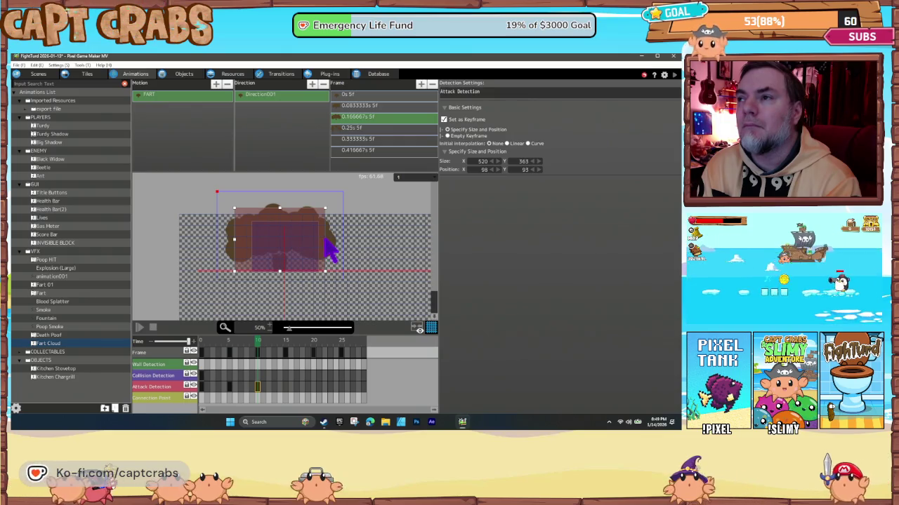
pyautogui.moveTo(325, 240); pyautogui.dragTo(329, 241)
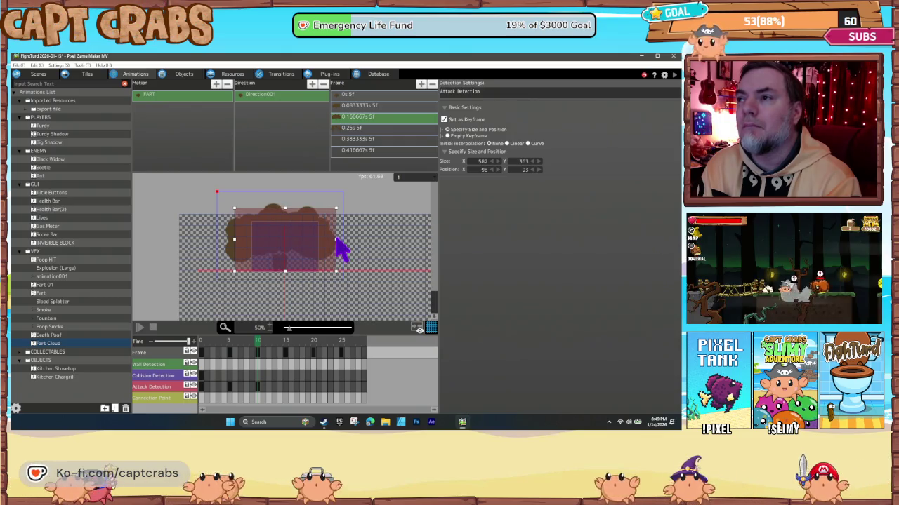
pyautogui.moveTo(235, 241); pyautogui.dragTo(225, 242)
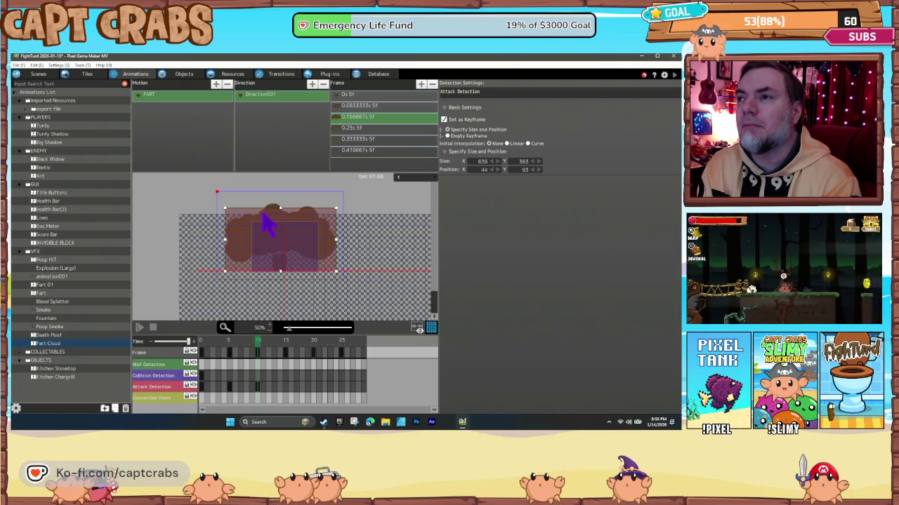
pyautogui.moveTo(281, 208); pyautogui.dragTo(280, 204)
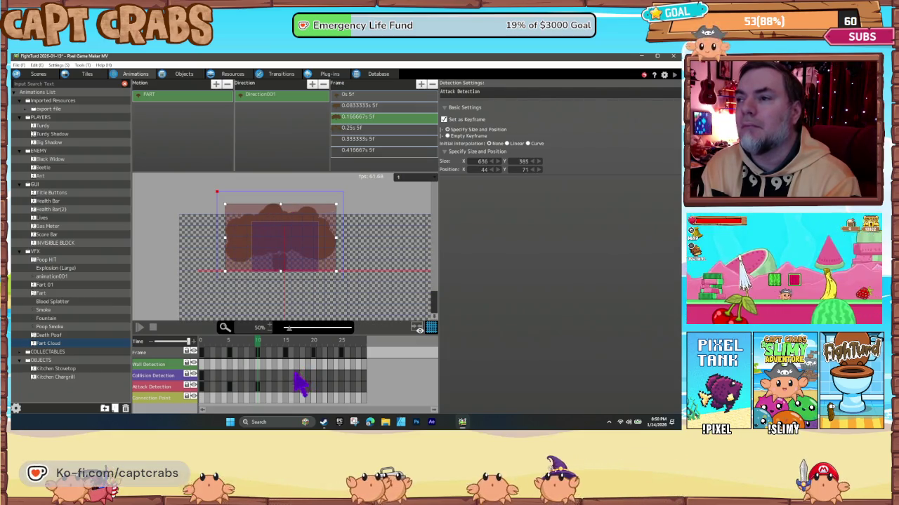
# Add a keyframe at a later timeline frame and preview the animation.
pyautogui.click(311, 388)
pyautogui.rightClick(312, 389)
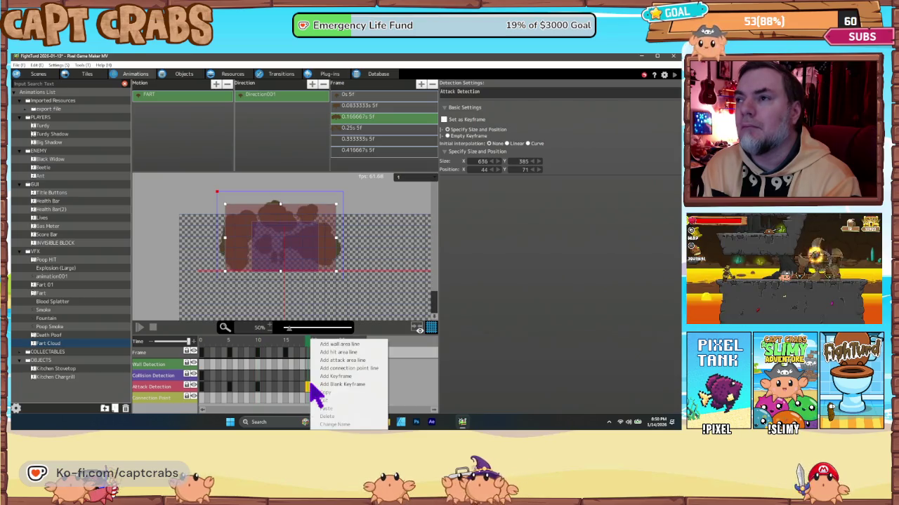
pyautogui.click(314, 384)
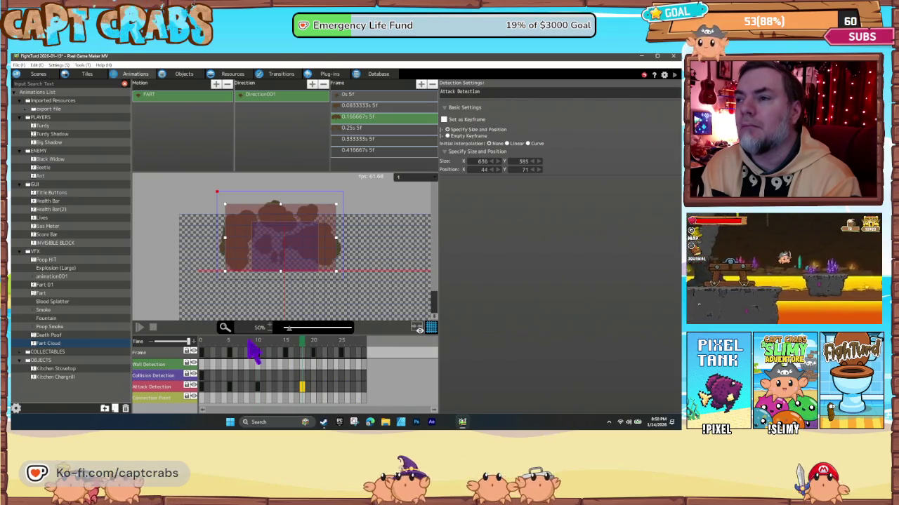
pyautogui.click(202, 342)
pyautogui.click(140, 327)
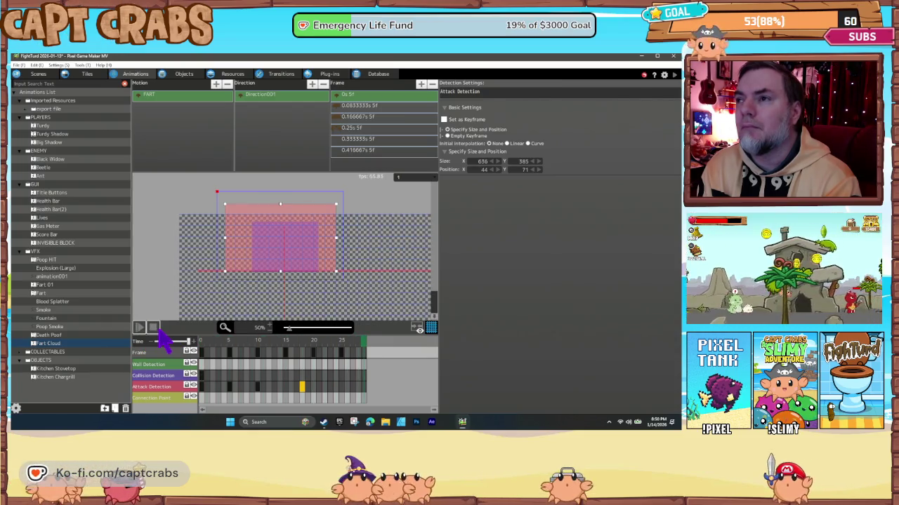
pyautogui.click(154, 329)
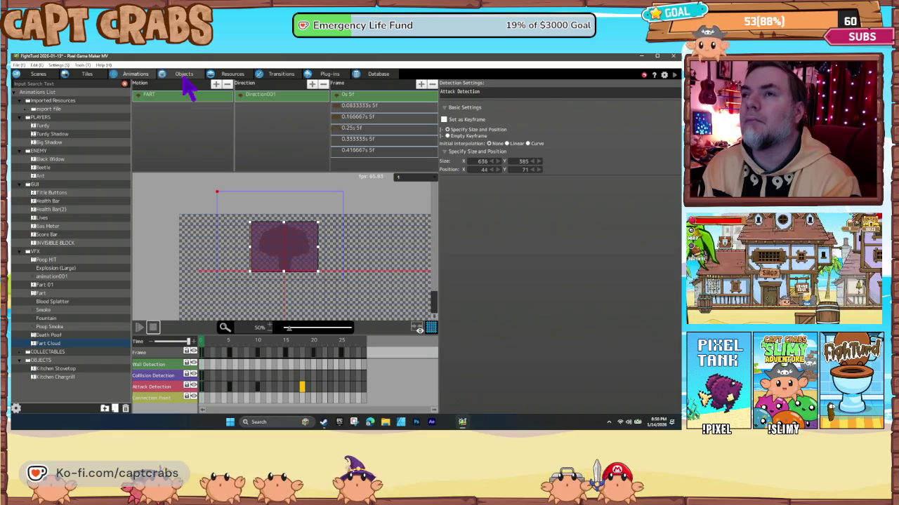
pyautogui.click(183, 75)
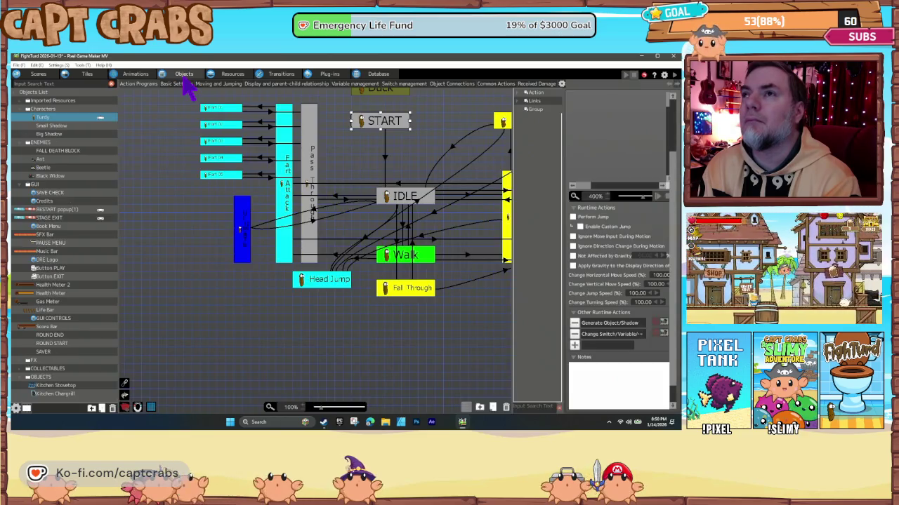
# Delete the Show Particles/Smoke action from Turdy's blue state, keeping FART Default generation.
pyautogui.click(247, 239)
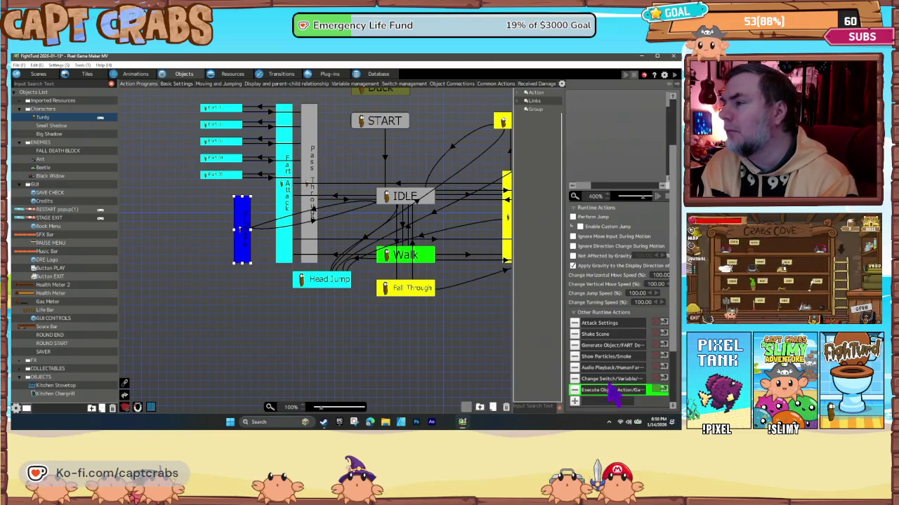
pyautogui.doubleClick(600, 358)
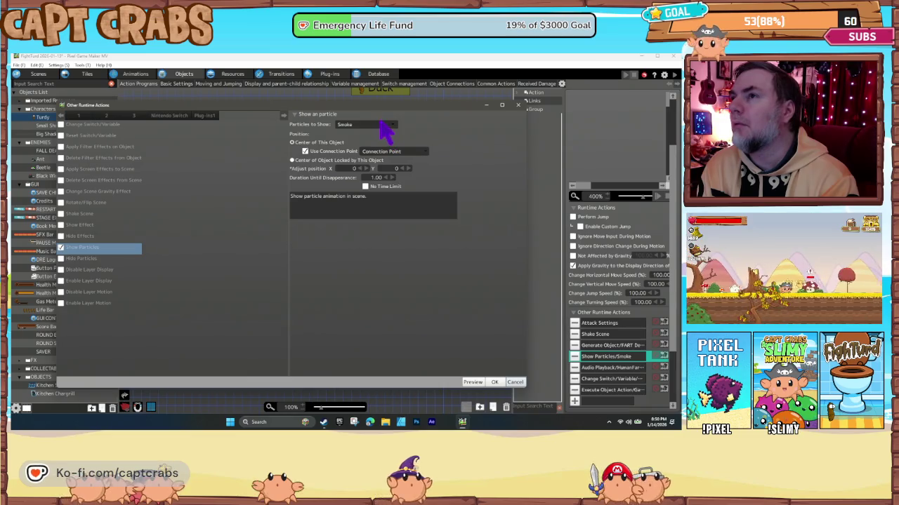
pyautogui.click(515, 382)
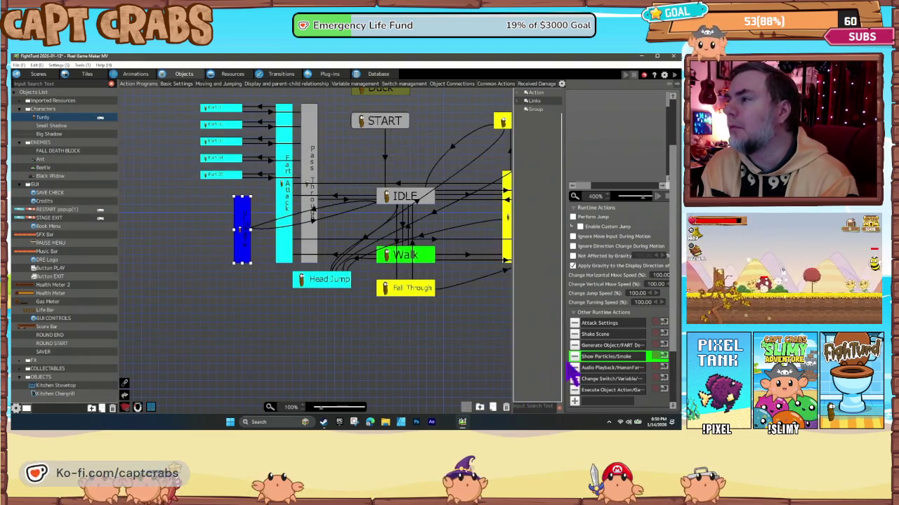
pyautogui.doubleClick(597, 346)
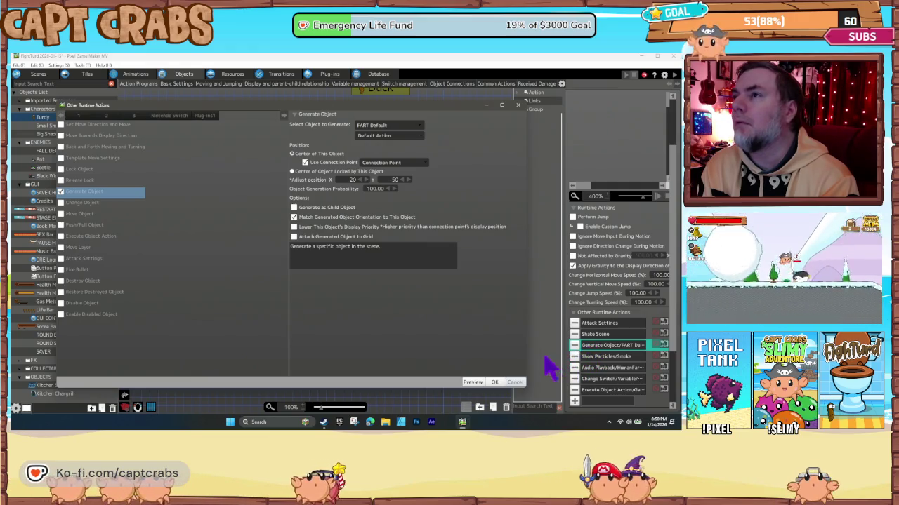
pyautogui.click(515, 383)
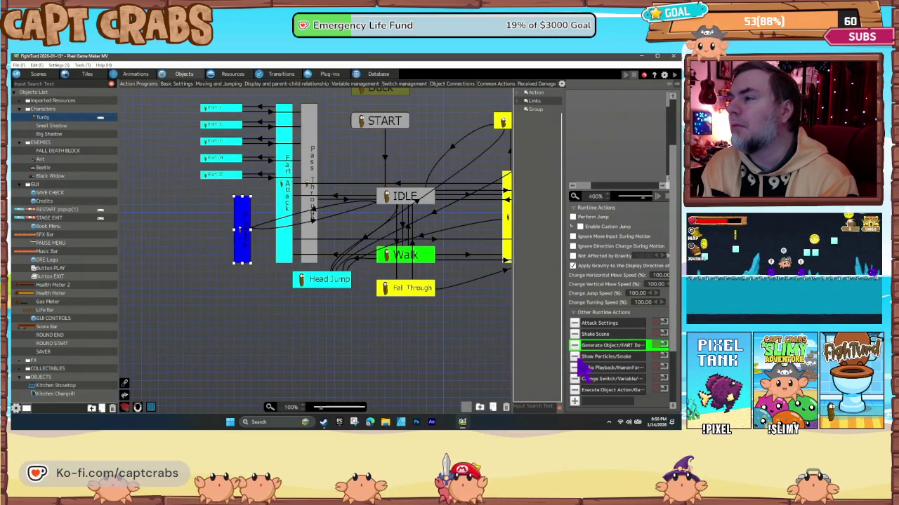
pyautogui.click(574, 358)
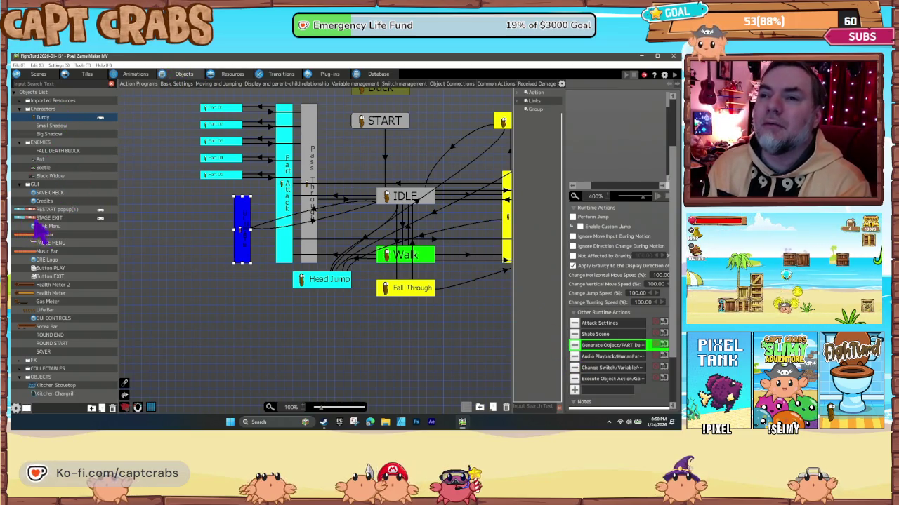
pyautogui.click(27, 361)
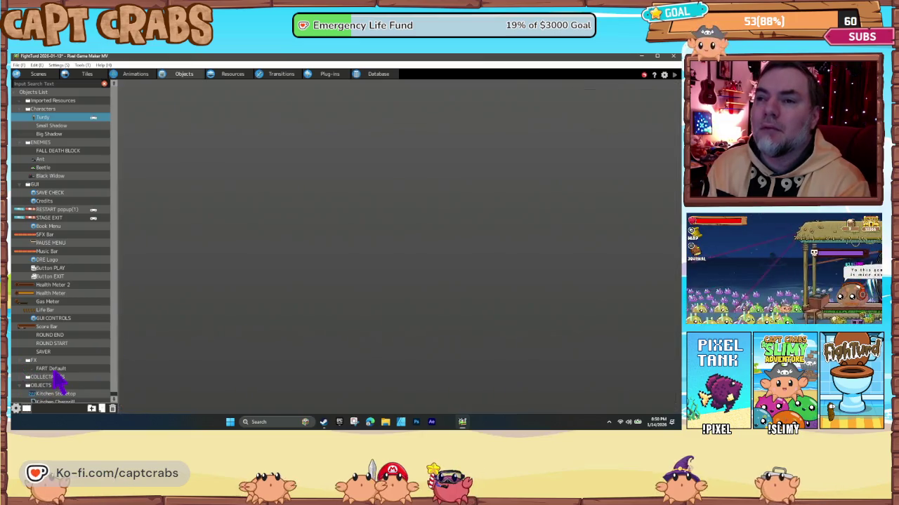
# Copy and paste FART Default, renaming the duplicate to Fart Cloud.
pyautogui.click(53, 370)
pyautogui.rightClick(57, 373)
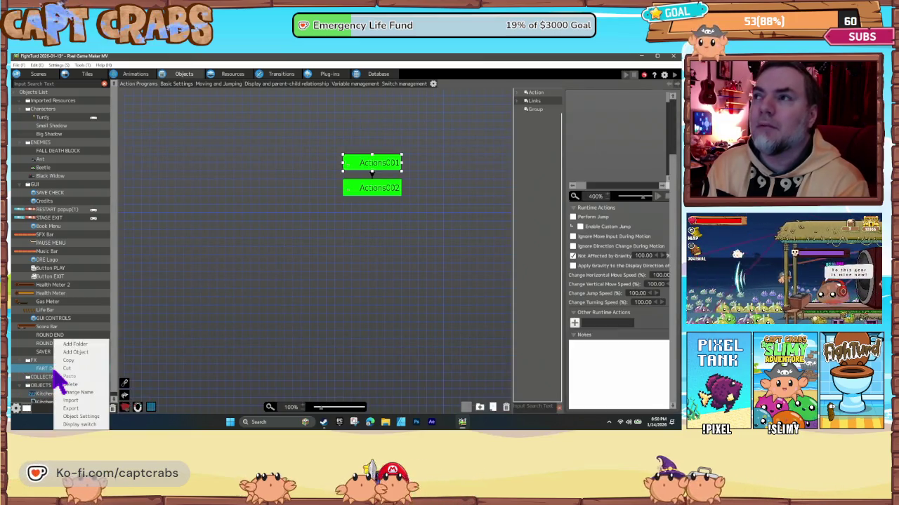
pyautogui.click(66, 367)
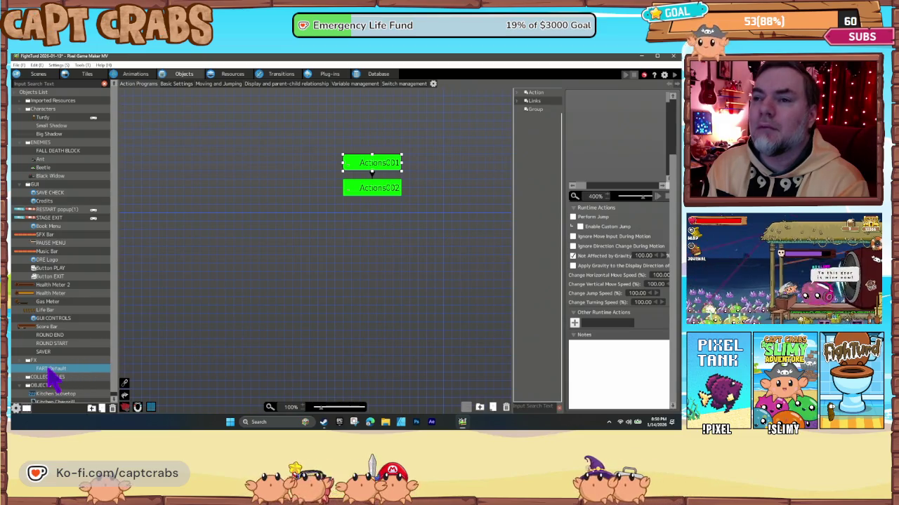
pyautogui.rightClick(52, 377)
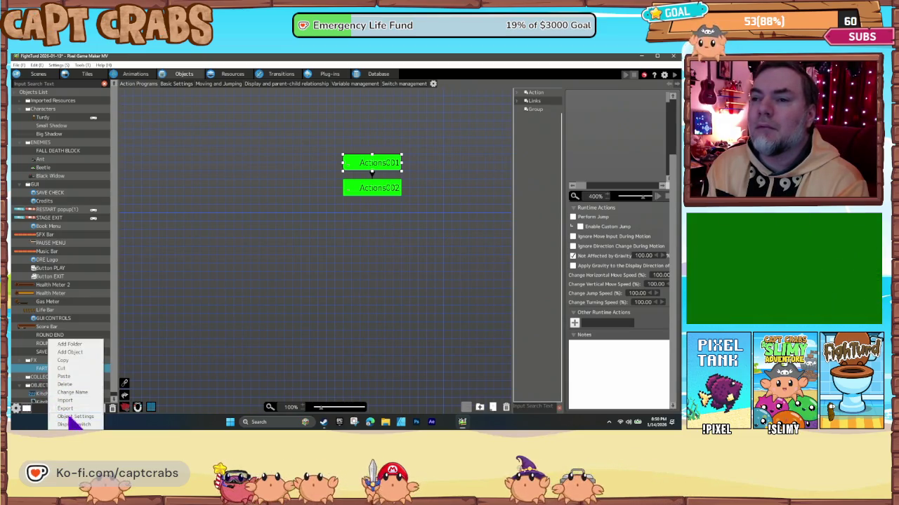
pyautogui.click(68, 376)
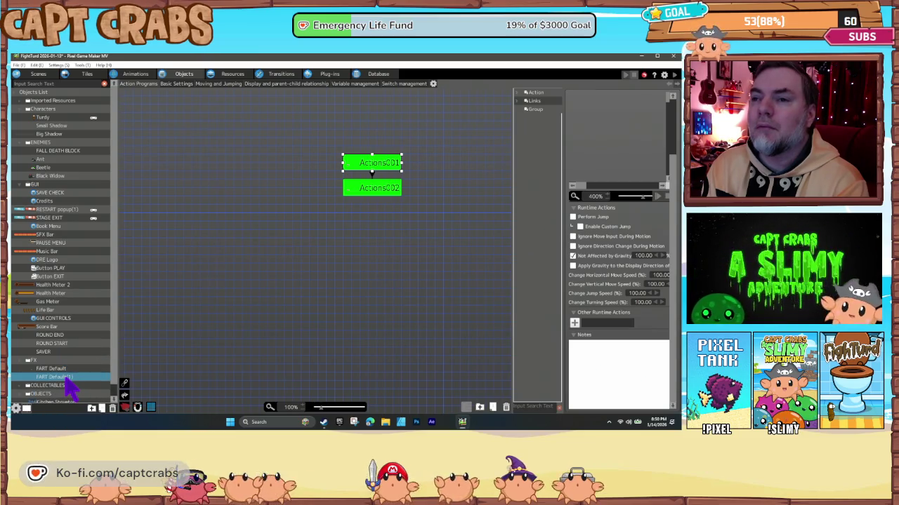
pyautogui.rightClick(70, 382)
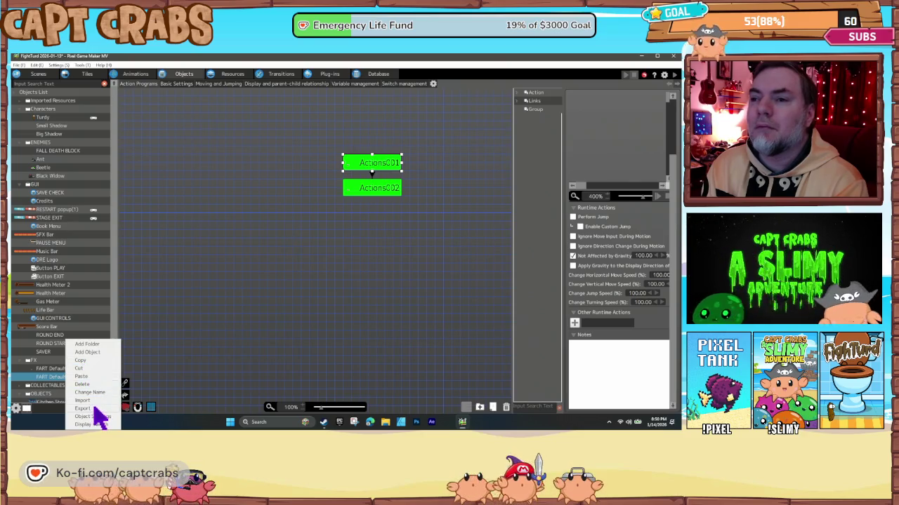
pyautogui.click(89, 393)
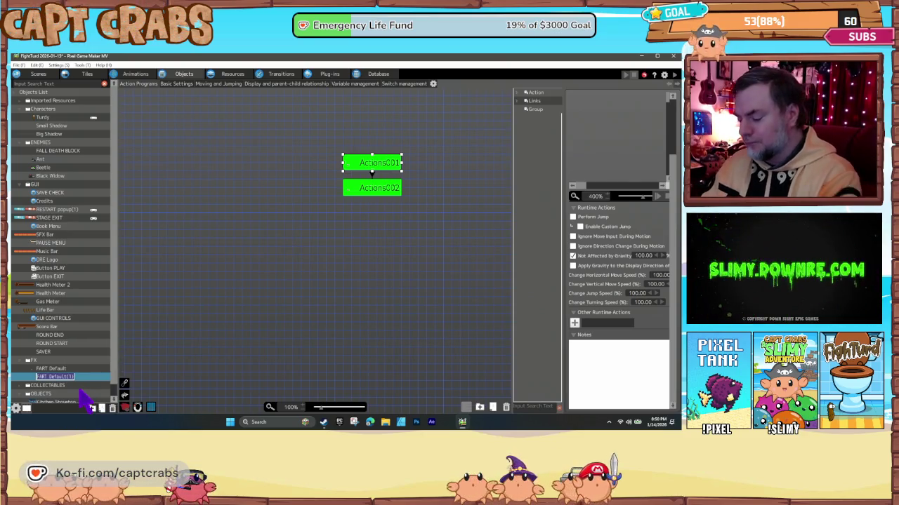
pyautogui.write('Fart Cloud')
pyautogui.press('Return')
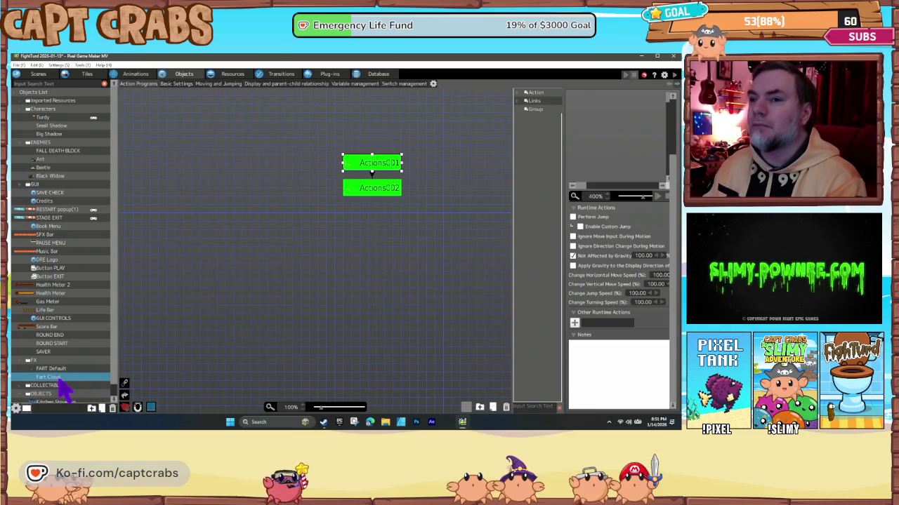
# Review the Fart Cloud object's action program and its two actions.
pyautogui.rightClick(61, 385)
pyautogui.click(57, 377)
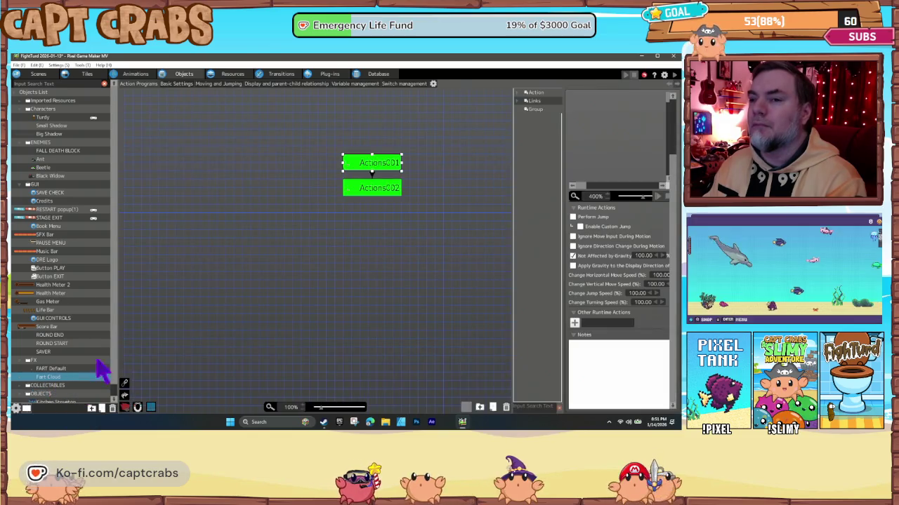
pyautogui.click(391, 168)
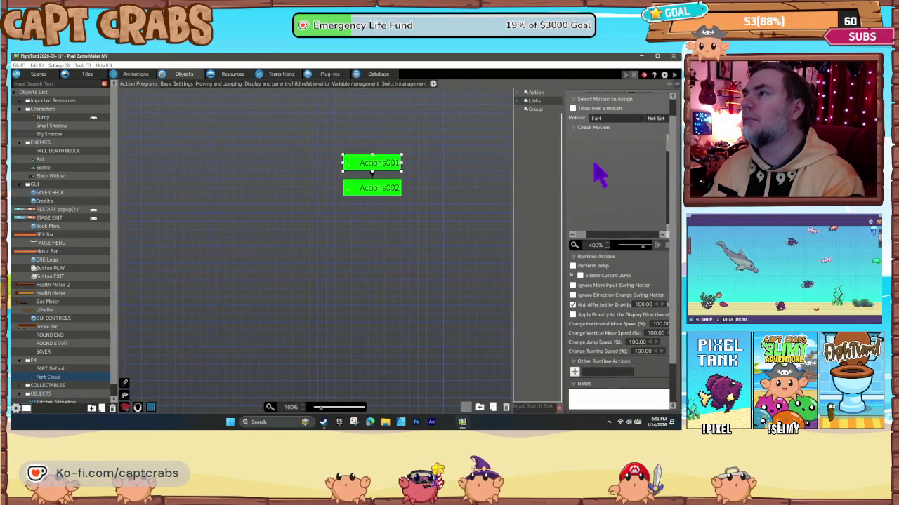
pyautogui.click(387, 187)
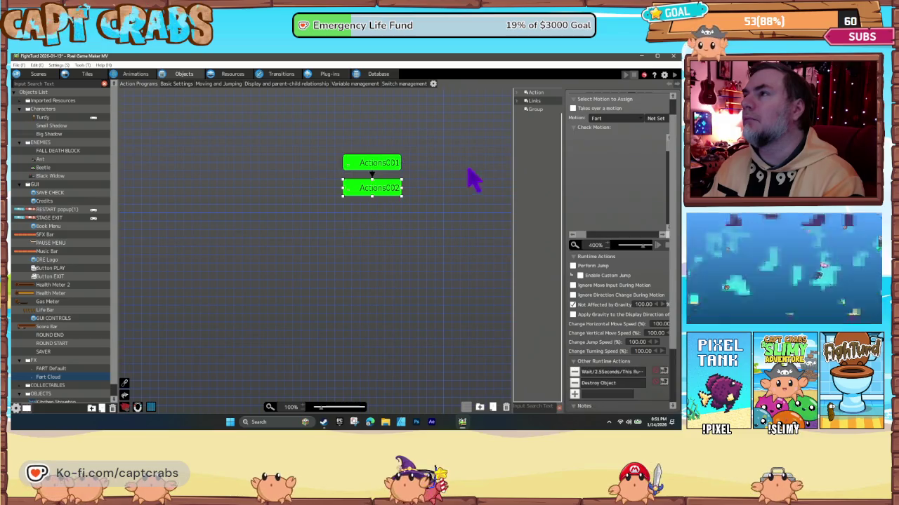
pyautogui.rightClick(67, 387)
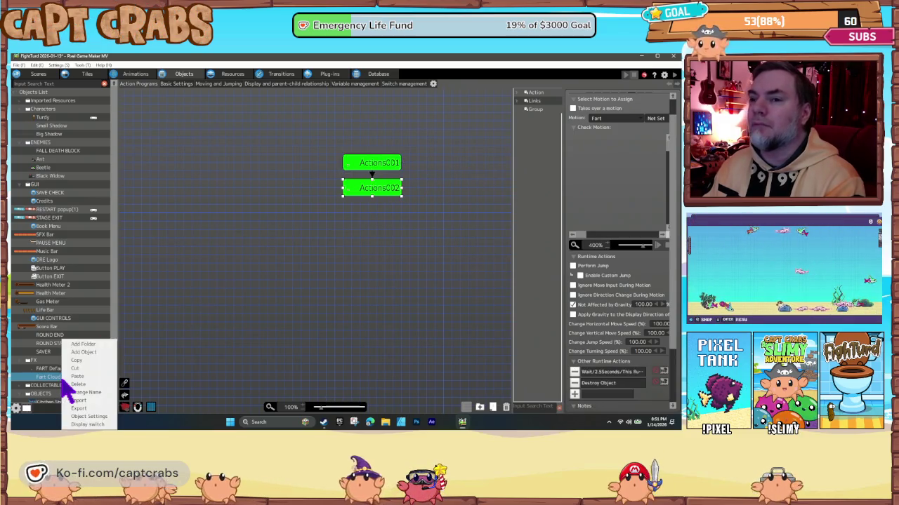
# Assign the Fart Cloud animation to the object and set Actions001's motion to FART.
pyautogui.click(83, 416)
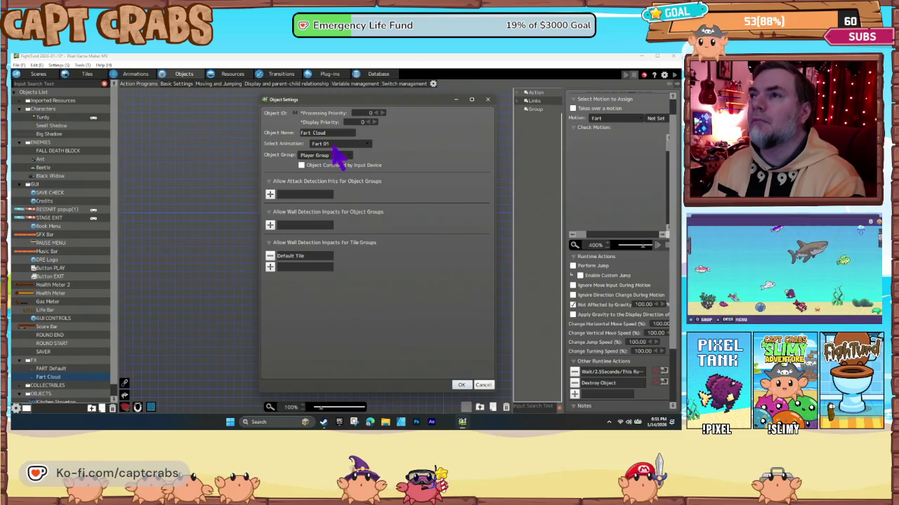
pyautogui.click(333, 145)
pyautogui.moveTo(356, 195)
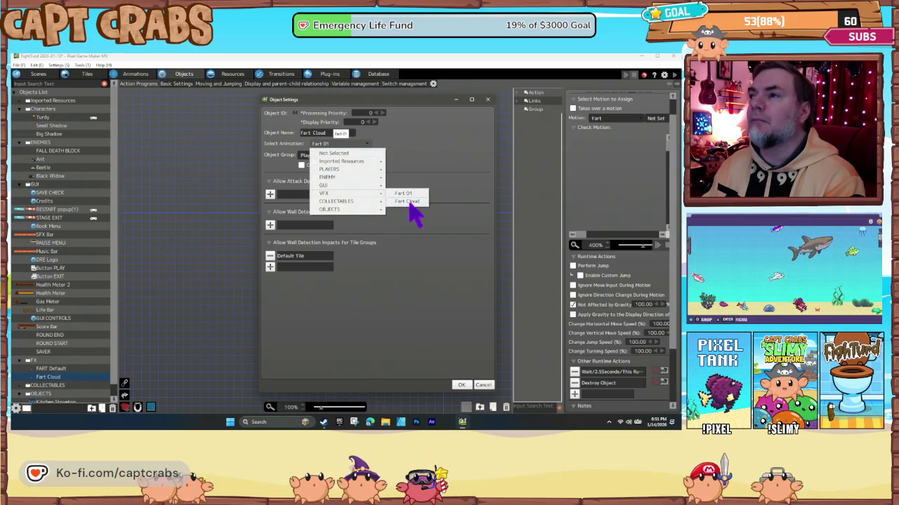
pyautogui.click(411, 203)
pyautogui.click(395, 268)
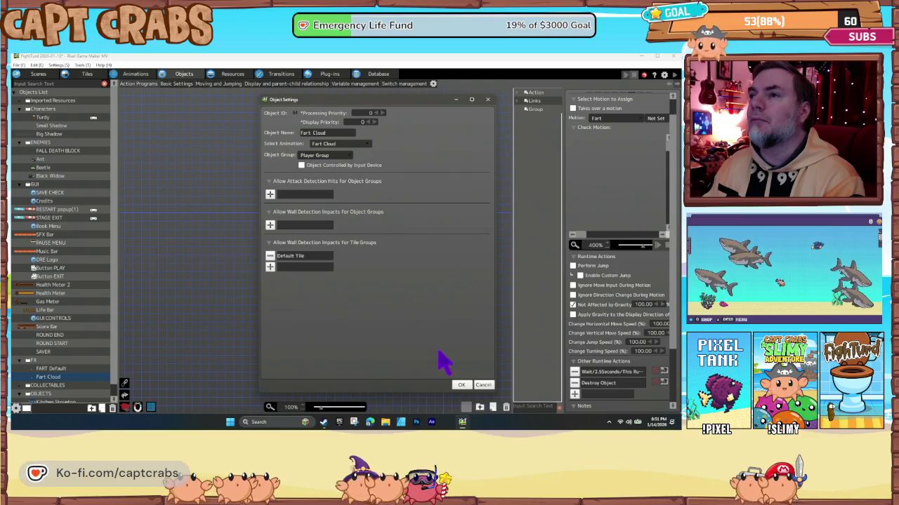
pyautogui.click(461, 385)
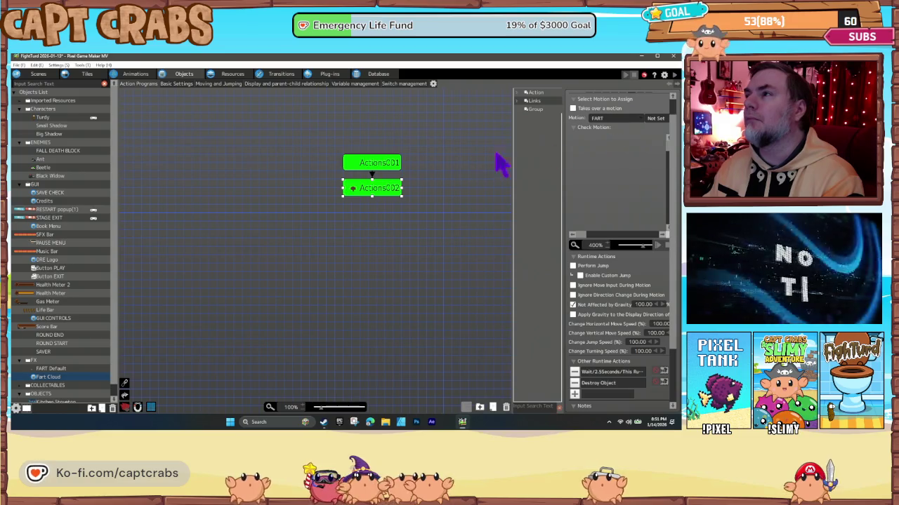
pyautogui.click(379, 165)
pyautogui.click(604, 119)
pyautogui.click(609, 133)
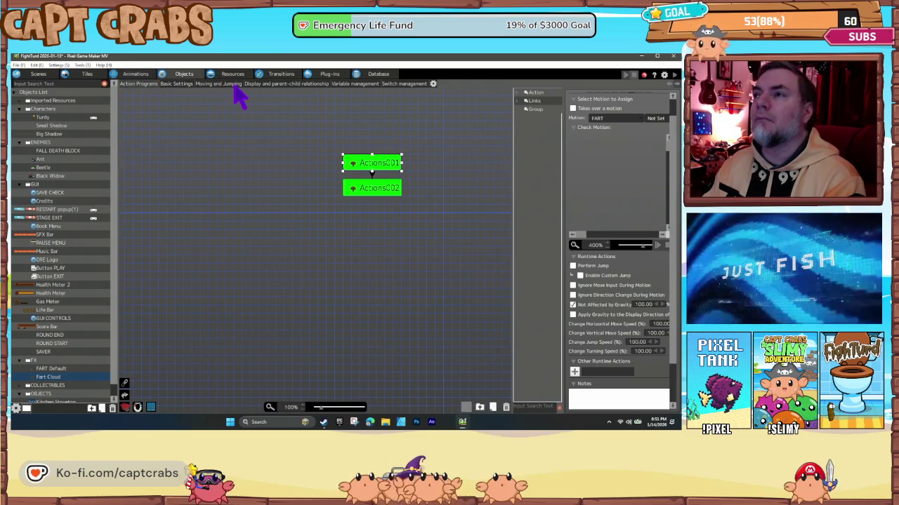
# Give Fart Cloud 20 HP, Min Attack 10 and Max Attack 20.
pyautogui.click(181, 83)
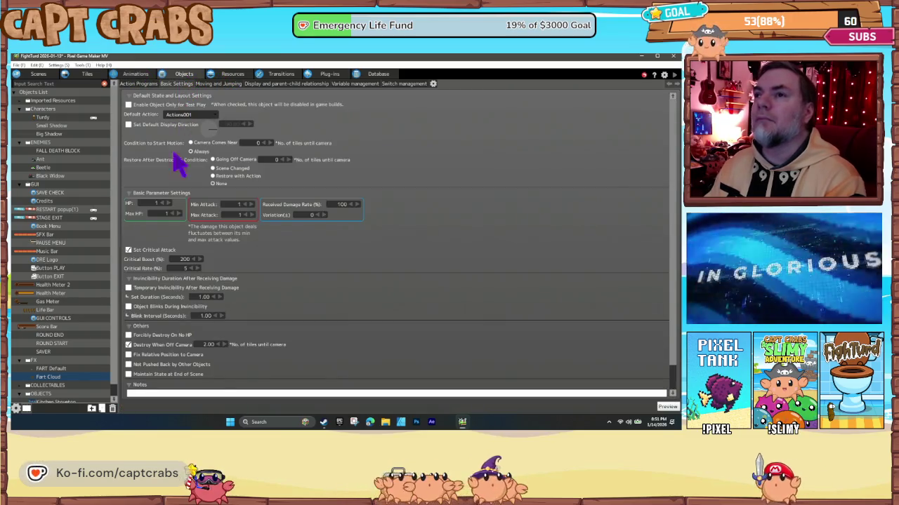
pyautogui.write('10')
pyautogui.click(243, 215)
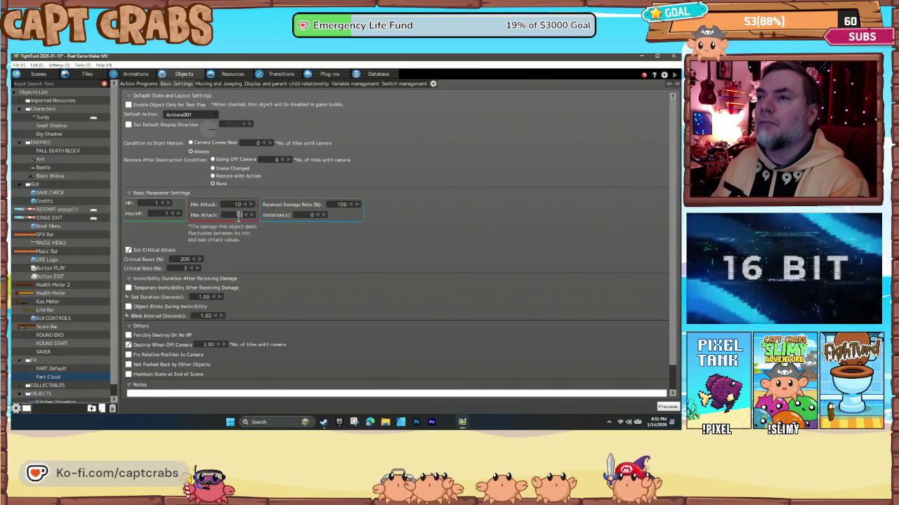
pyautogui.write('20')
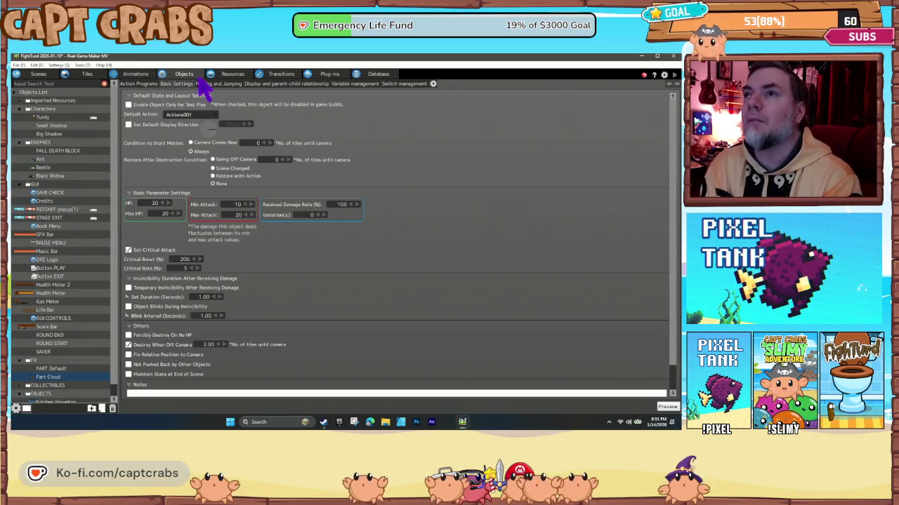
pyautogui.click(138, 85)
pyautogui.click(371, 190)
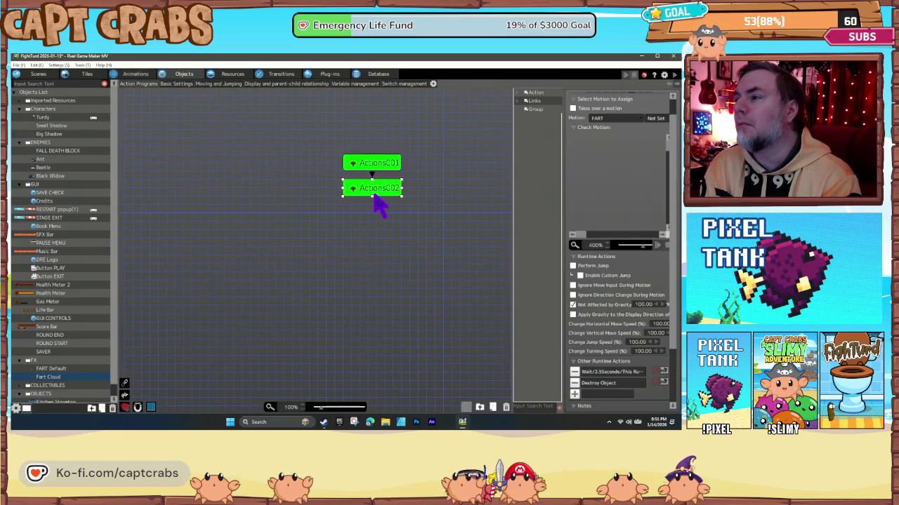
# Deselect the action nodes and save the project.
pyautogui.click(361, 162)
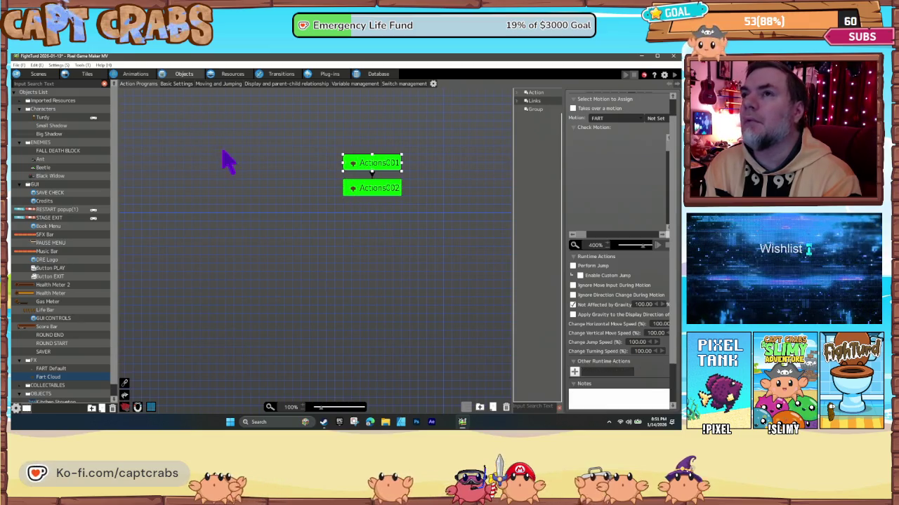
pyautogui.click(237, 167)
pyautogui.hotkey('ctrl', 's')
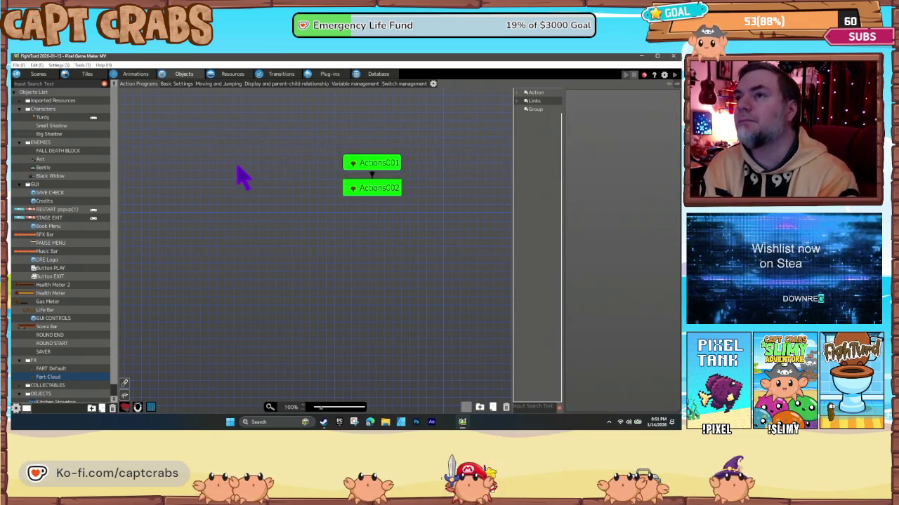
# Change Turdy's ATTACK 2 Generate Object action to spawn FX > Fart Cloud.
pyautogui.click(137, 76)
pyautogui.click(181, 76)
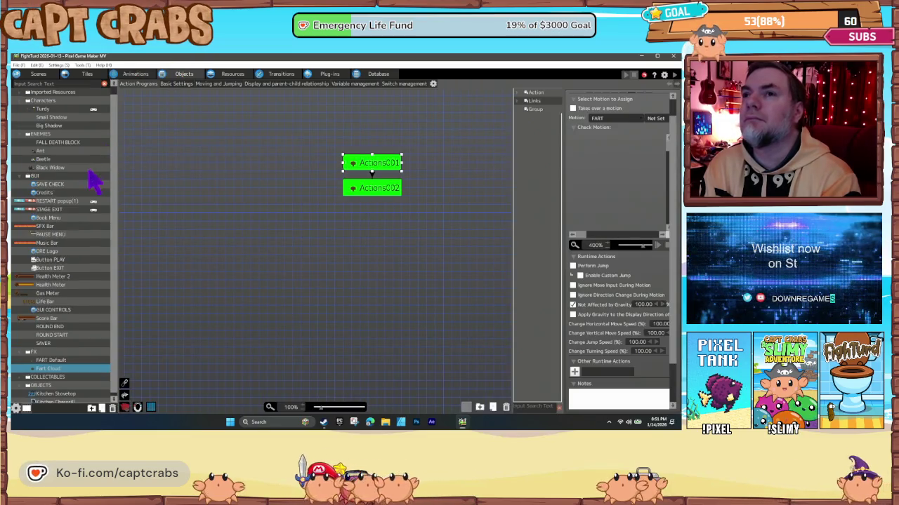
pyautogui.click(48, 118)
pyautogui.click(242, 257)
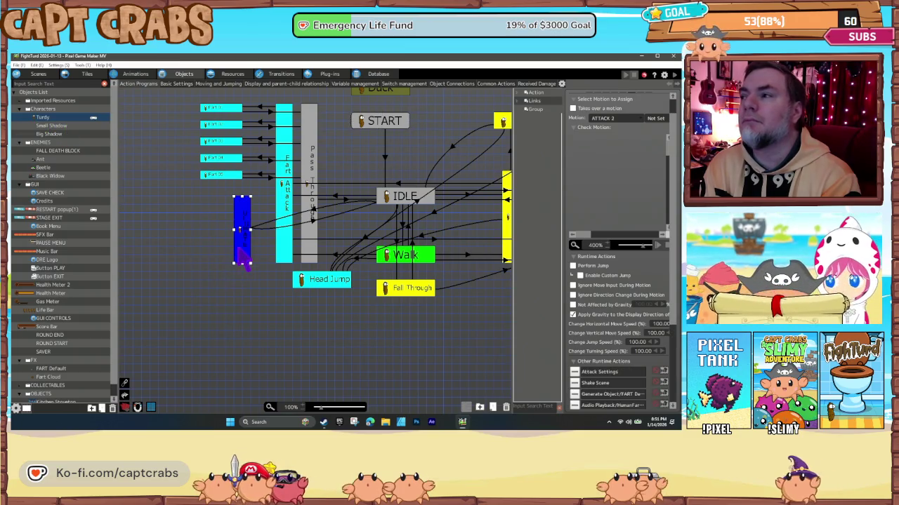
pyautogui.scroll(-1, 609, 400)
pyautogui.doubleClick(601, 374)
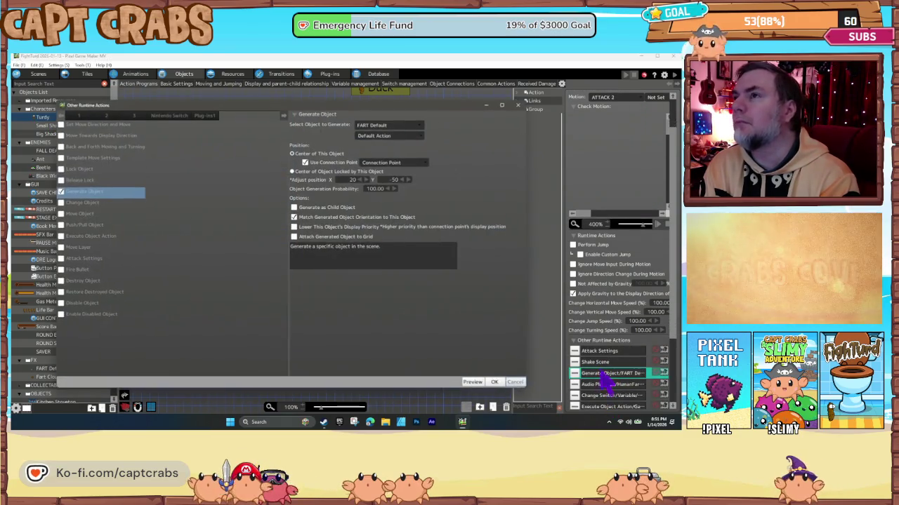
pyautogui.click(393, 127)
pyautogui.moveTo(401, 177)
pyautogui.click(452, 186)
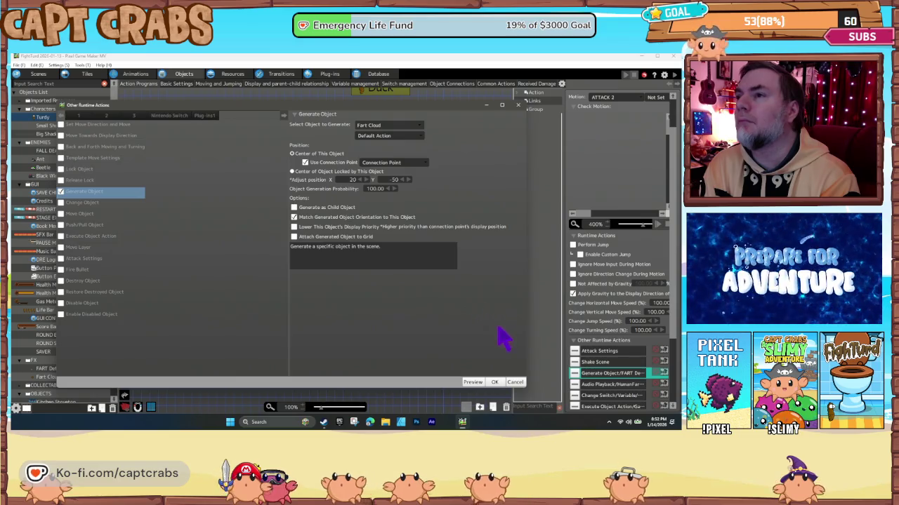
pyautogui.click(495, 382)
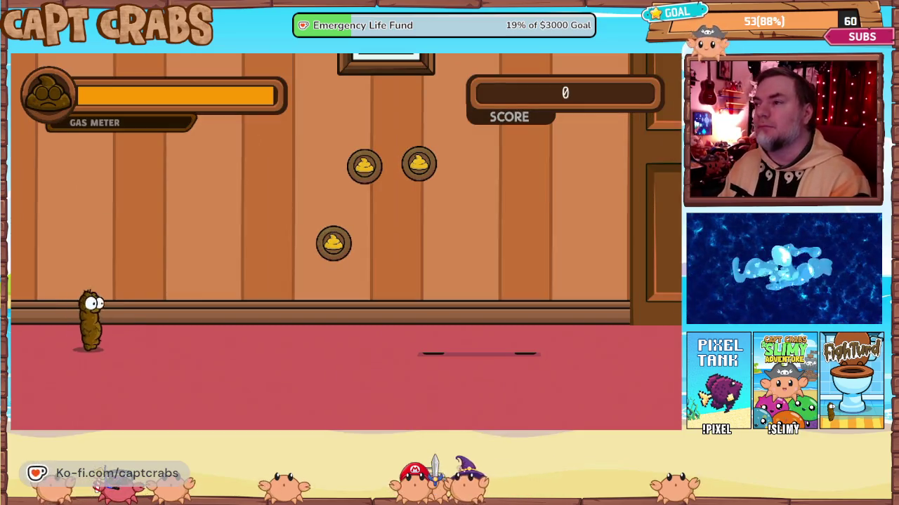
# Walk Turdy right through the room, jumping for coins and releasing gas puffs.
pyautogui.press('Right')
pyautogui.press('space')
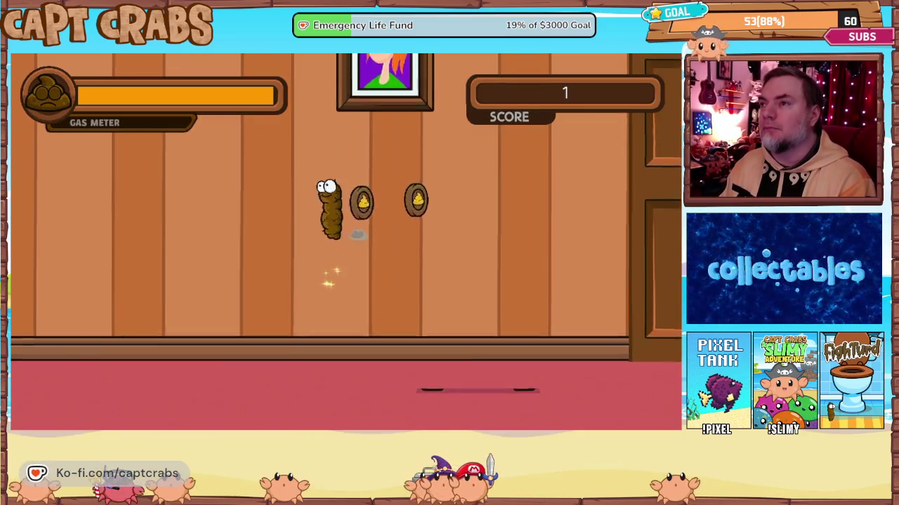
pyautogui.press('Right')
pyautogui.press('space')
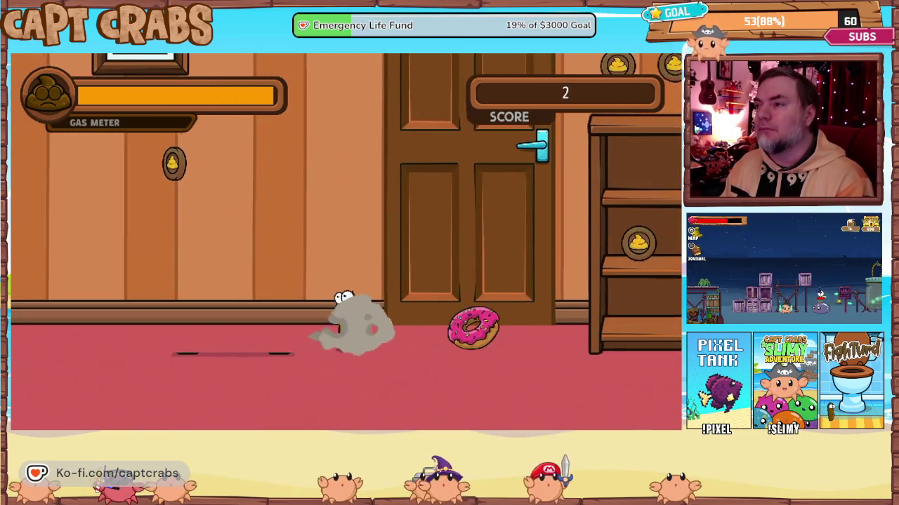
pyautogui.press('Right')
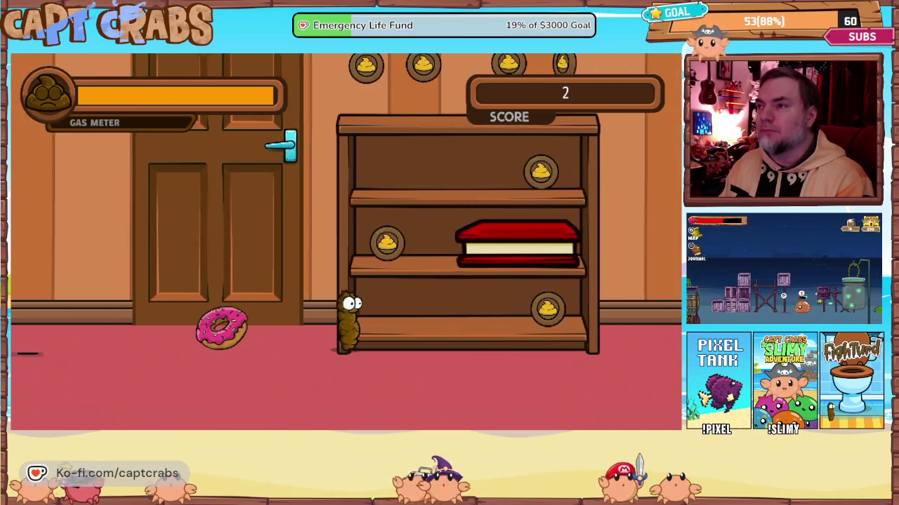
pyautogui.press('Right')
pyautogui.press('space')
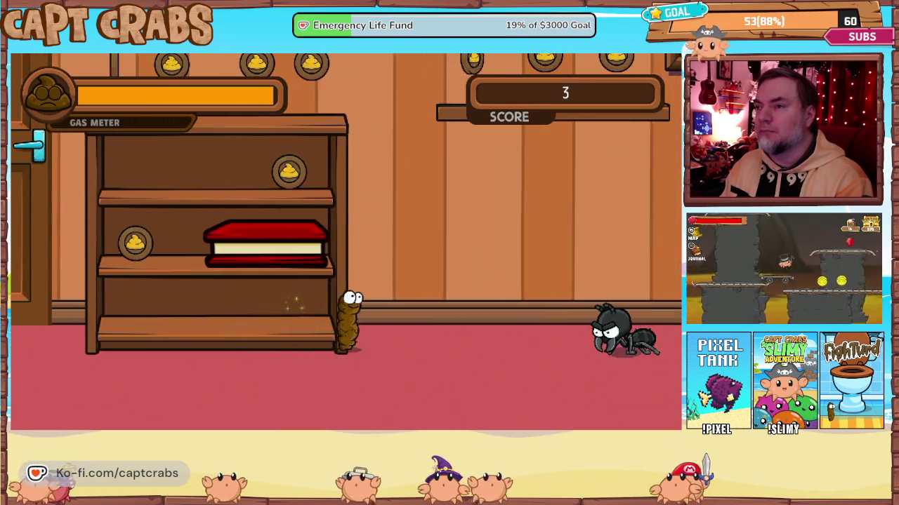
# Fart at the spider and the red crab, finishing with a large gas cloud attack.
pyautogui.press('Right')
pyautogui.press('space')
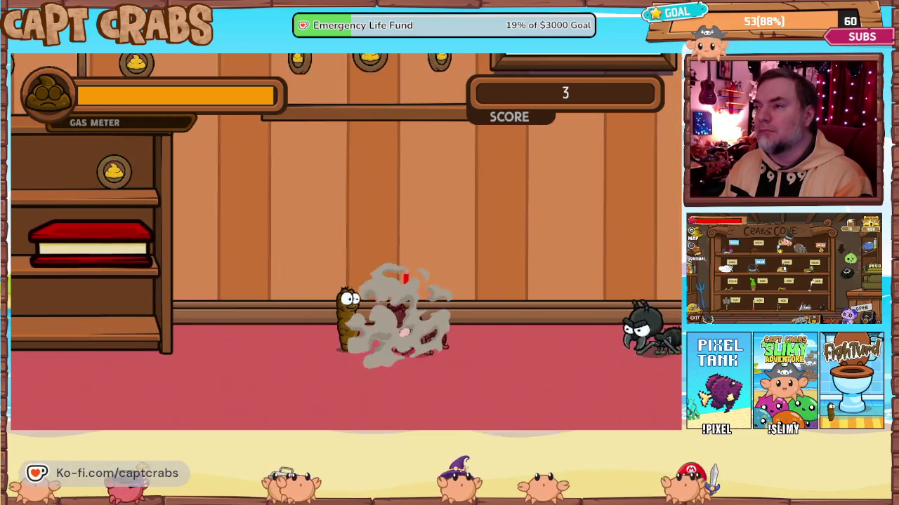
pyautogui.press('Right')
pyautogui.press('Up')
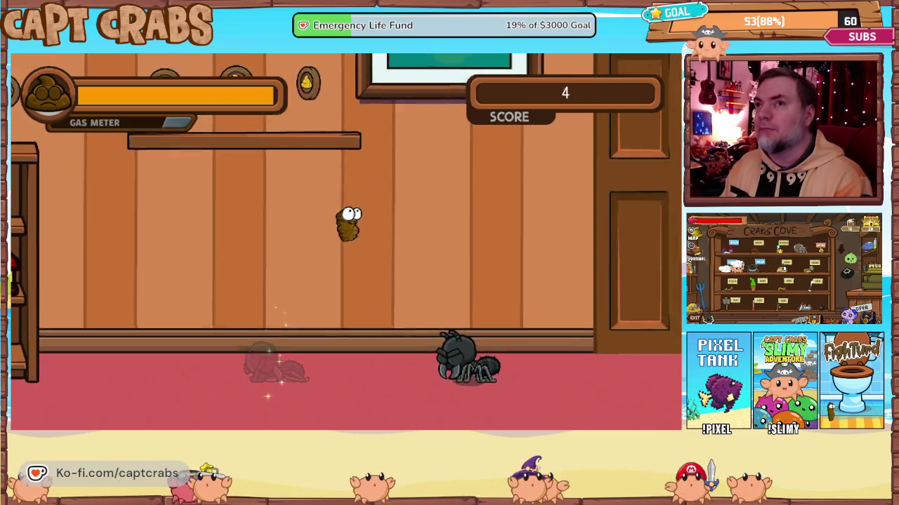
pyautogui.press('Right')
pyautogui.press('space')
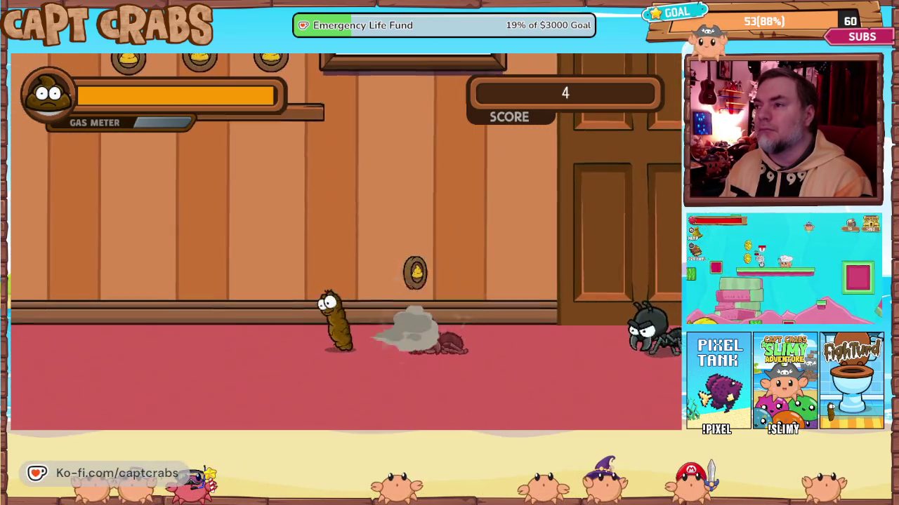
pyautogui.press('Right')
pyautogui.press('space')
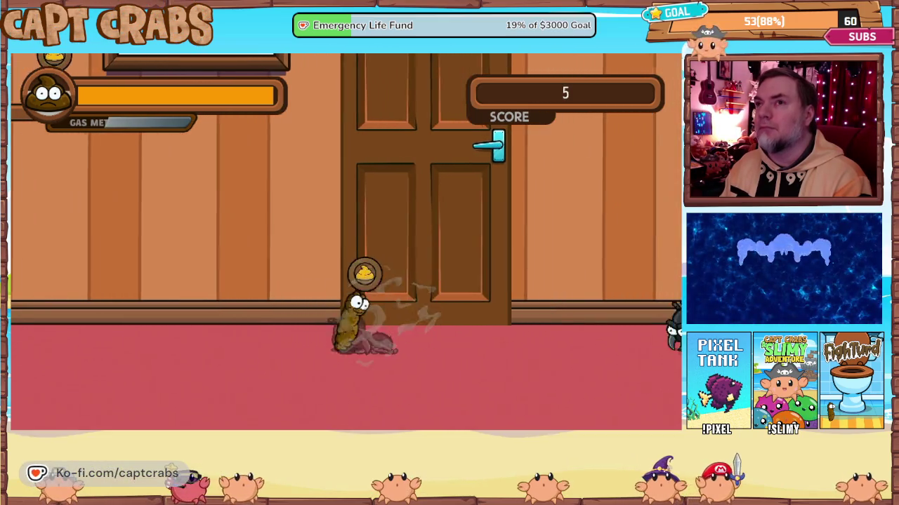
# Release more gas clouds at approaching enemies, then choose EXIT GAME from the pause menu.
pyautogui.press('Right')
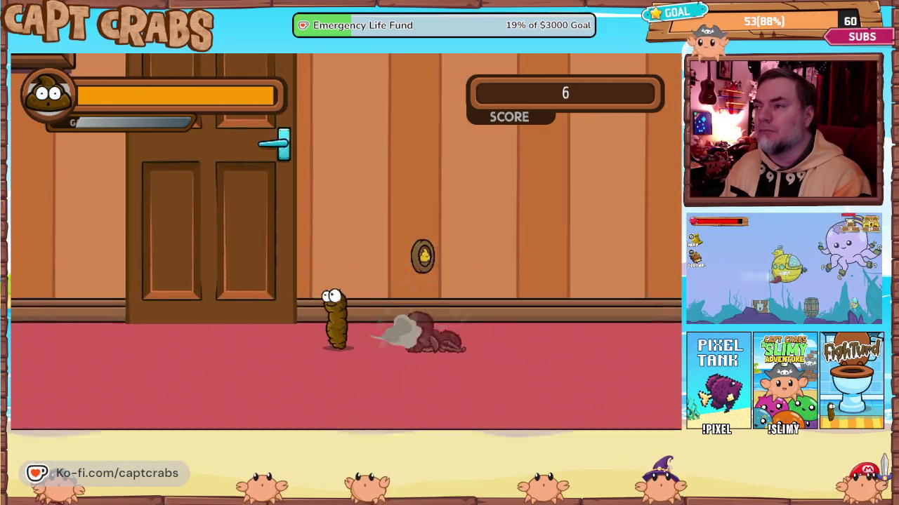
pyautogui.press('Right')
pyautogui.press('space')
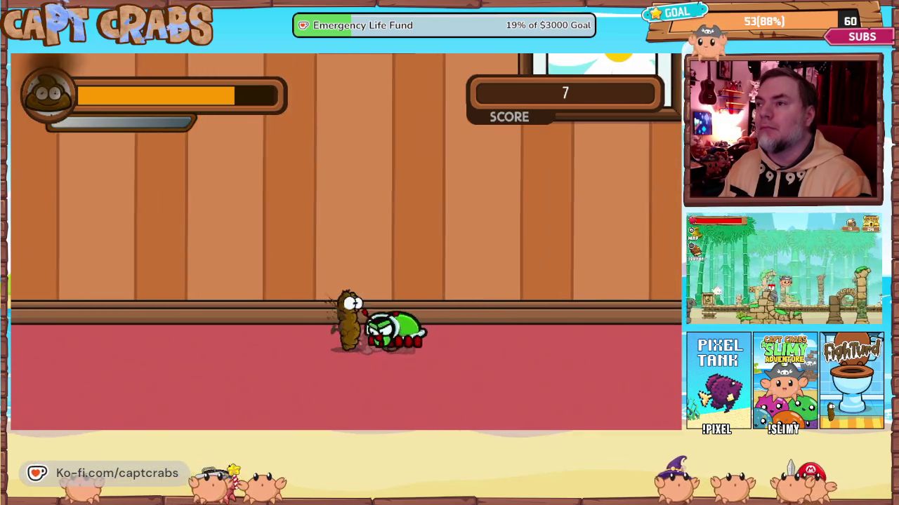
pyautogui.press('Left')
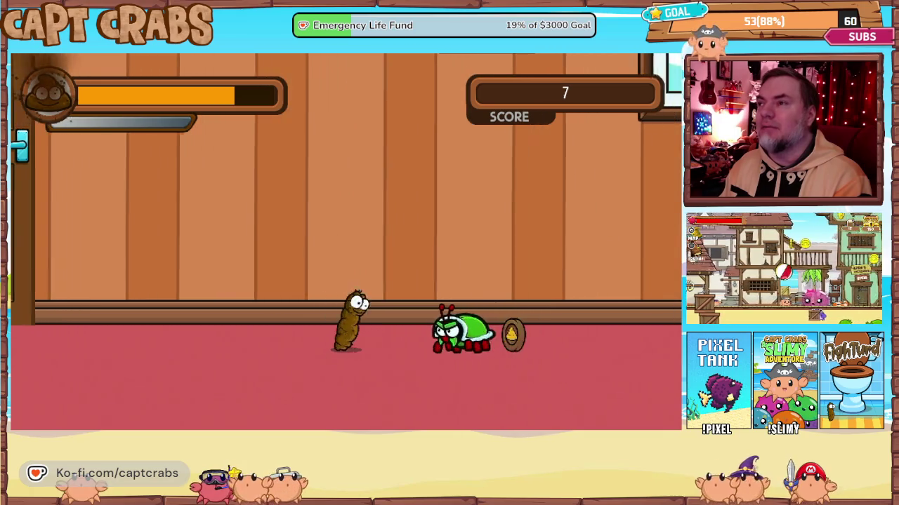
pyautogui.press('space')
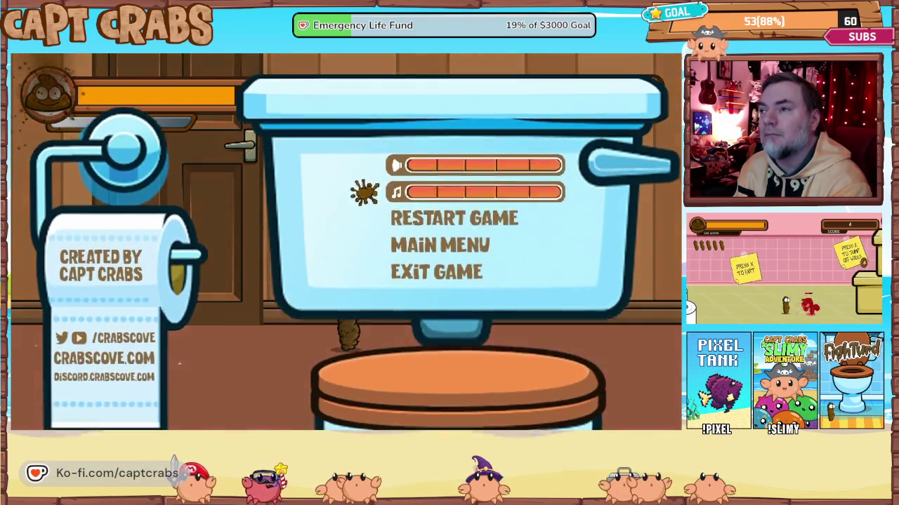
pyautogui.press('Down')
pyautogui.press('Down')
pyautogui.press('Return')
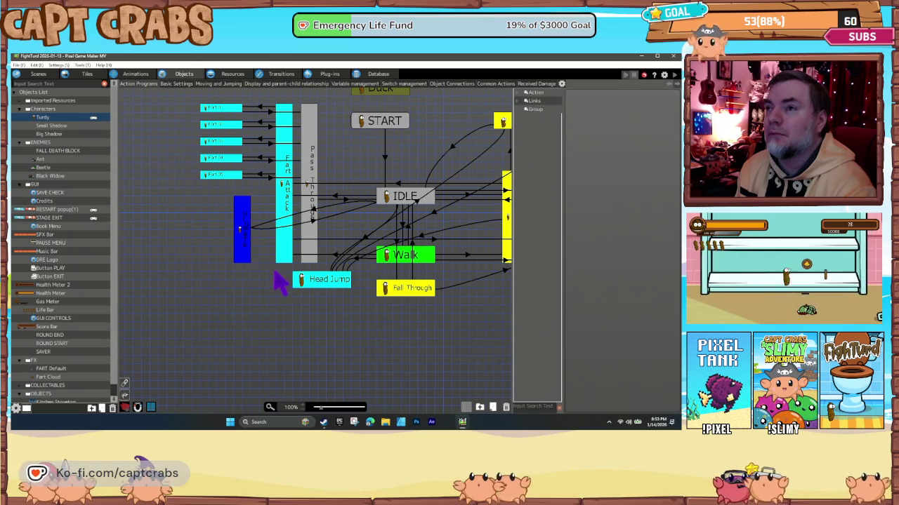
# Reselect the ATTACK 2 state, then preview the Explosion (Large) particle effect in the animations editor.
pyautogui.click(247, 245)
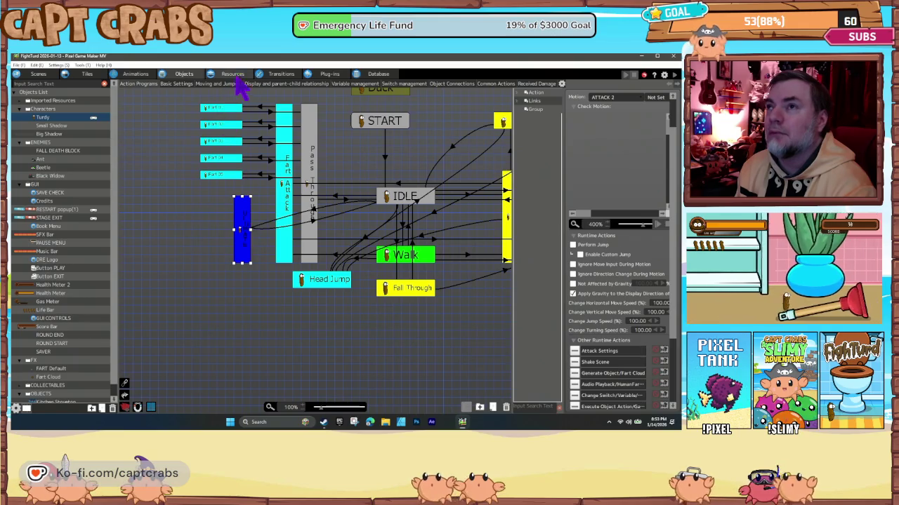
pyautogui.click(136, 75)
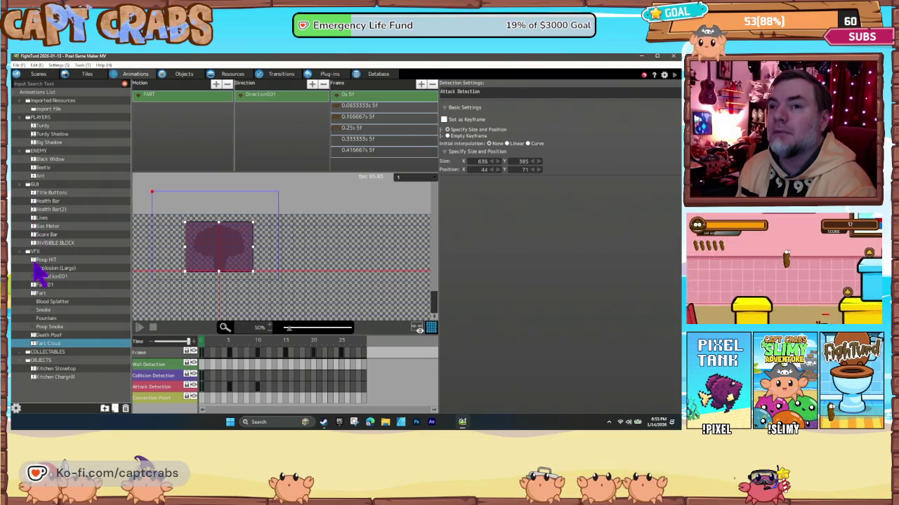
pyautogui.rightClick(40, 257)
pyautogui.click(43, 265)
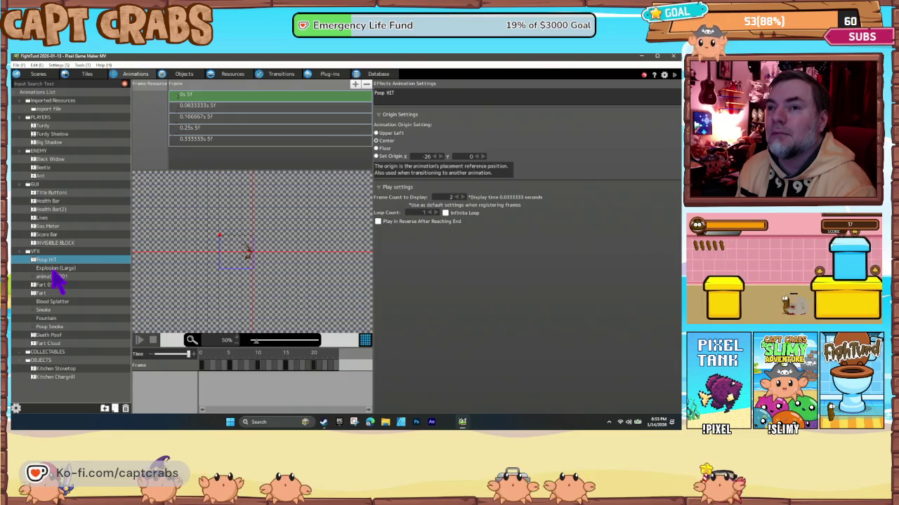
pyautogui.click(53, 269)
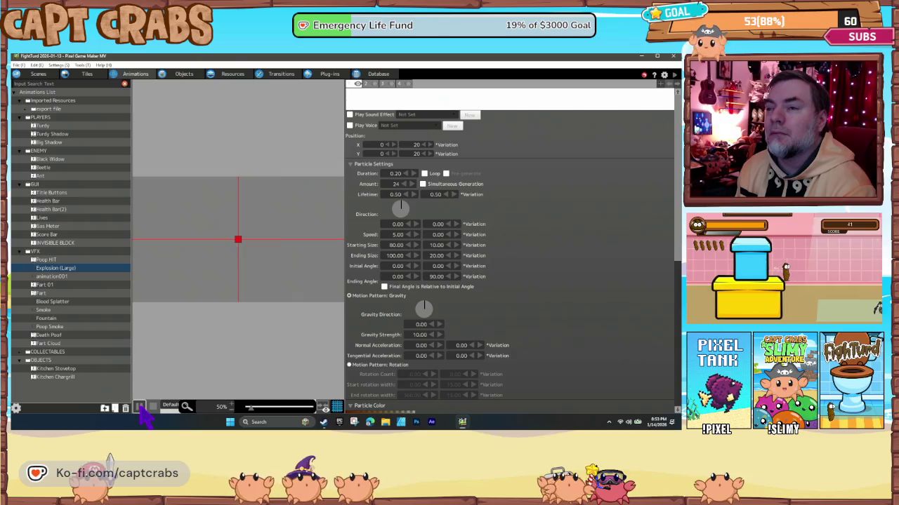
pyautogui.click(139, 407)
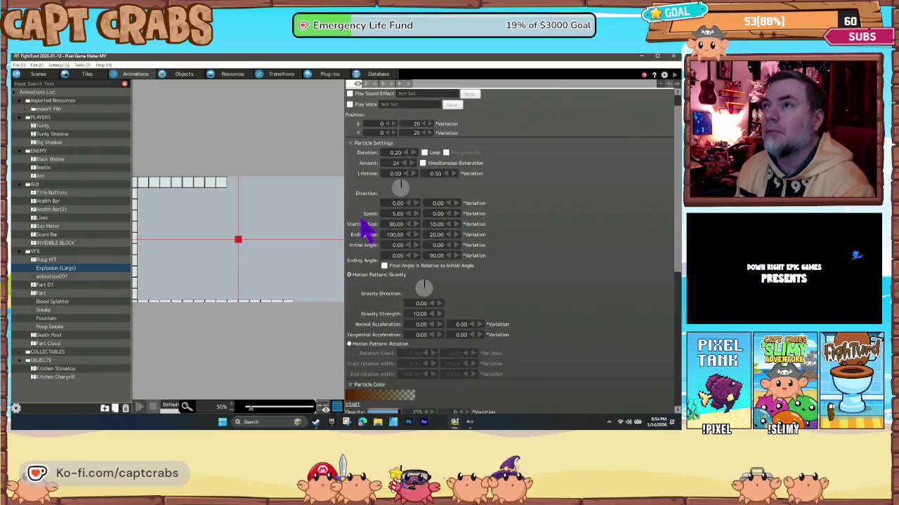
# Try a preset and another shape template on Explosion (Large), undo them, replay, then select Fart 01.
pyautogui.click(391, 83)
pyautogui.scroll(-8, 421, 259)
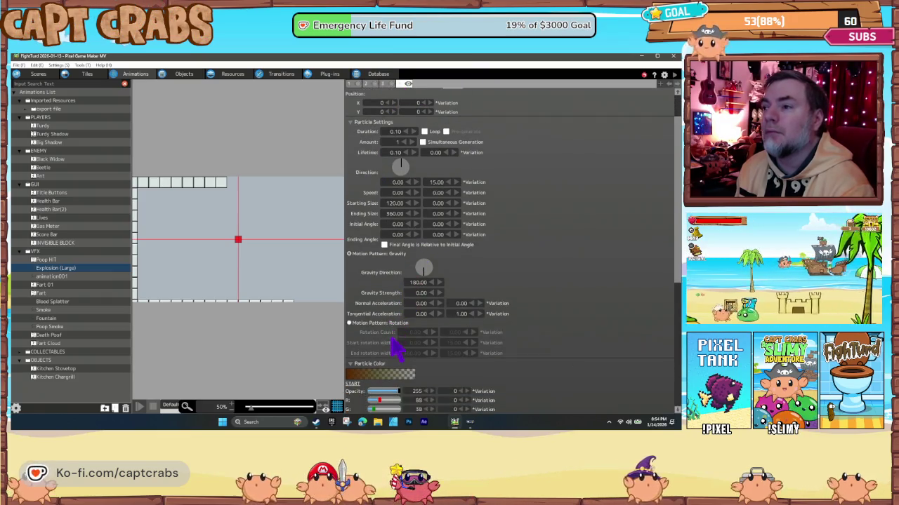
pyautogui.scroll(-4, 395, 361)
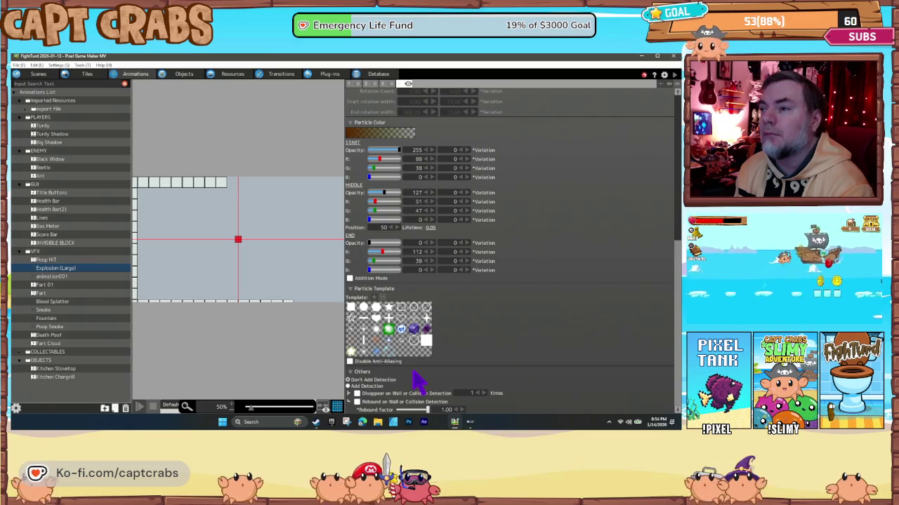
pyautogui.click(375, 341)
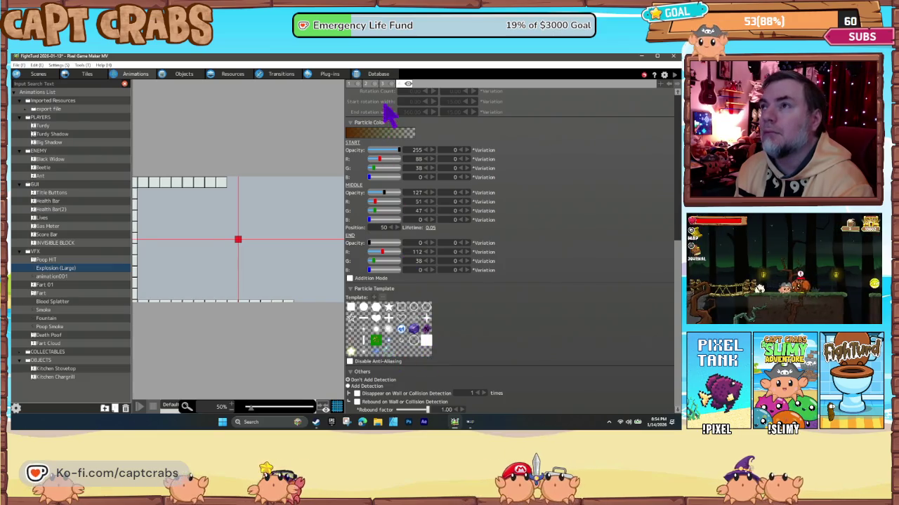
pyautogui.hotkey('ctrl', 'z')
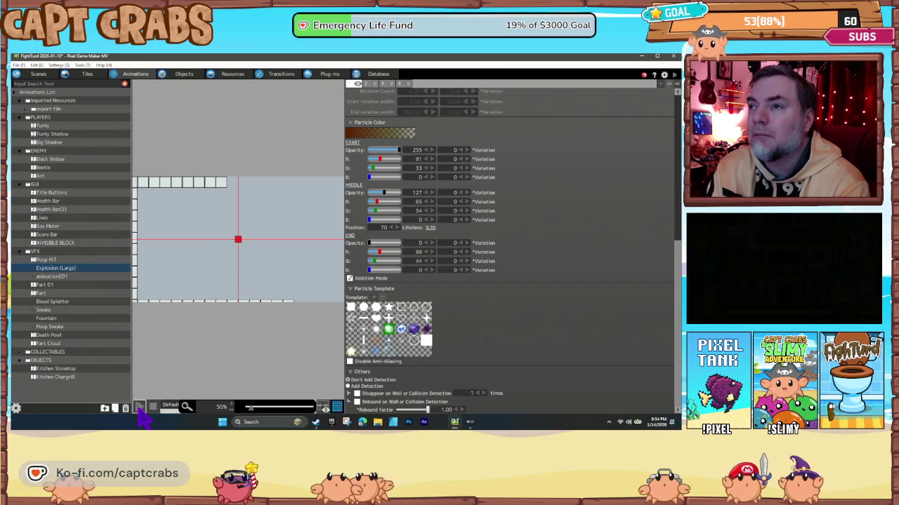
pyautogui.click(139, 409)
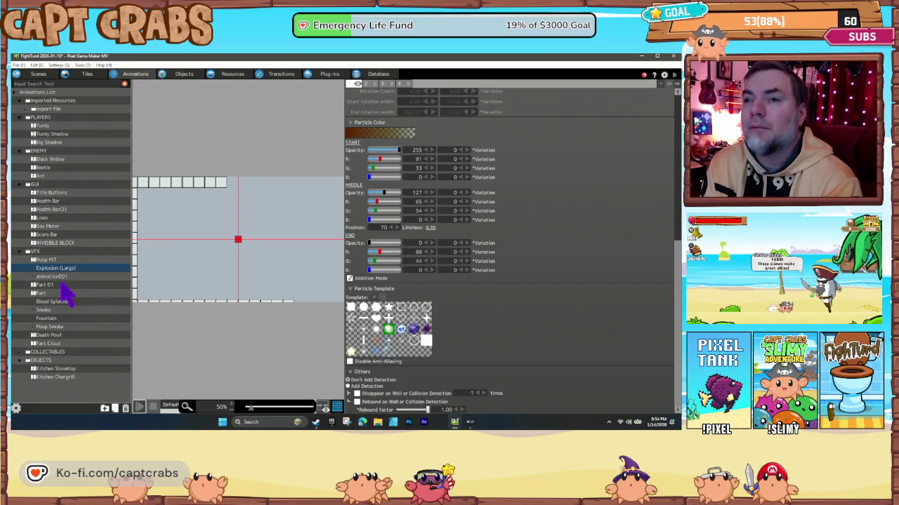
pyautogui.click(62, 287)
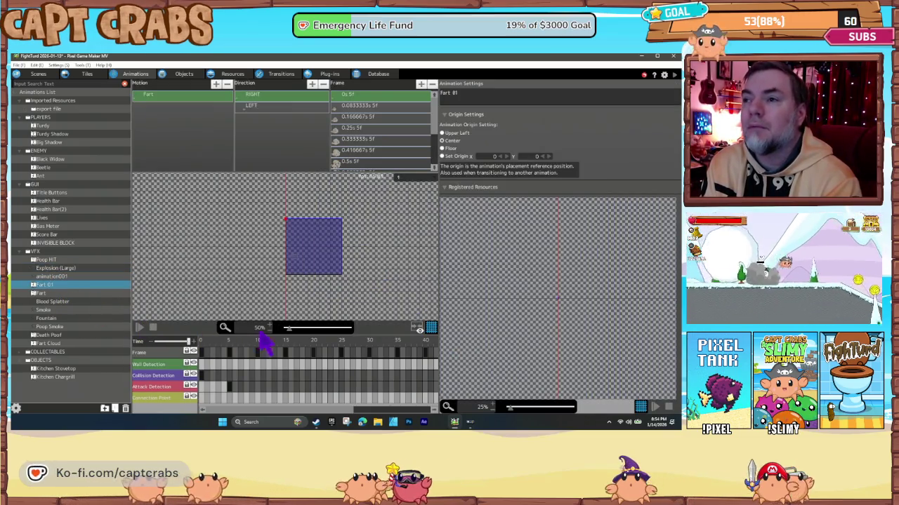
# Scrub the Fart 01 frames, then preview the Blood Splatter and Poop Smoke effects.
pyautogui.moveTo(238, 354); pyautogui.dragTo(400, 355)
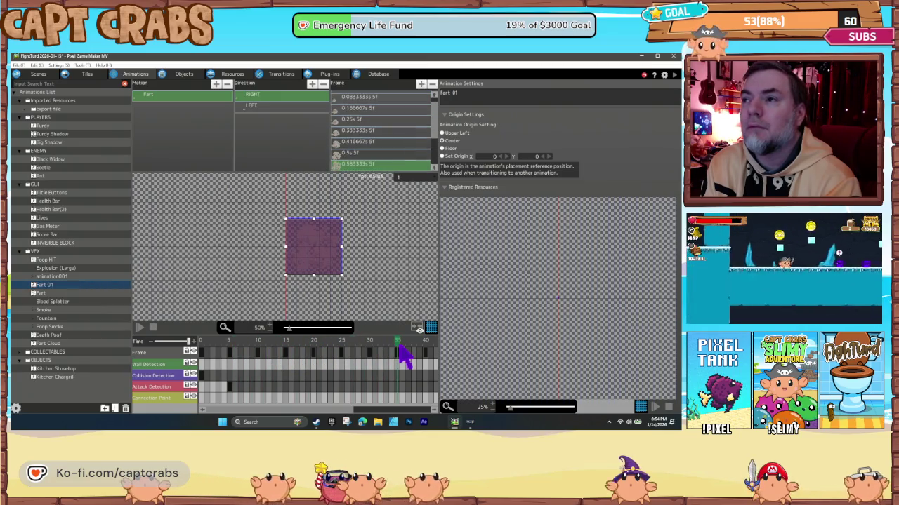
pyautogui.click(47, 301)
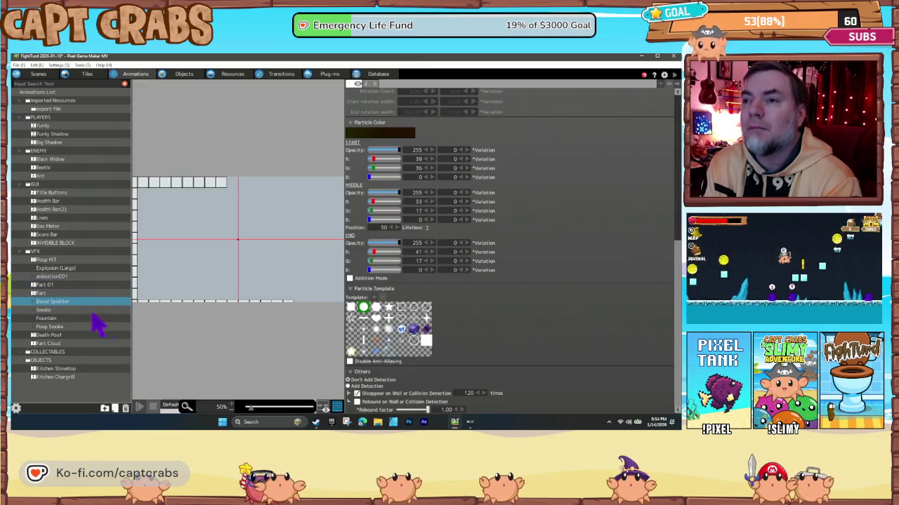
pyautogui.click(139, 407)
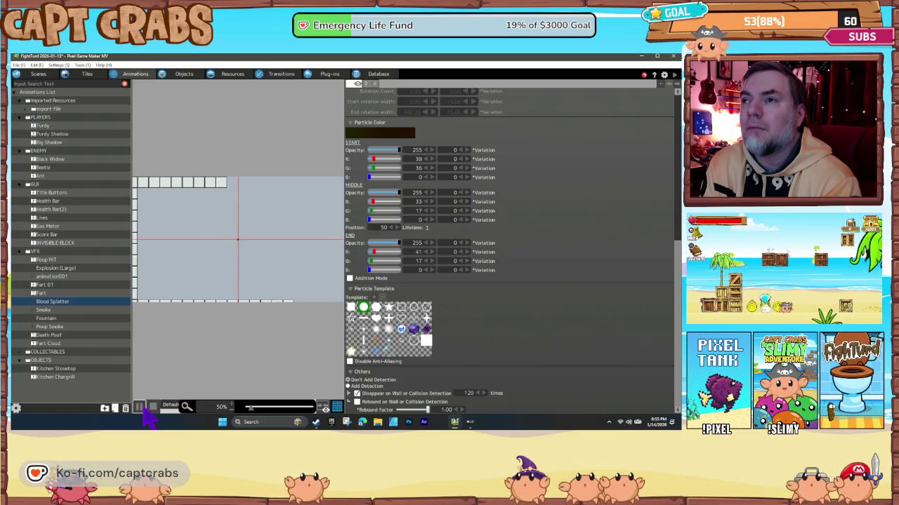
pyautogui.click(59, 326)
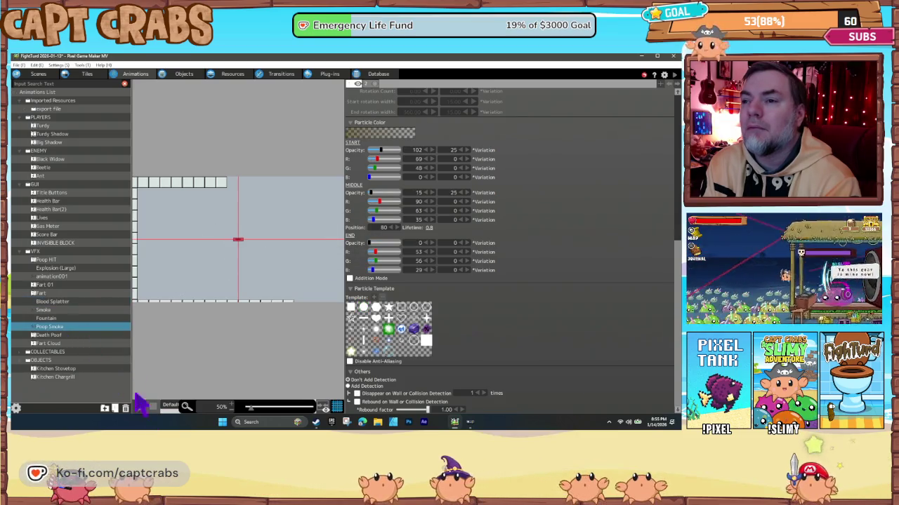
pyautogui.click(140, 408)
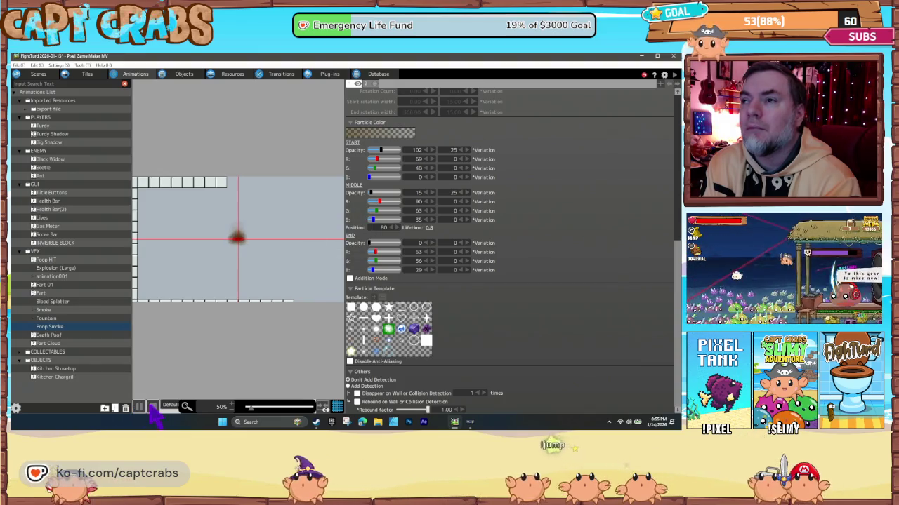
pyautogui.click(154, 408)
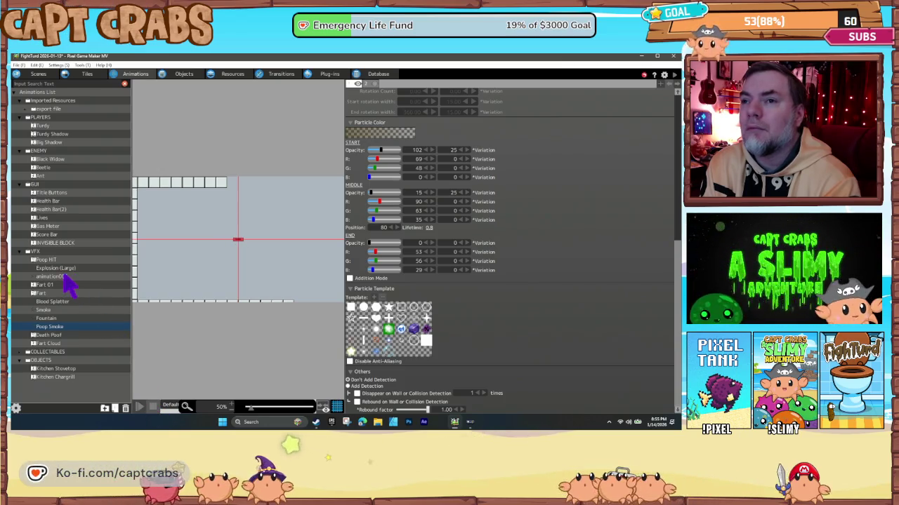
# Back in Explosion (Large) with the Default preview scene, change Starting Size from 80 to 120.
pyautogui.click(57, 269)
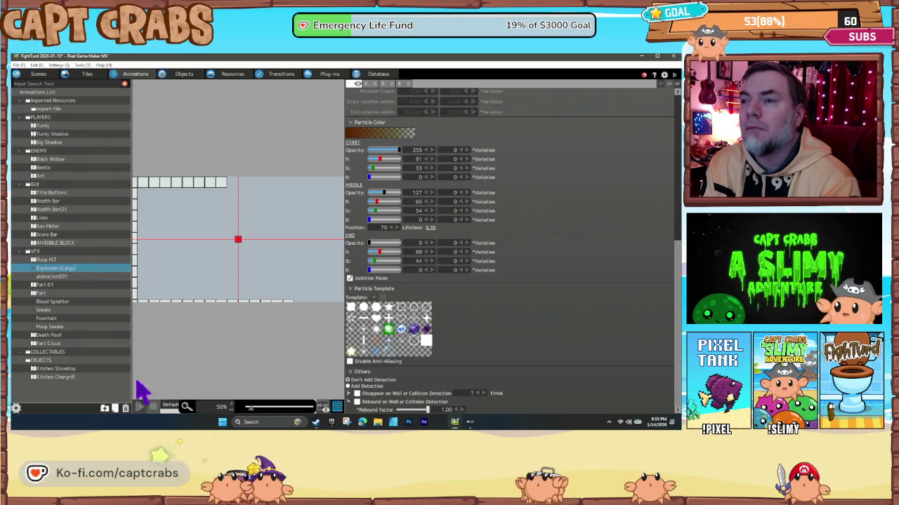
pyautogui.click(169, 406)
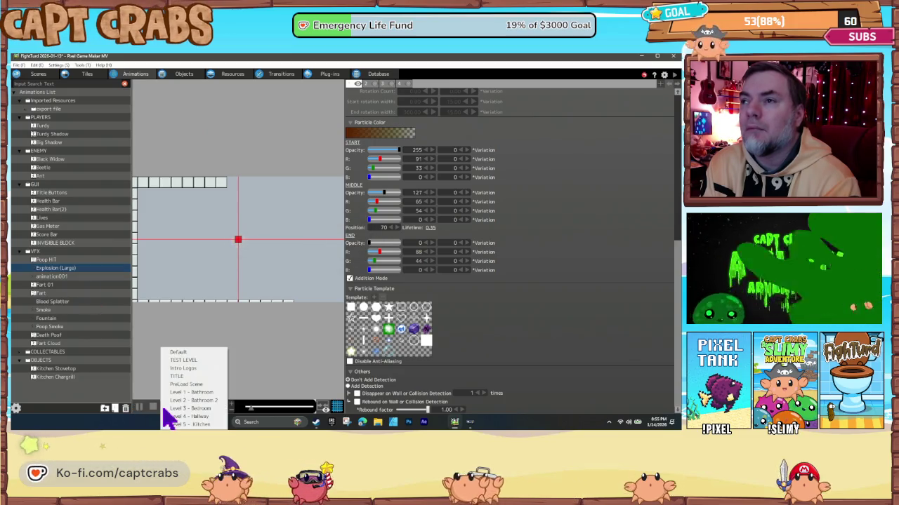
pyautogui.click(163, 409)
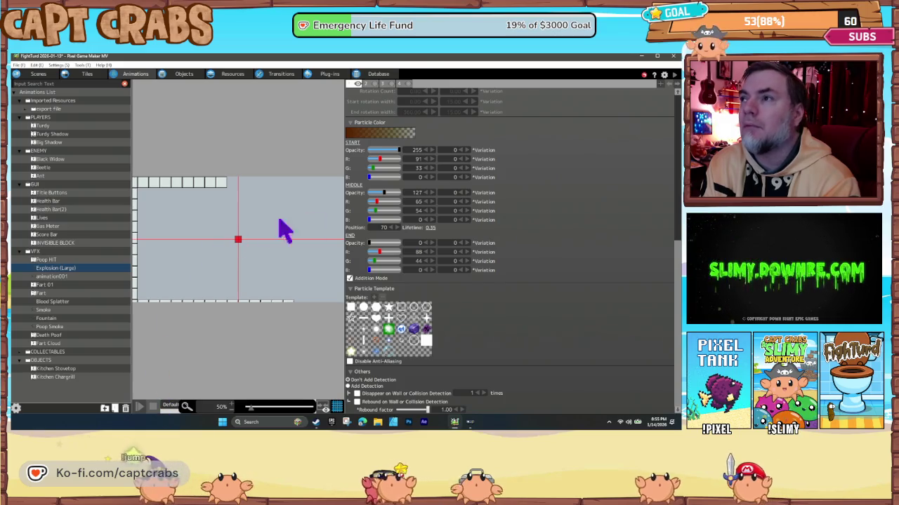
pyautogui.scroll(1, 430, 224)
pyautogui.scroll(6, 421, 224)
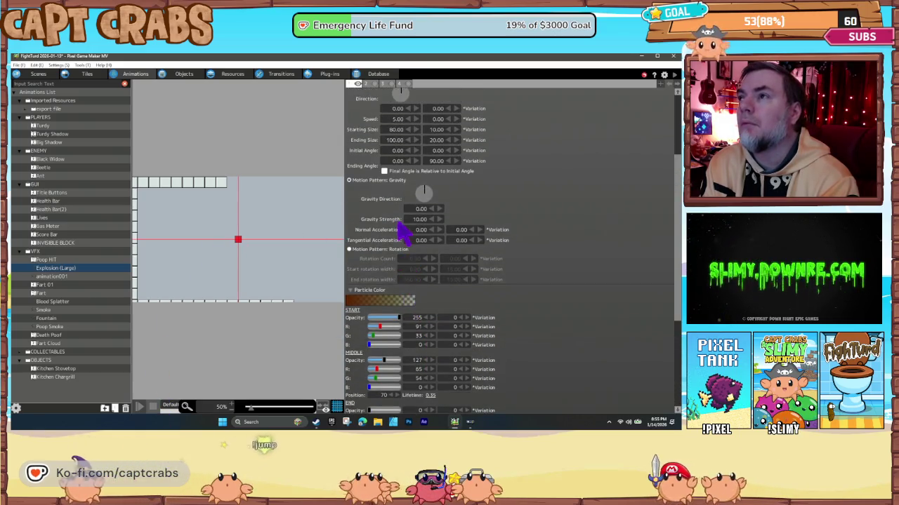
pyautogui.scroll(3, 395, 224)
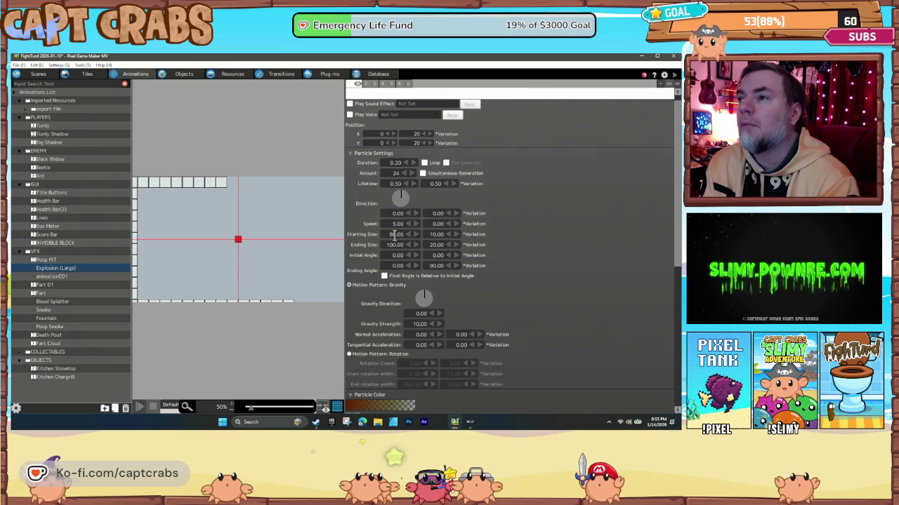
pyautogui.doubleClick(397, 234)
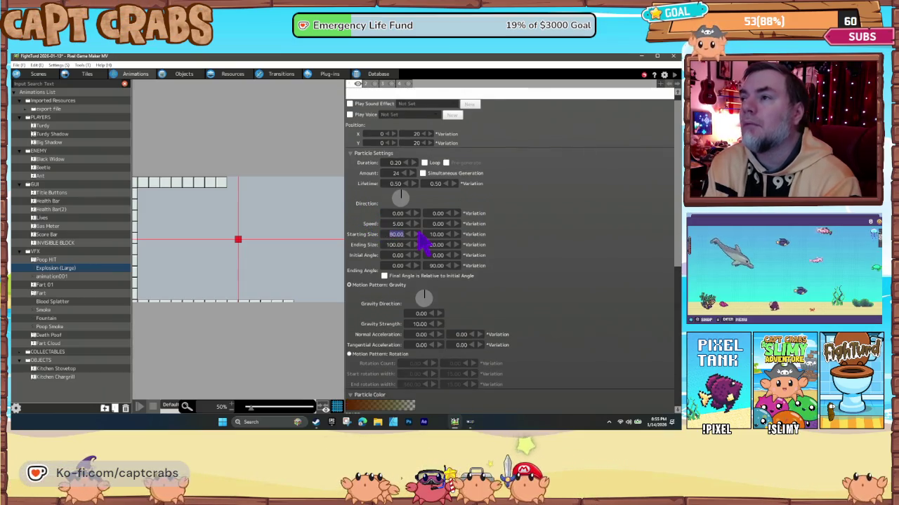
pyautogui.write('120')
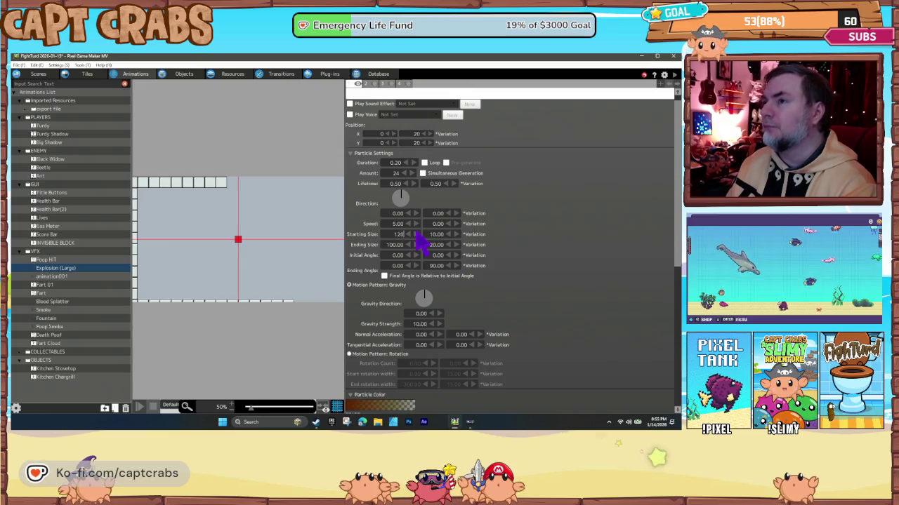